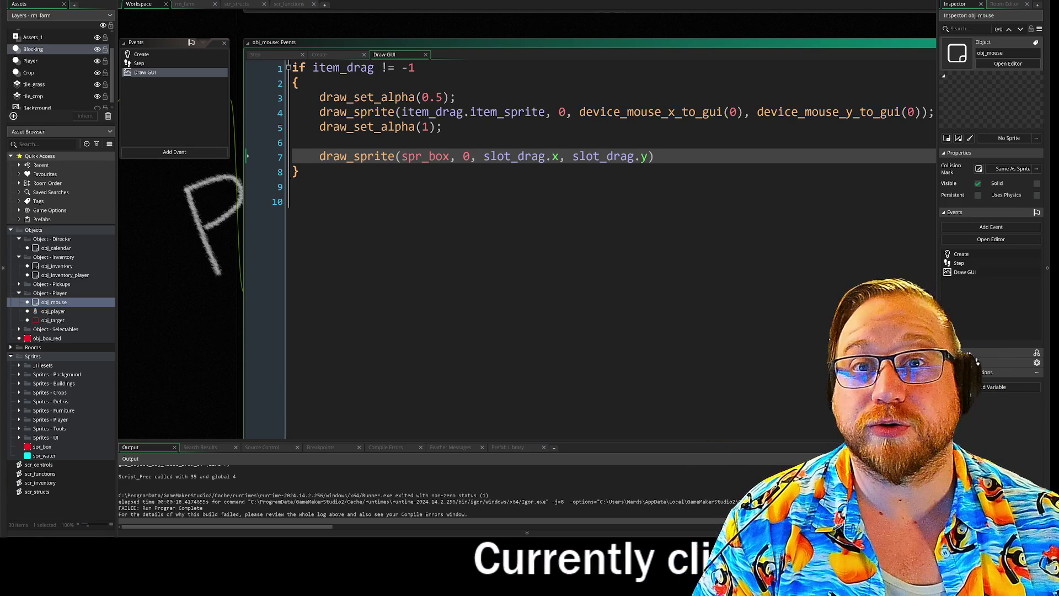
- Review the current event code by adding and removing a blank line and checking line 7's slot_drag coordinates
key("Return")
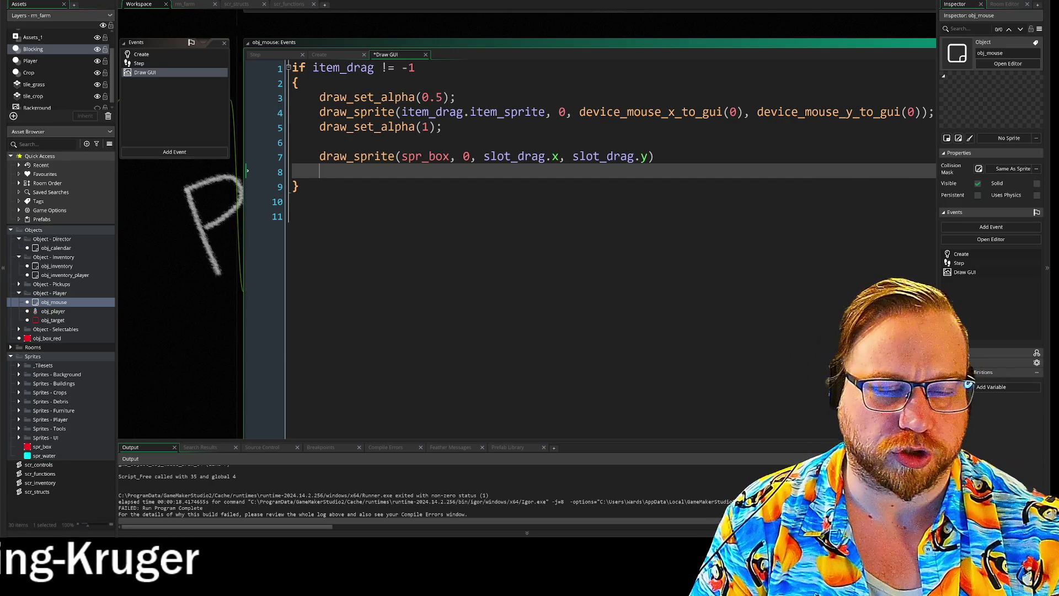
key("BackSpace")
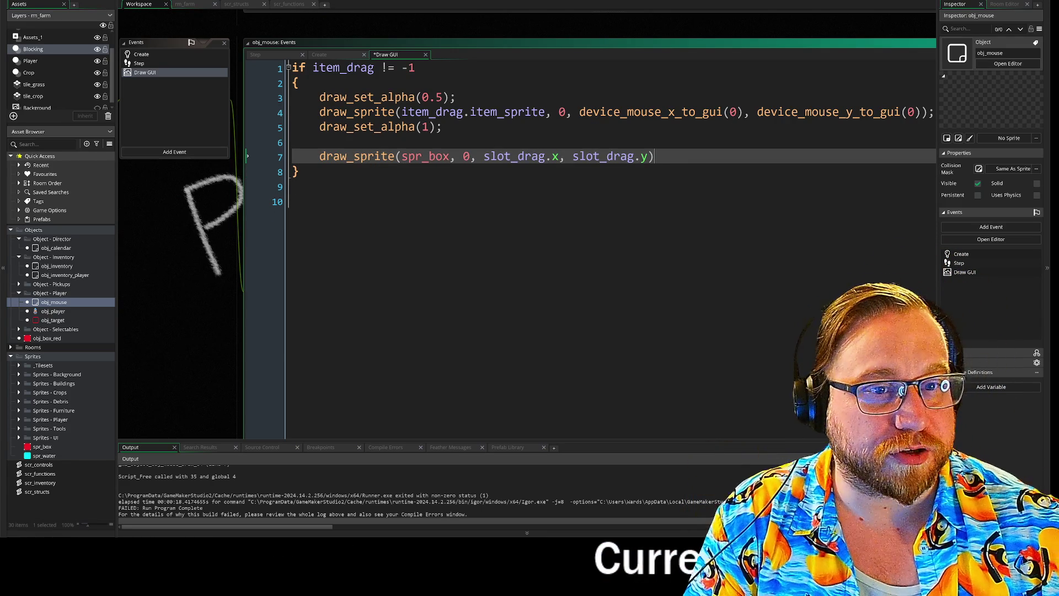
left_click(443, 127)
left_click(319, 142)
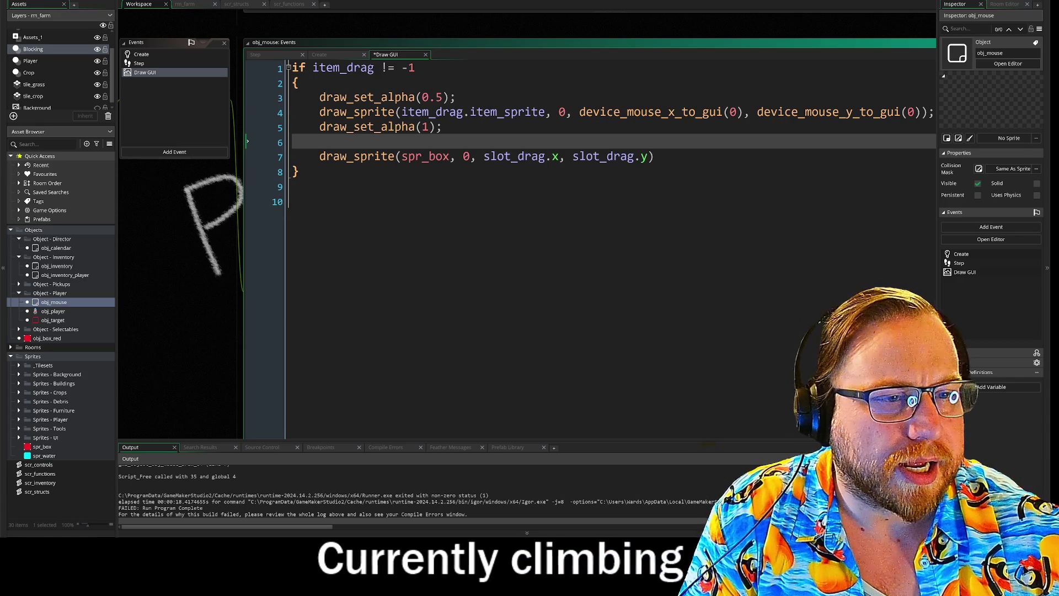
left_click_drag(484, 156, 654, 156)
left_click(654, 157)
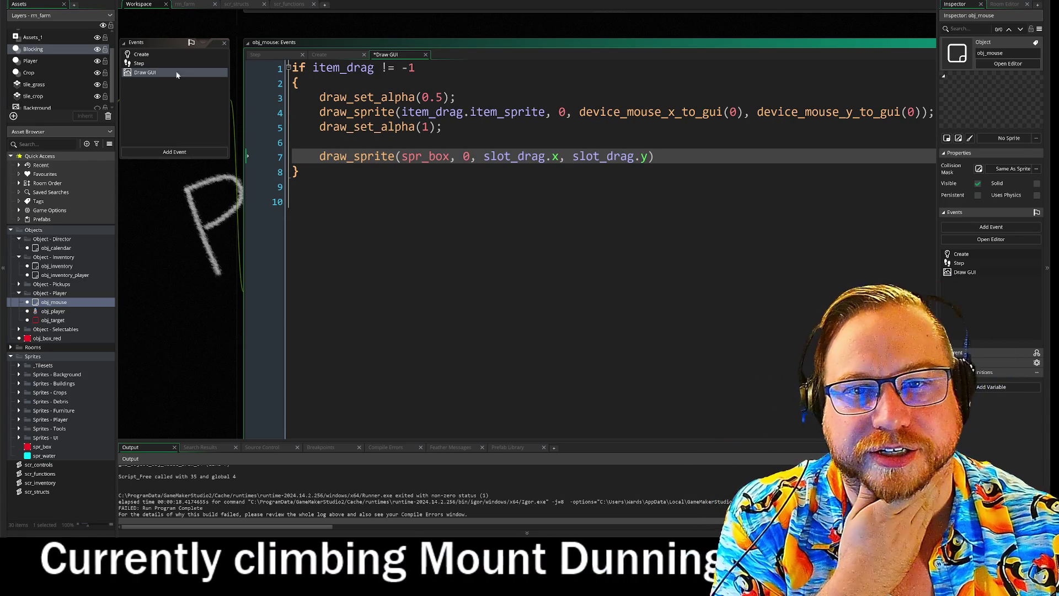
- Open obj_mouse's Create event code and scroll to the with (obj_player) toolbar hover check
left_click(154, 55)
left_click_drag(143, 80, 269, 78)
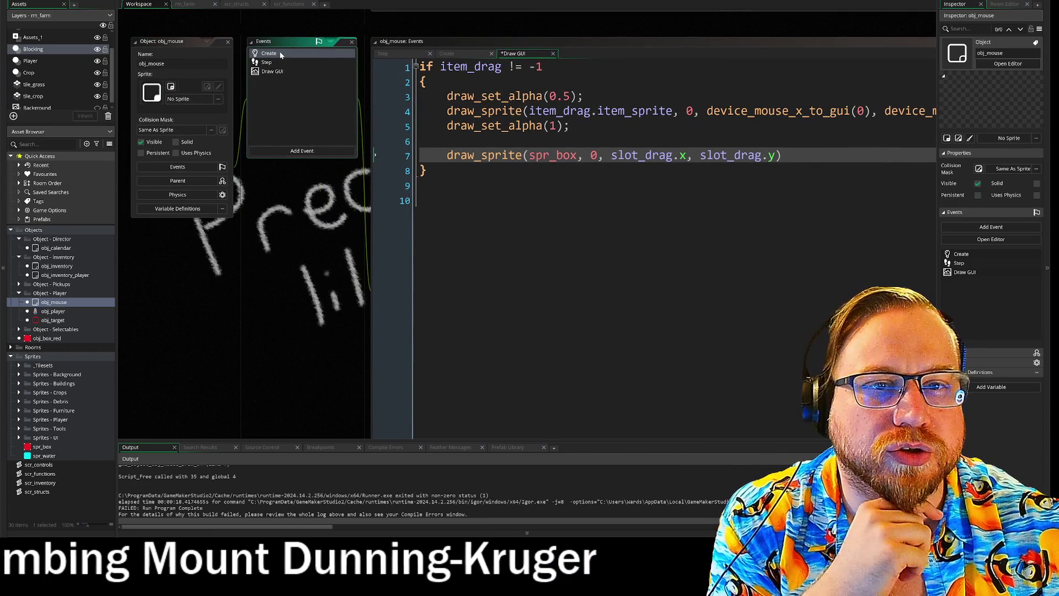
double_click(278, 56)
scroll(551, 210, "down", 2)
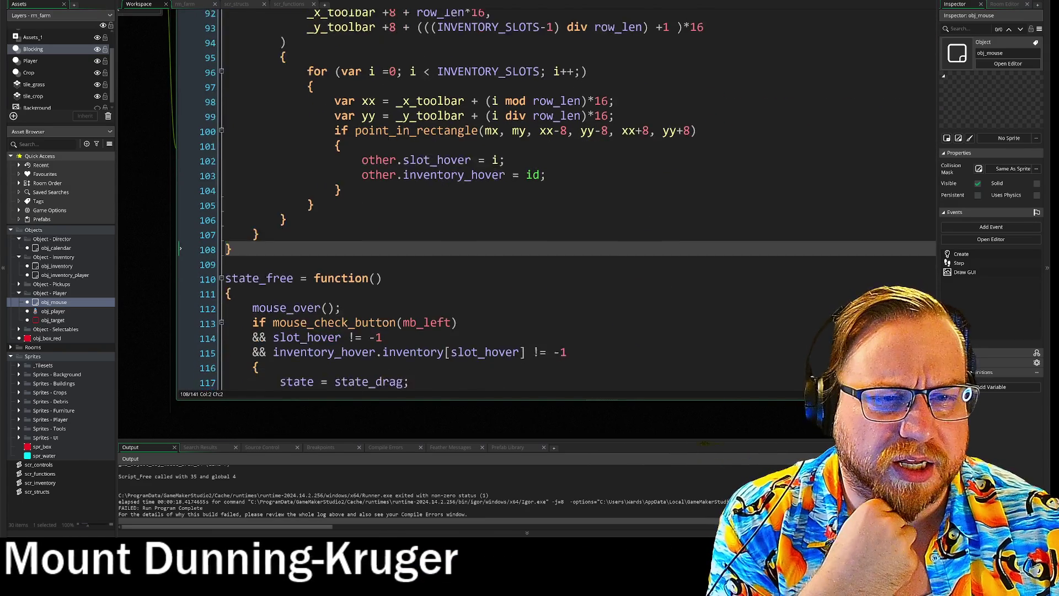
scroll(552, 210, "up", 4)
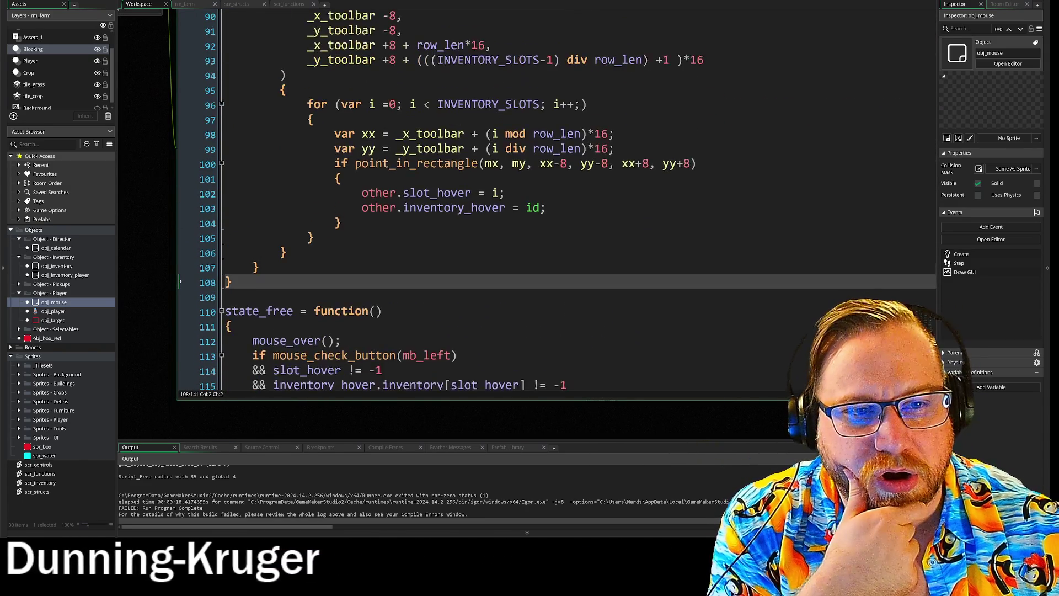
left_click(546, 295)
scroll(485, 221, "up", 2)
scroll(552, 221, "up", 2)
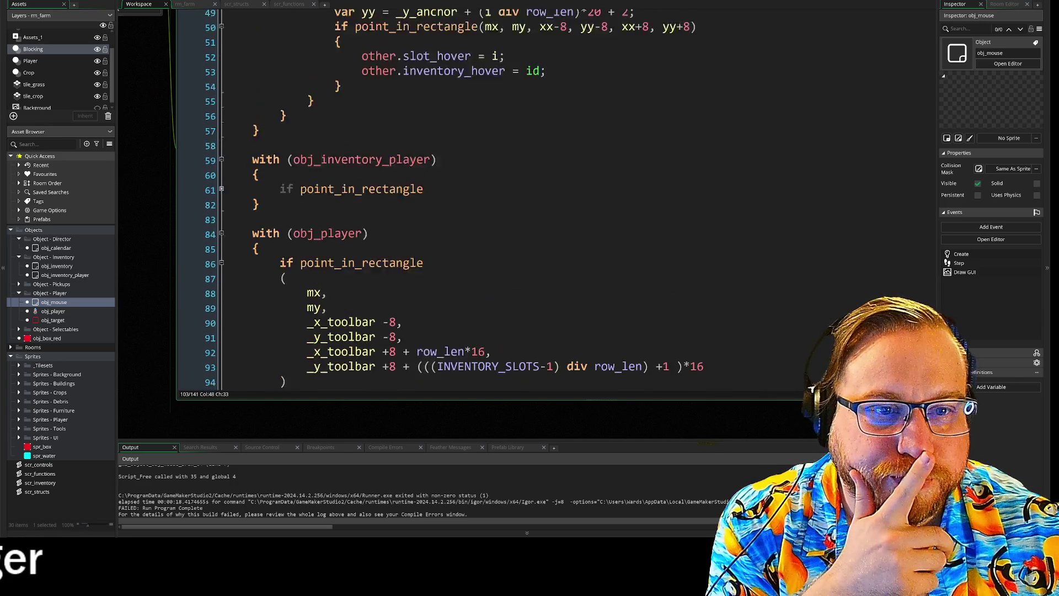
scroll(551, 221, "down", 4)
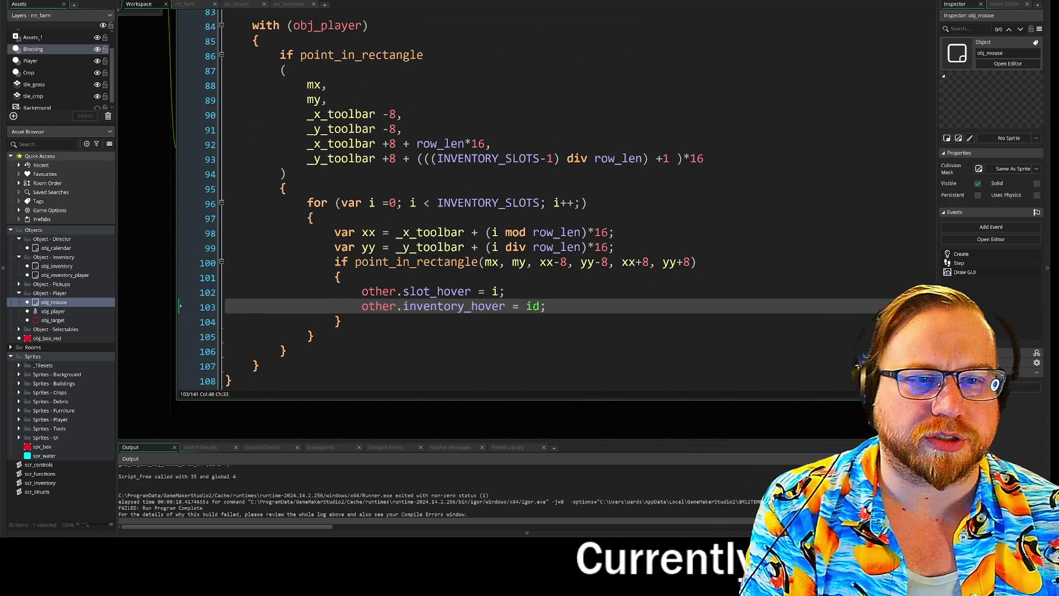
scroll(497, 198, "up", 2)
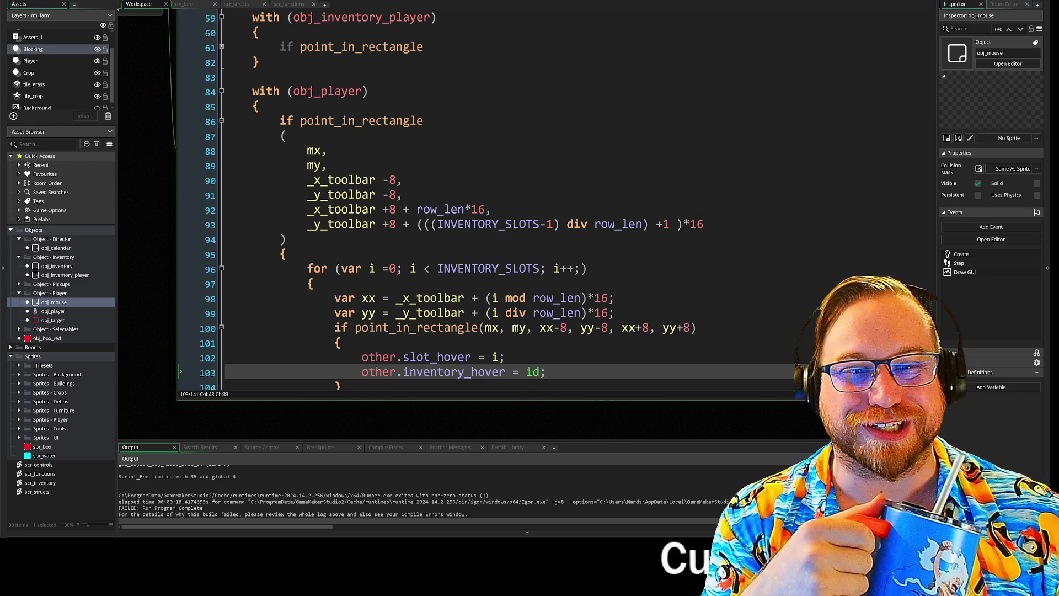
left_click(286, 240)
key("Down")
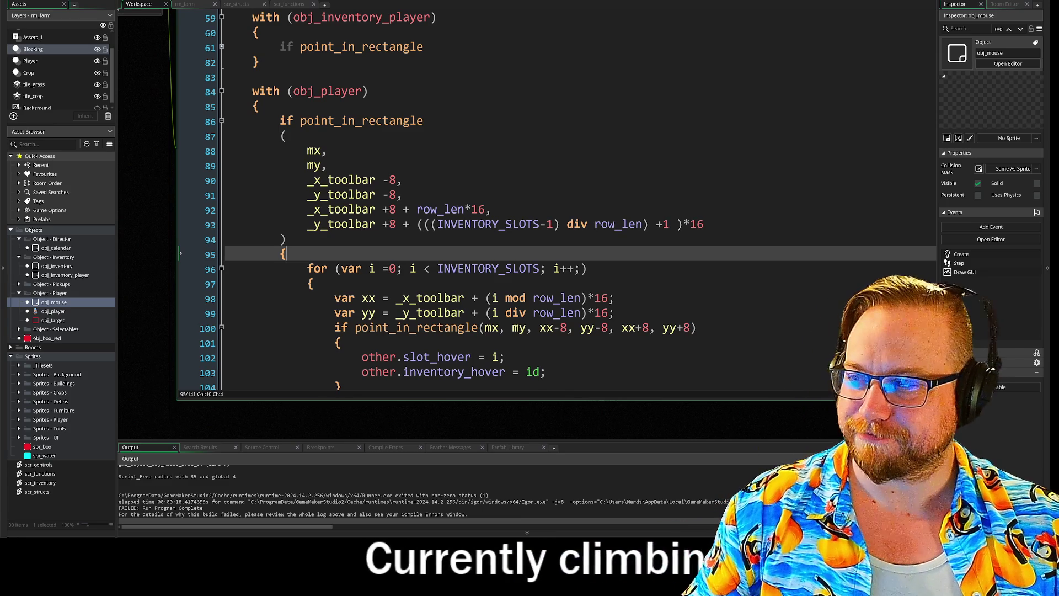
left_click(697, 328)
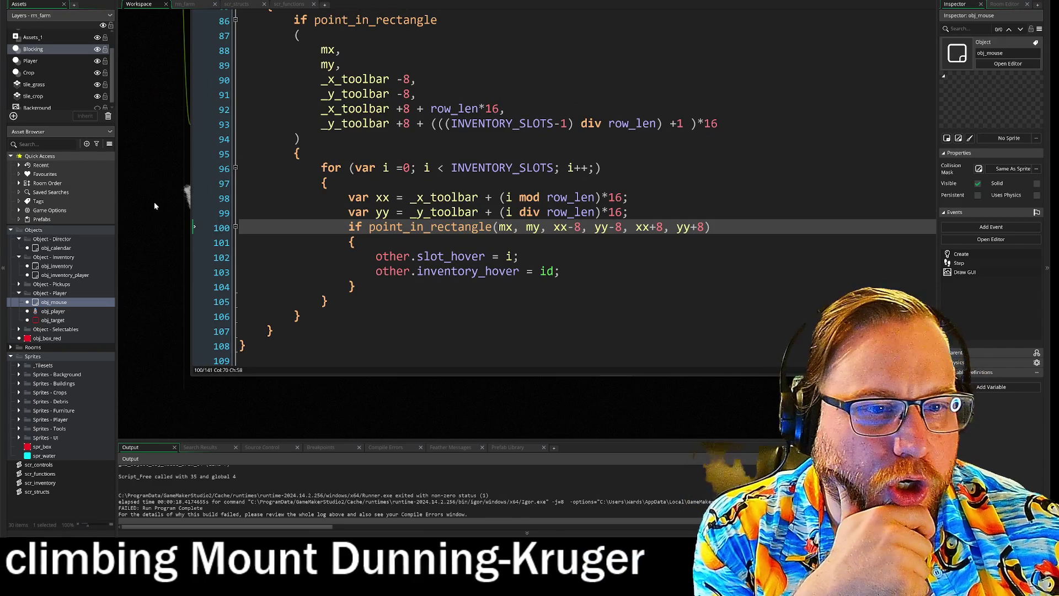
mouse_move(375, 229)
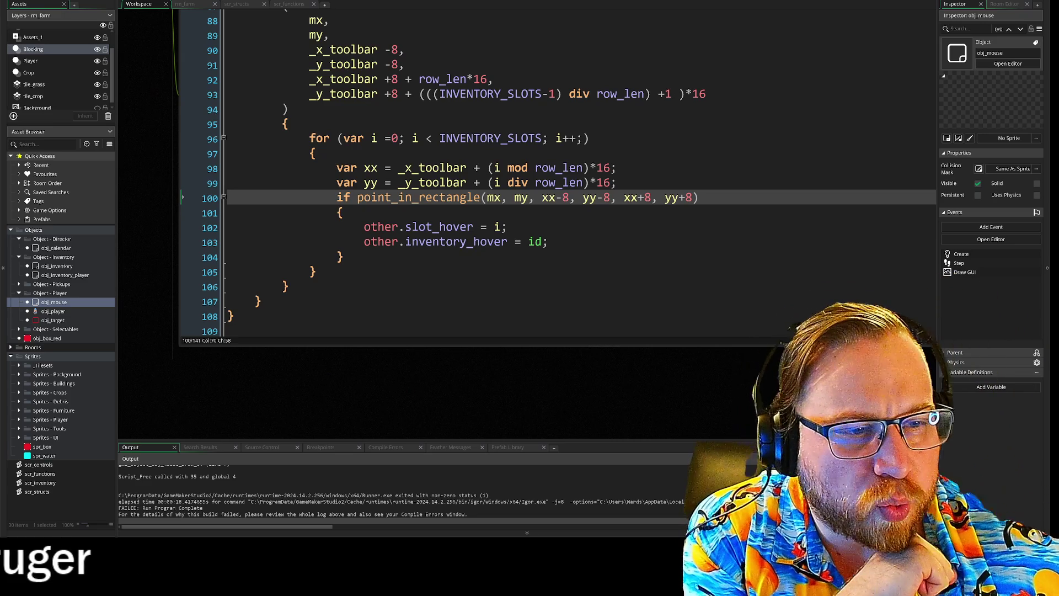
scroll(558, 172, "up", 1)
mouse_move(161, 129)
left_mouse_down()
mouse_move(185, 172)
mouse_move(206, 332)
left_mouse_up()
scroll(458, 297, "up", 9)
scroll(457, 298, "up", 9)
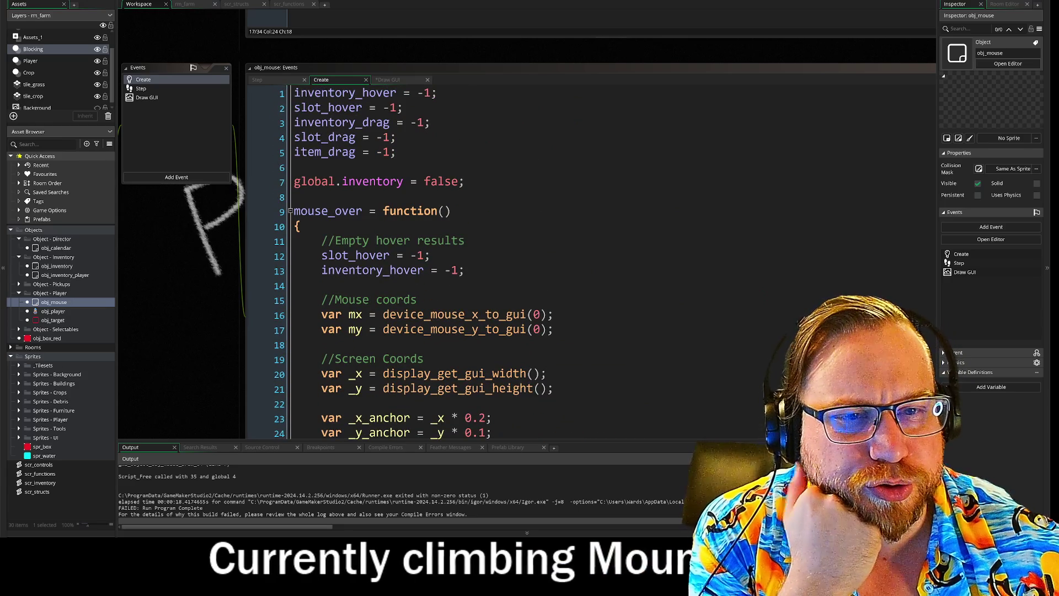
left_click_drag(197, 312, 141, 223)
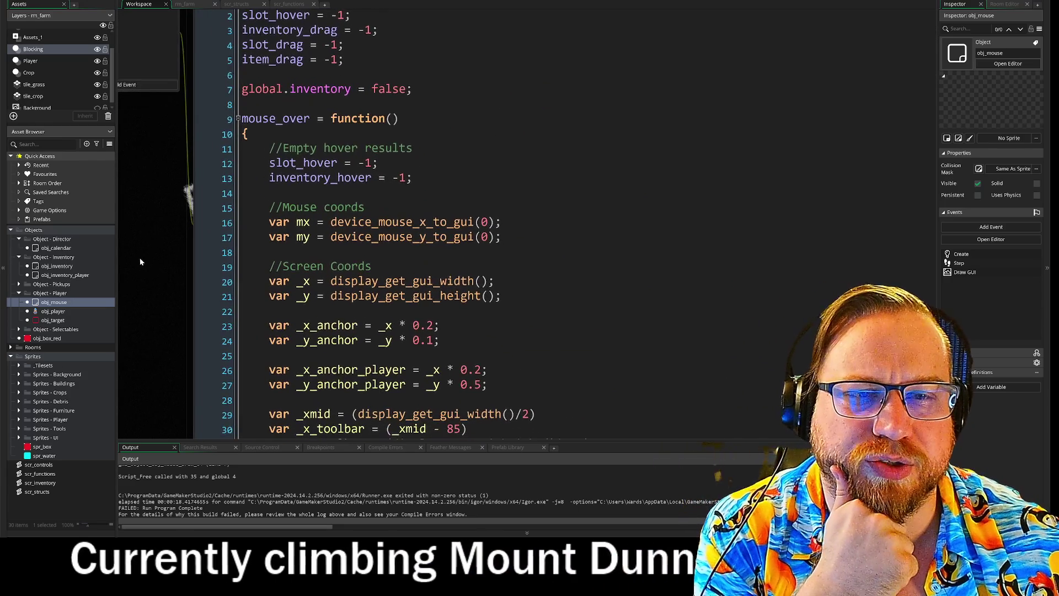
scroll(156, 215, "down", 8)
scroll(496, 221, "down", 10)
scroll(186, 193, "down", 15)
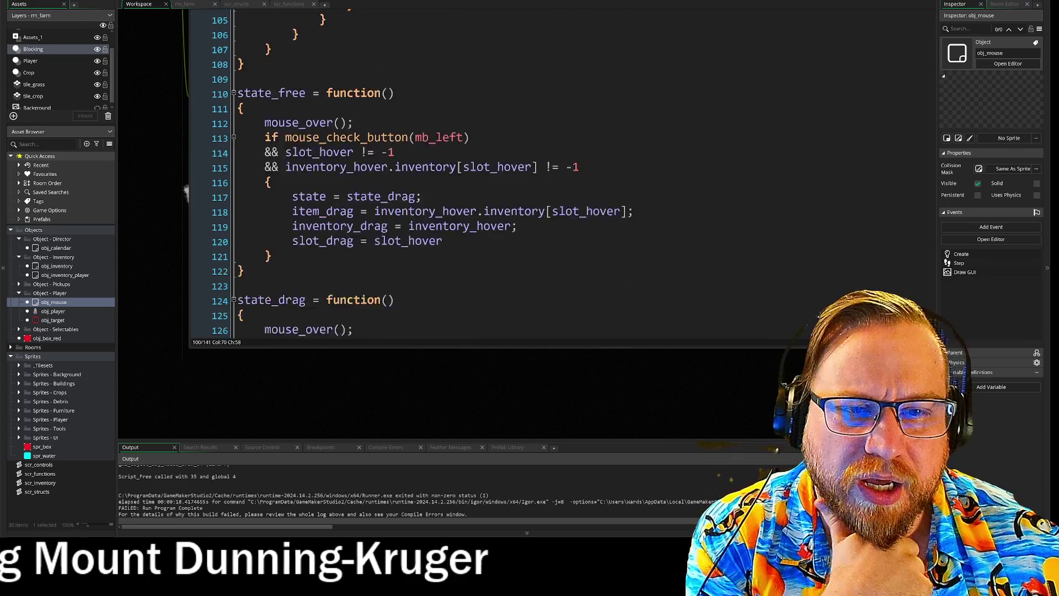
scroll(187, 193, "down", 1)
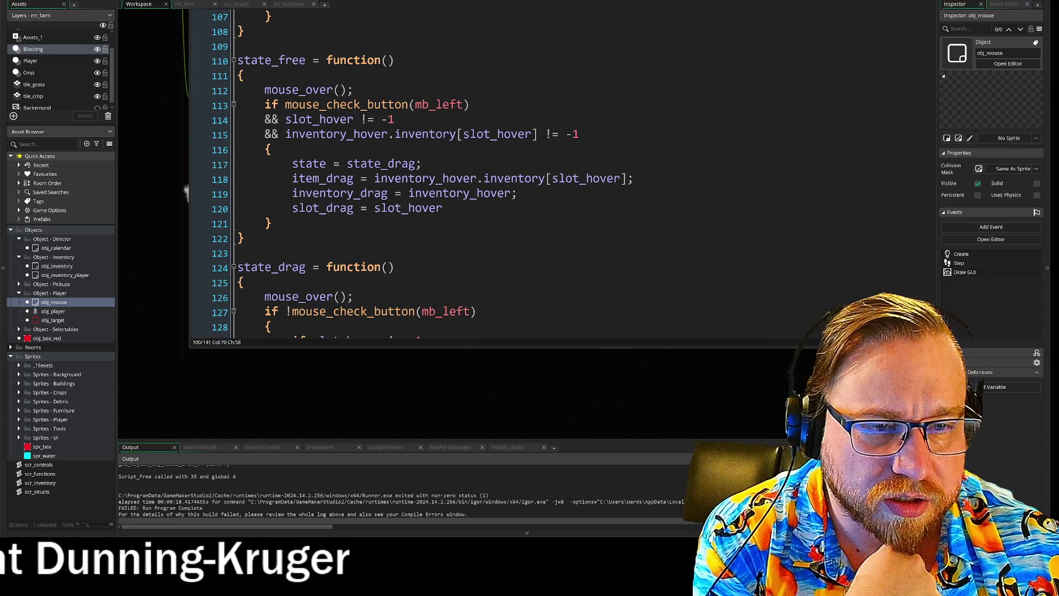
left_click(192, 208)
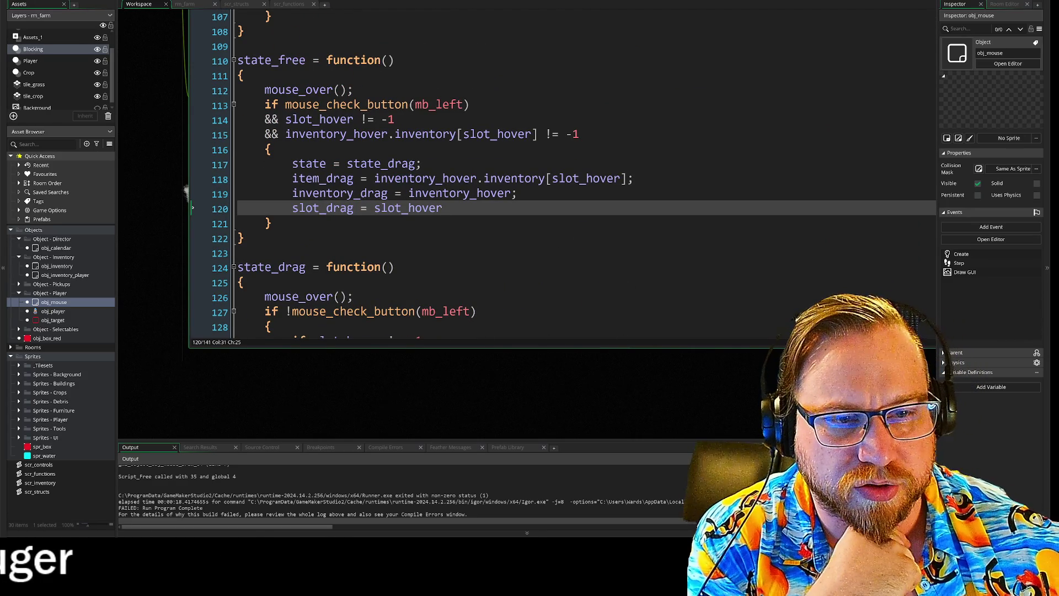
scroll(193, 208, "up", 7)
left_click(147, 296)
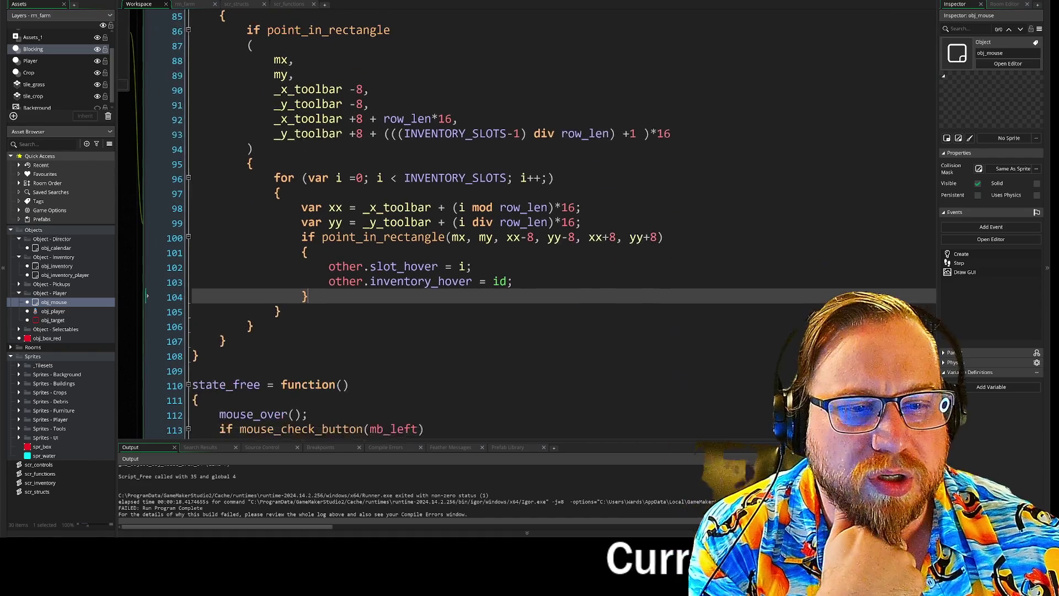
double_click(338, 257)
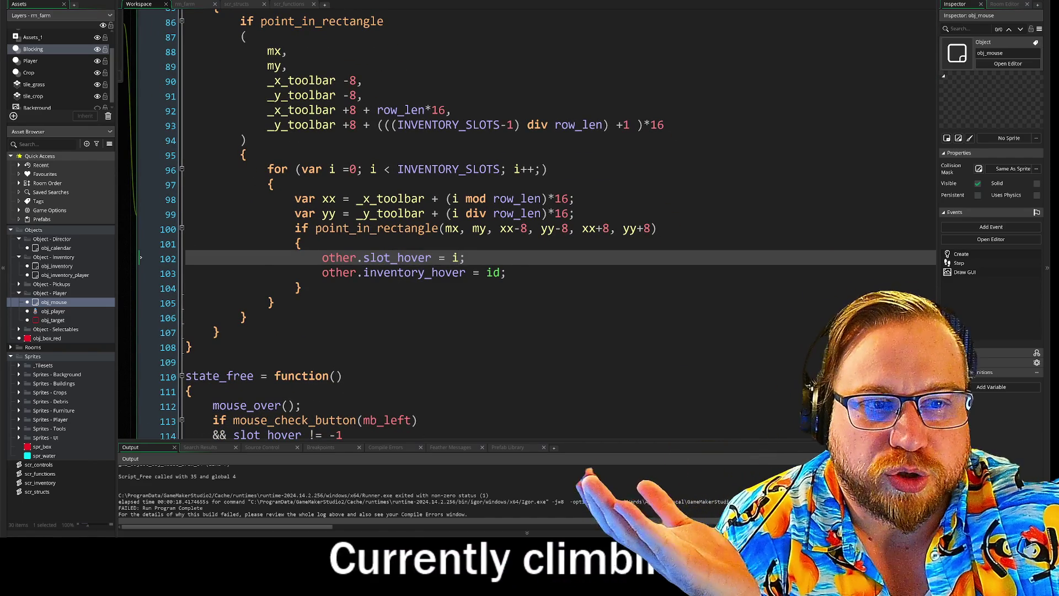
mouse_move(266, 169)
left_mouse_down()
mouse_move(549, 170)
mouse_move(656, 228)
left_mouse_up()
left_click(723, 229)
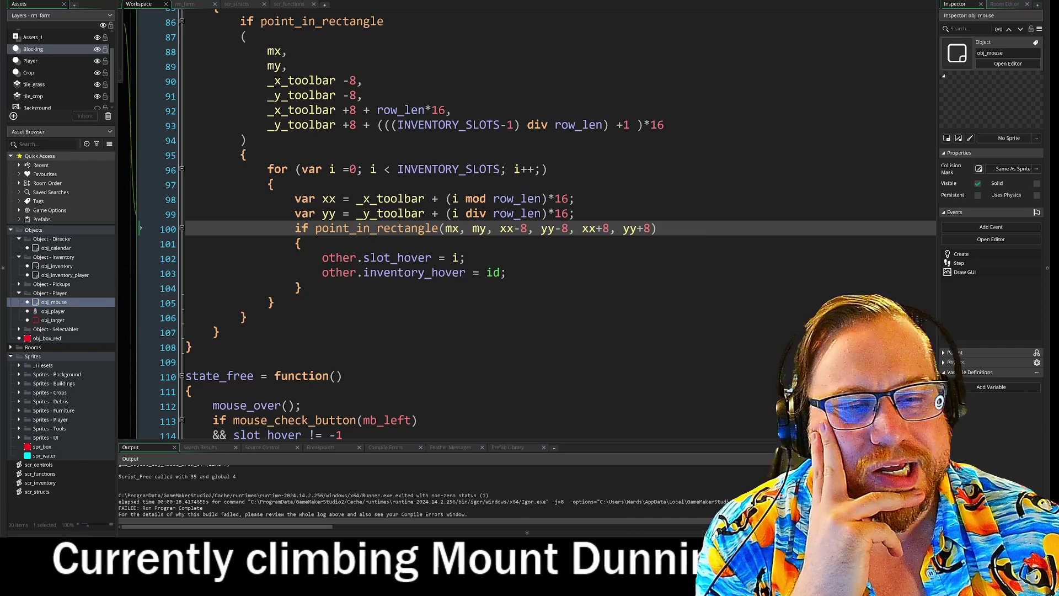
key("Down")
key("Down")
key("Down")
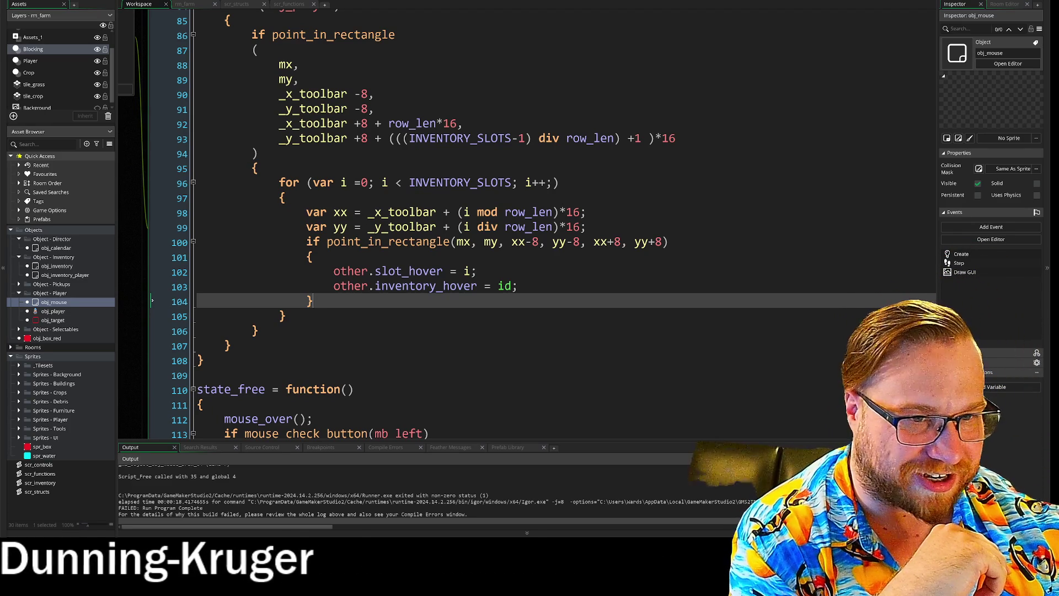
left_click_drag(368, 212, 585, 226)
left_click(585, 227)
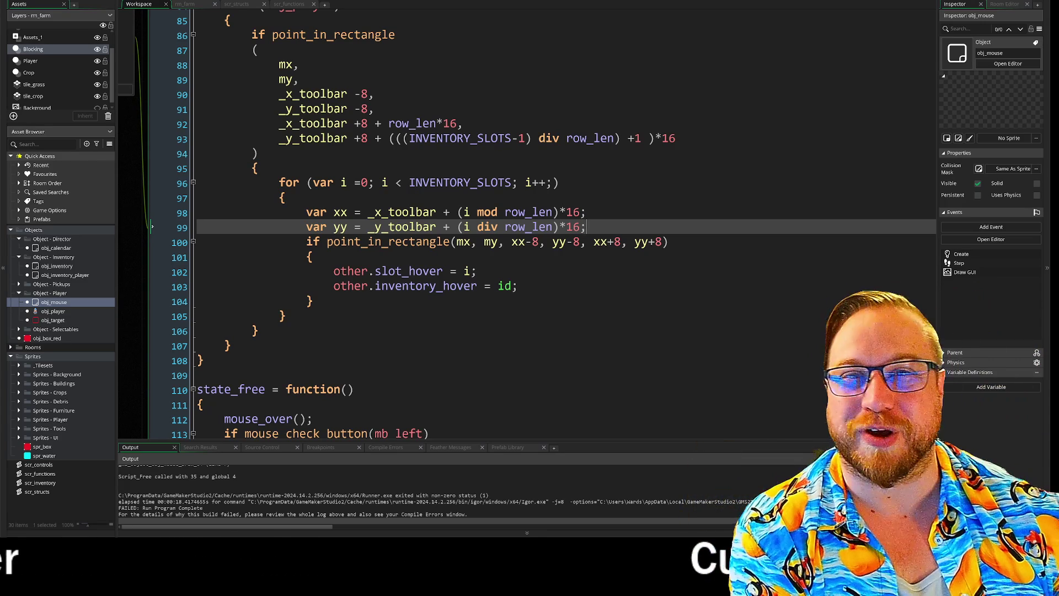
left_click(475, 270)
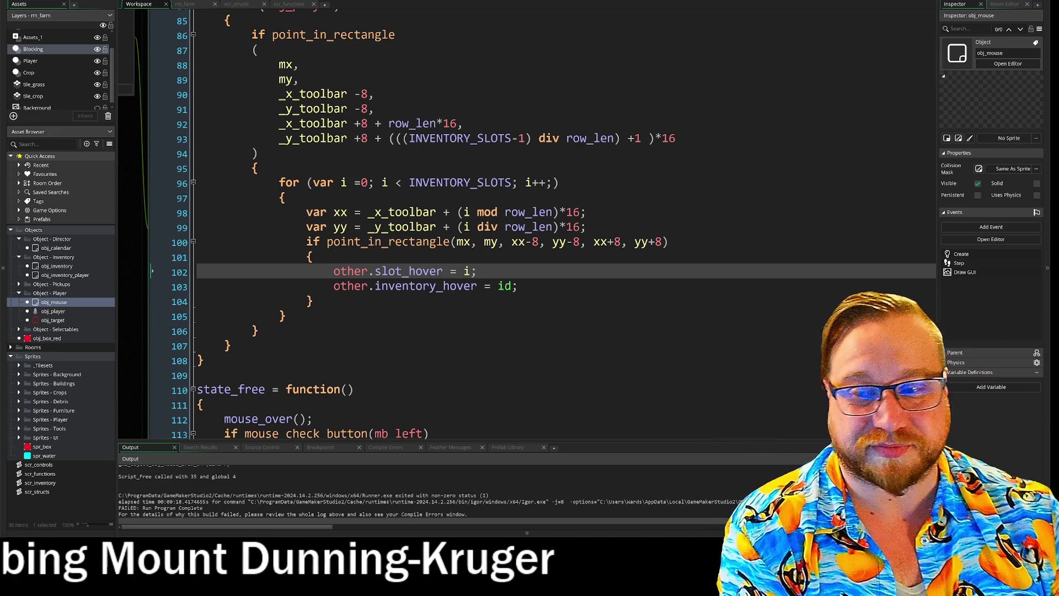
left_click(314, 257)
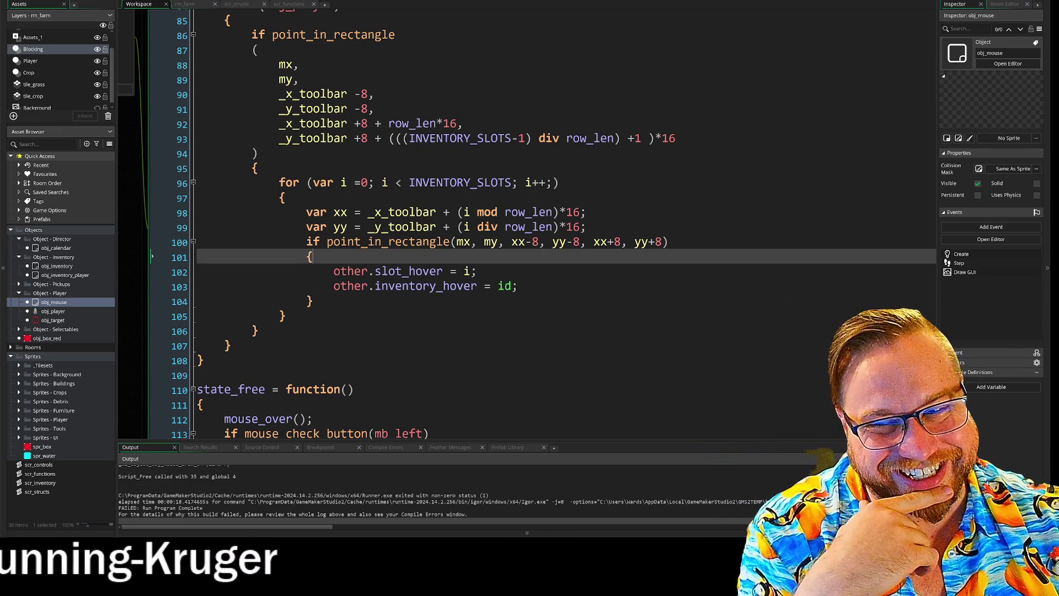
left_click(476, 270)
left_click(517, 286)
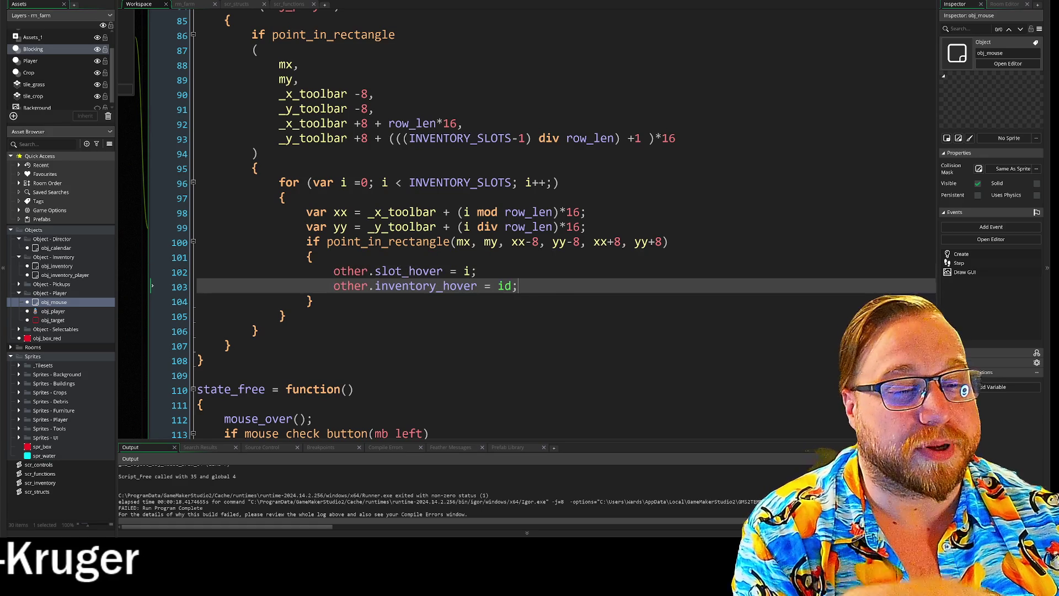
left_click(476, 271)
left_click(517, 285)
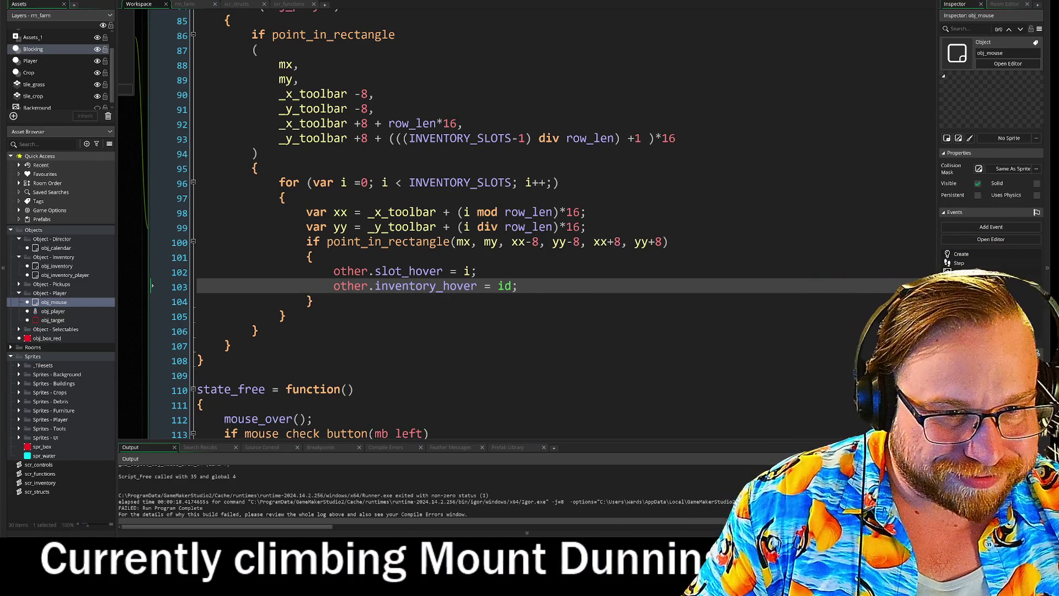
mouse_move(425, 245)
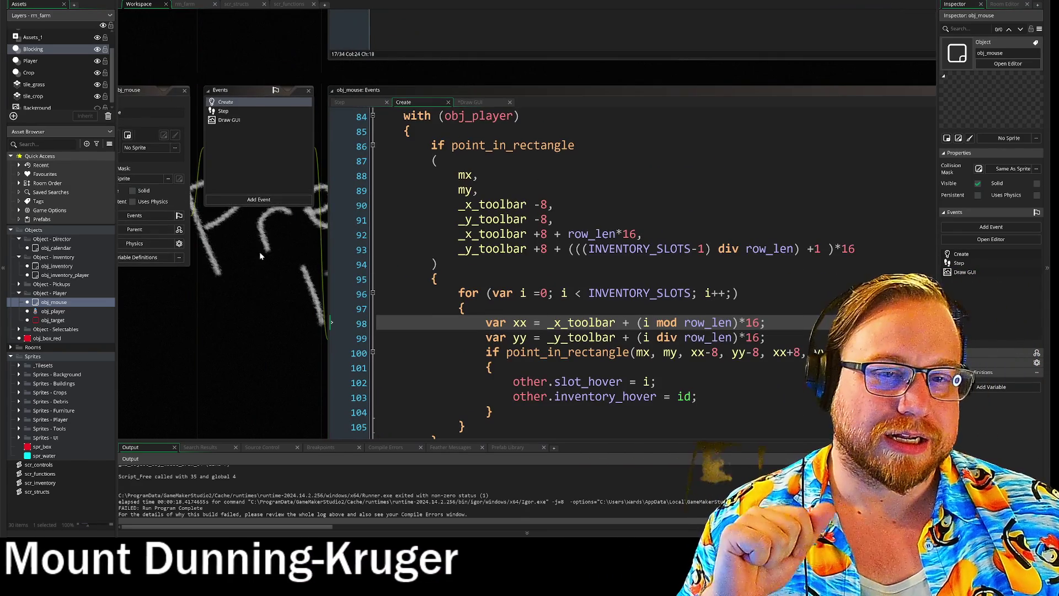
- Scroll the Create code back to the top and switch to obj_mouse's Draw GUI event
scroll(385, 372, "down", 3)
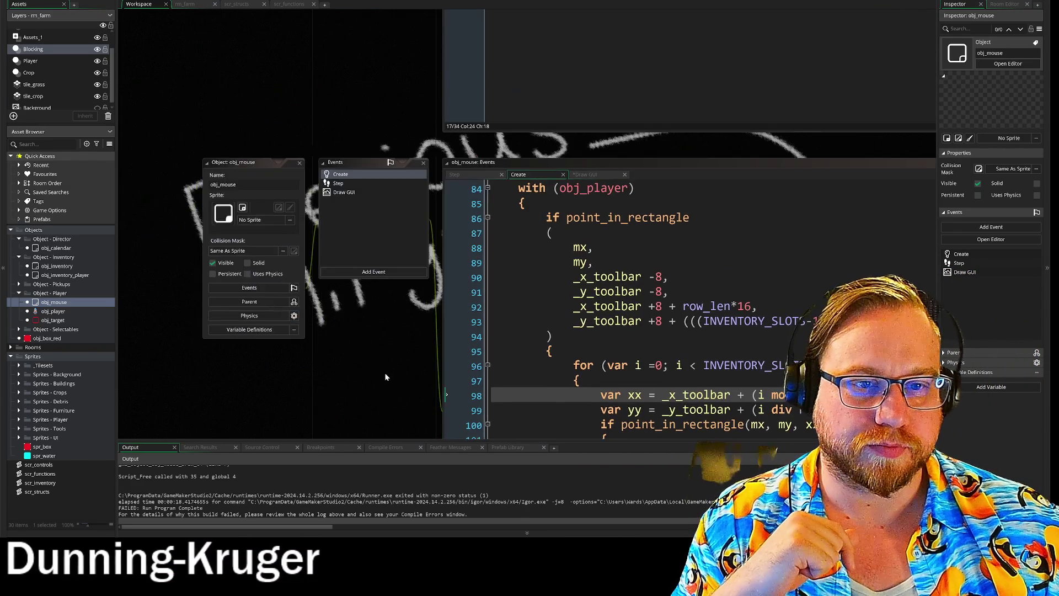
scroll(272, 251, "up", 15)
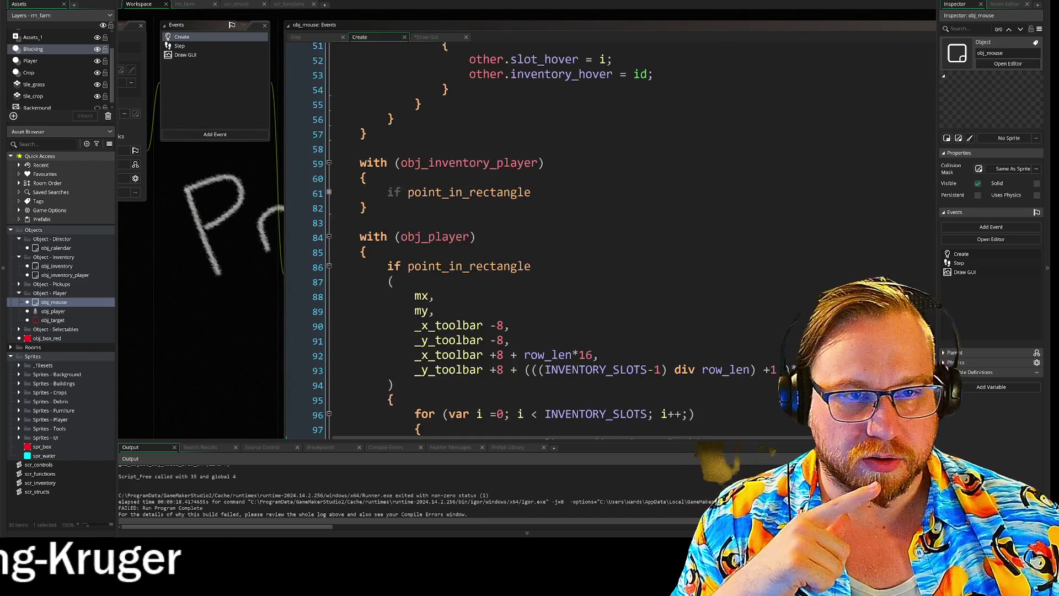
scroll(477, 279, "up", 11)
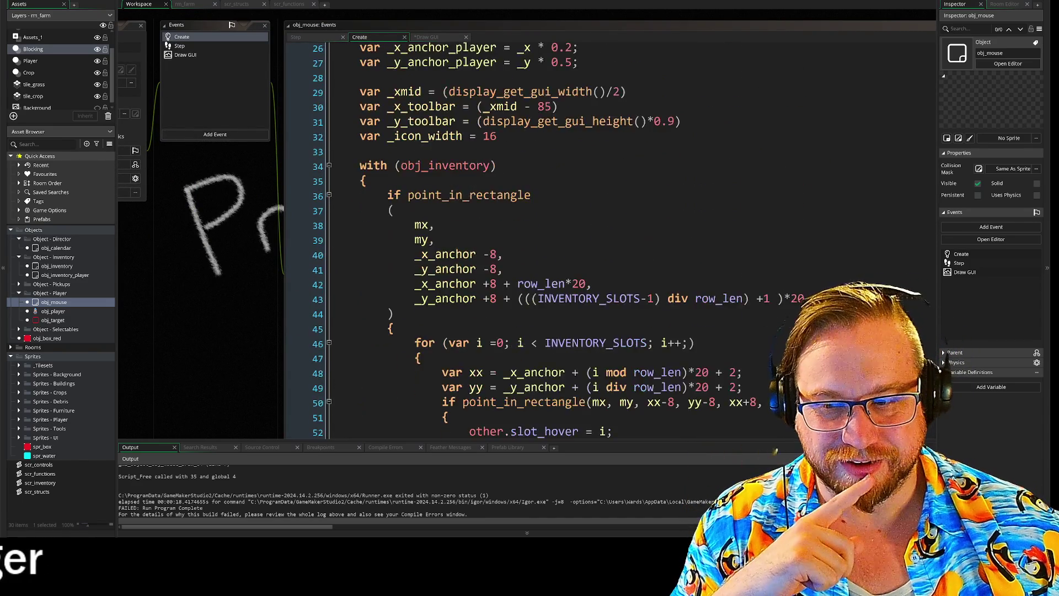
scroll(480, 289, "up", 2)
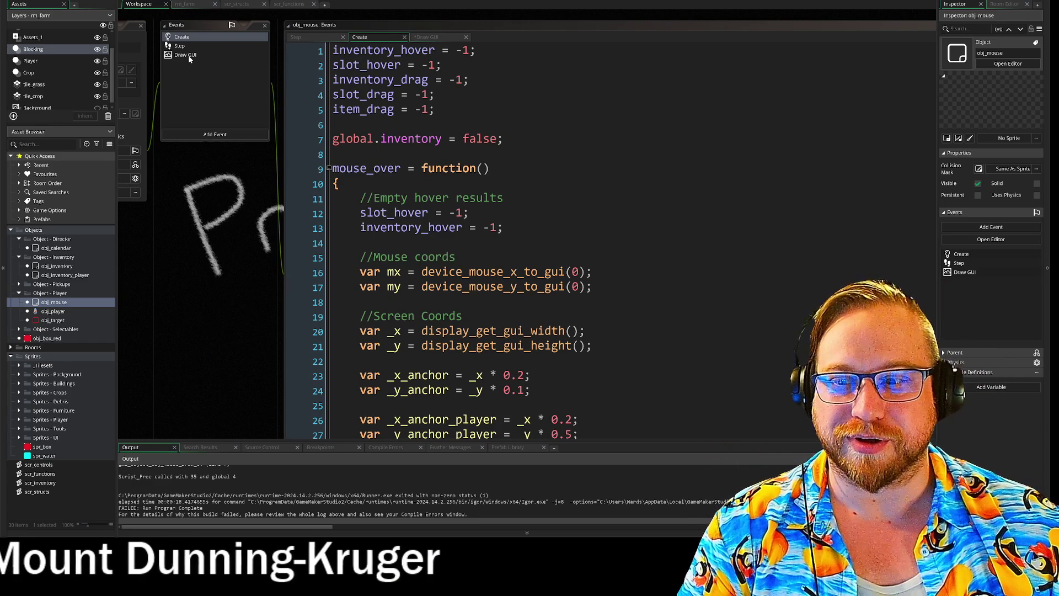
left_click(188, 56)
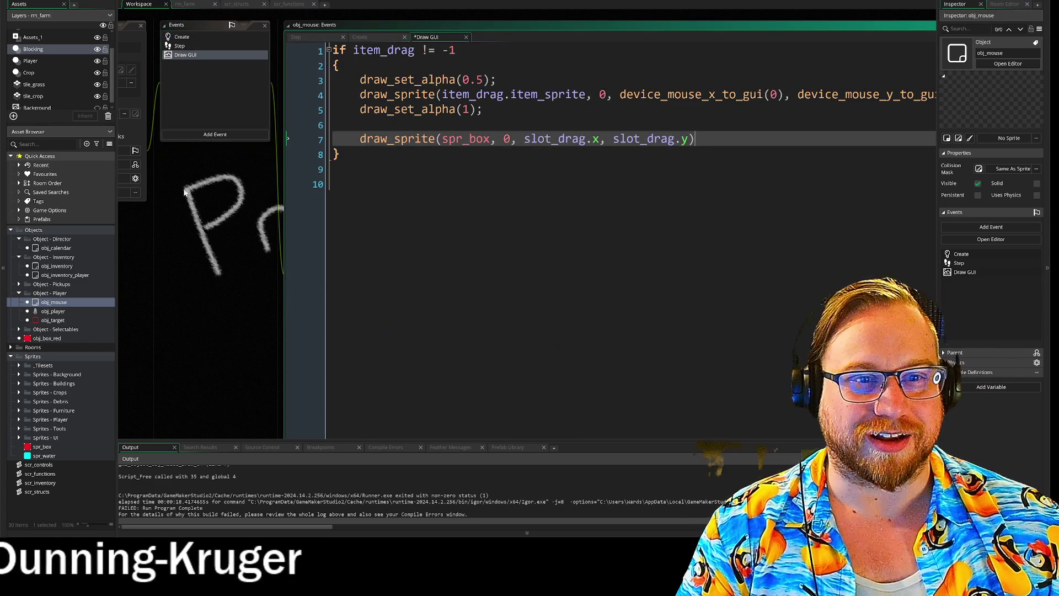
- Select the slot_drag.x, slot_drag.y arguments of the spr_box call and start a new workspace
left_click_drag(224, 205, 120, 198)
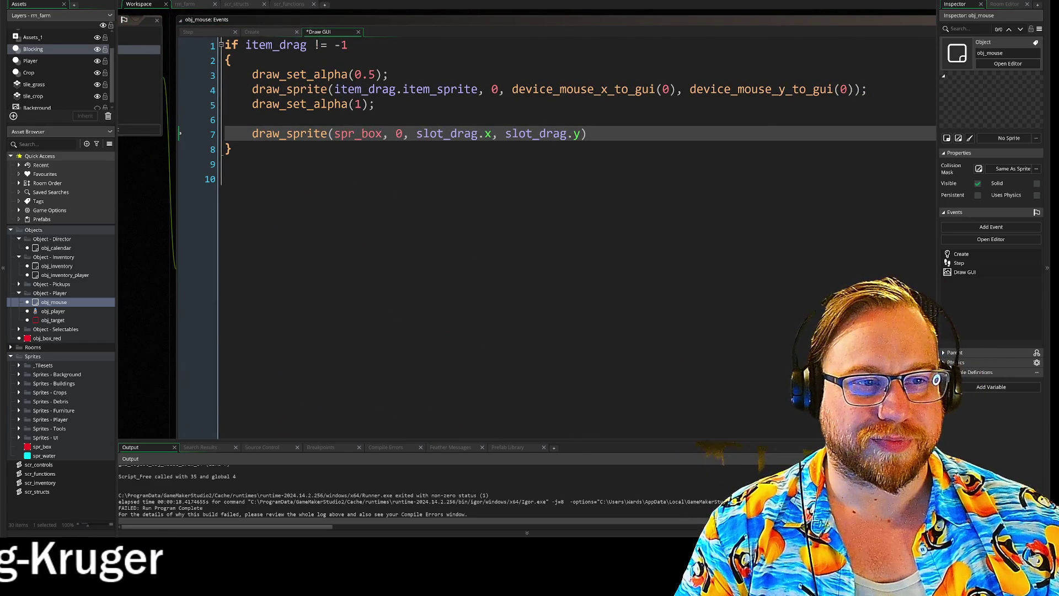
left_click_drag(581, 134, 477, 135)
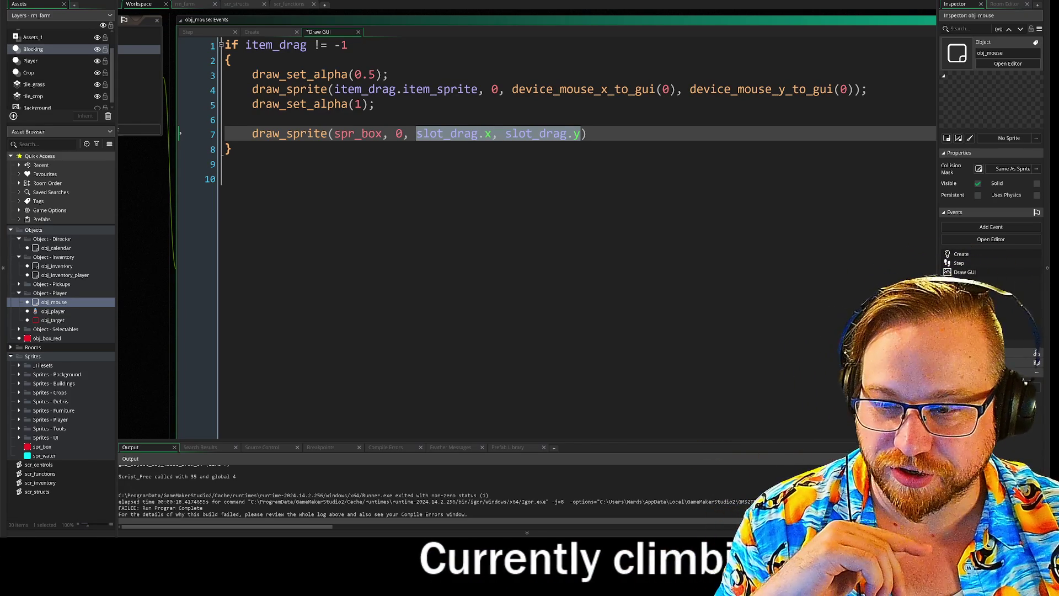
left_click(324, 3)
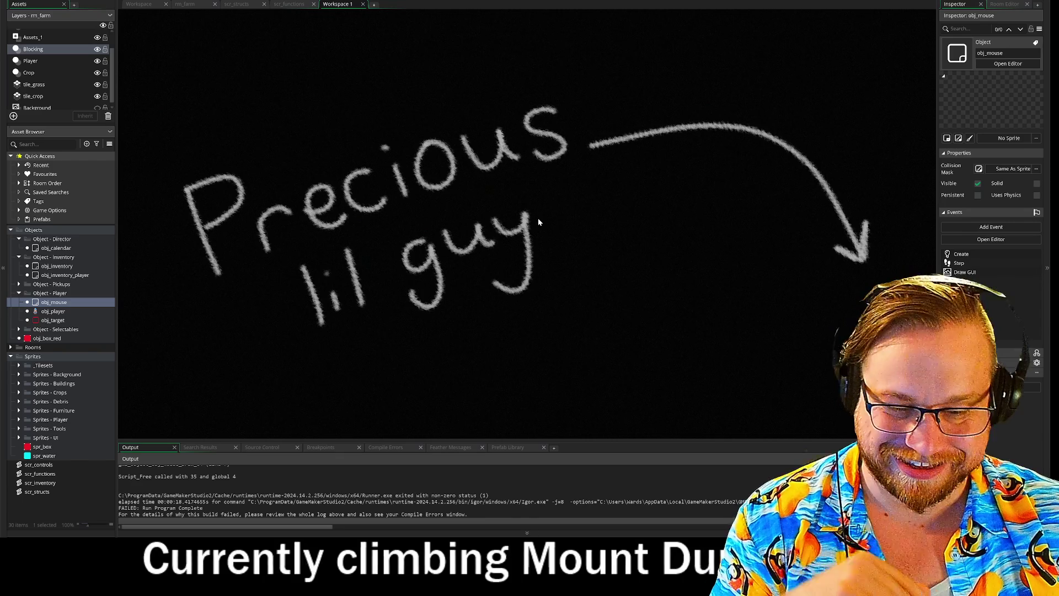
- Remove the extra Workspace 1 by detaching it and closing its floating window
key("F12")
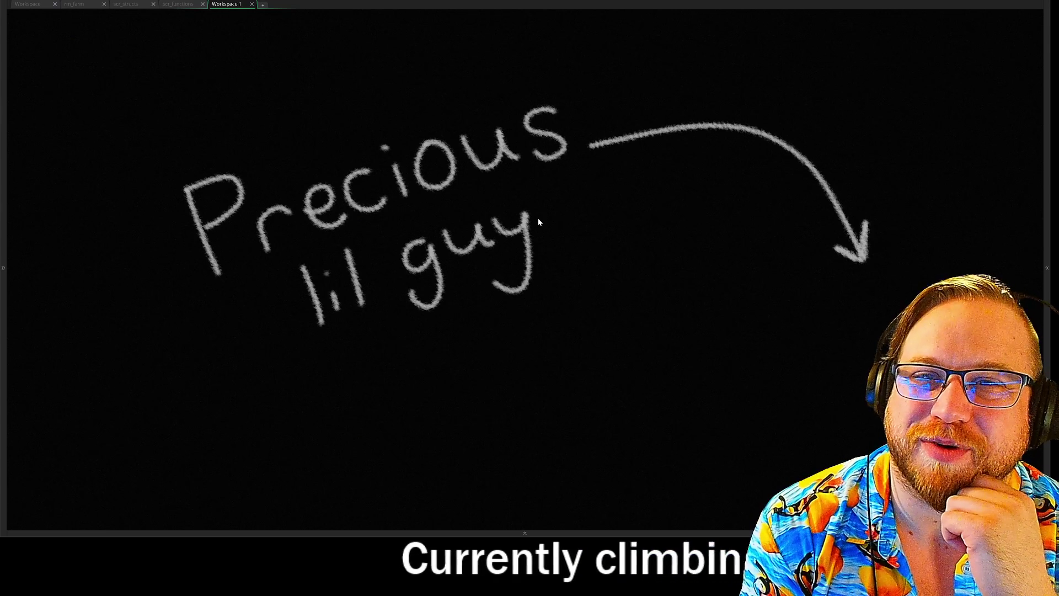
key("F12")
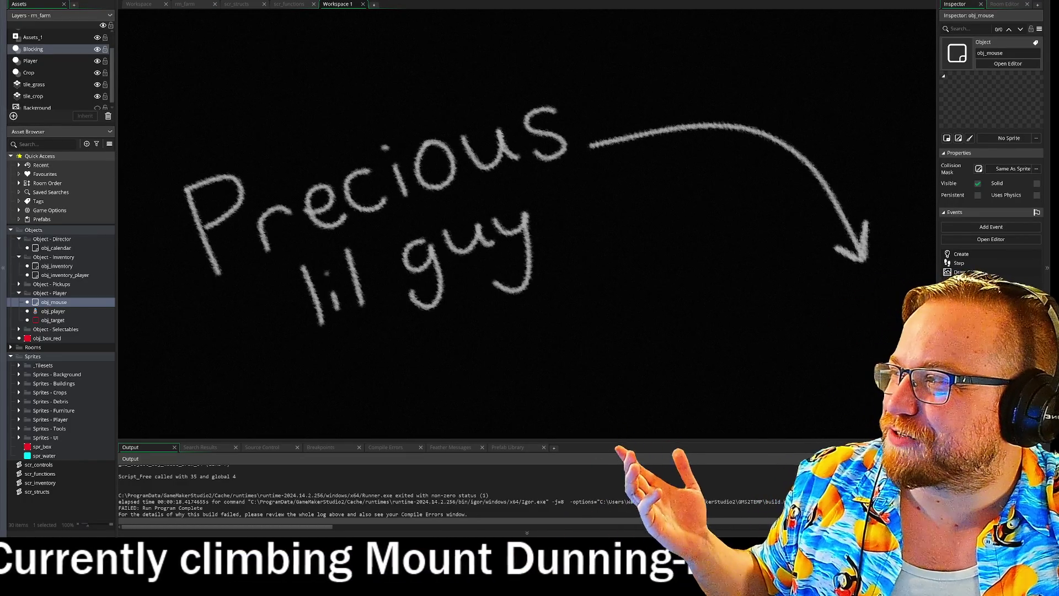
left_click(362, 4)
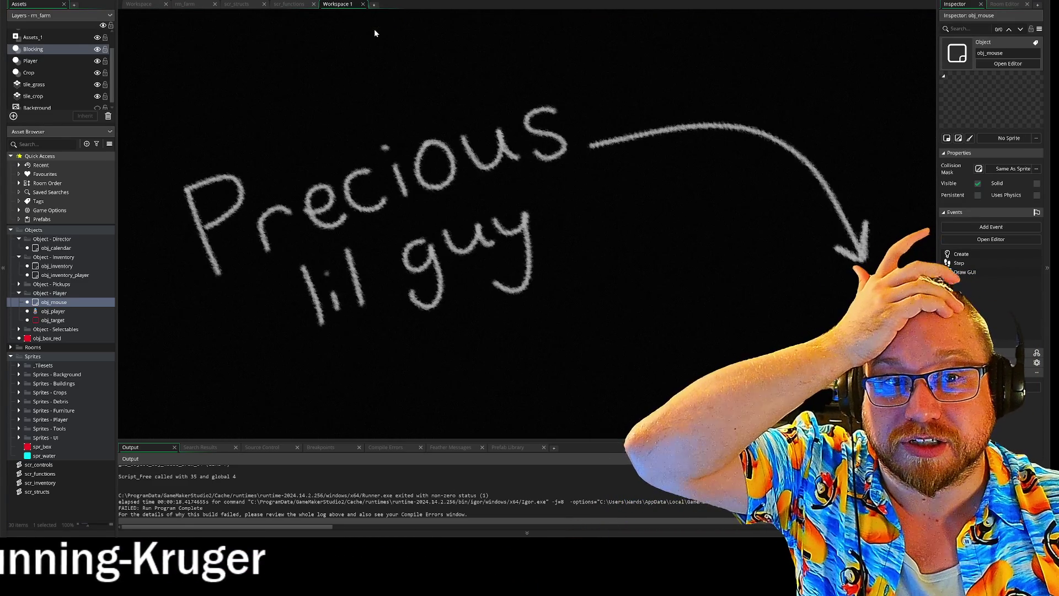
right_click(342, 5)
left_click(364, 26)
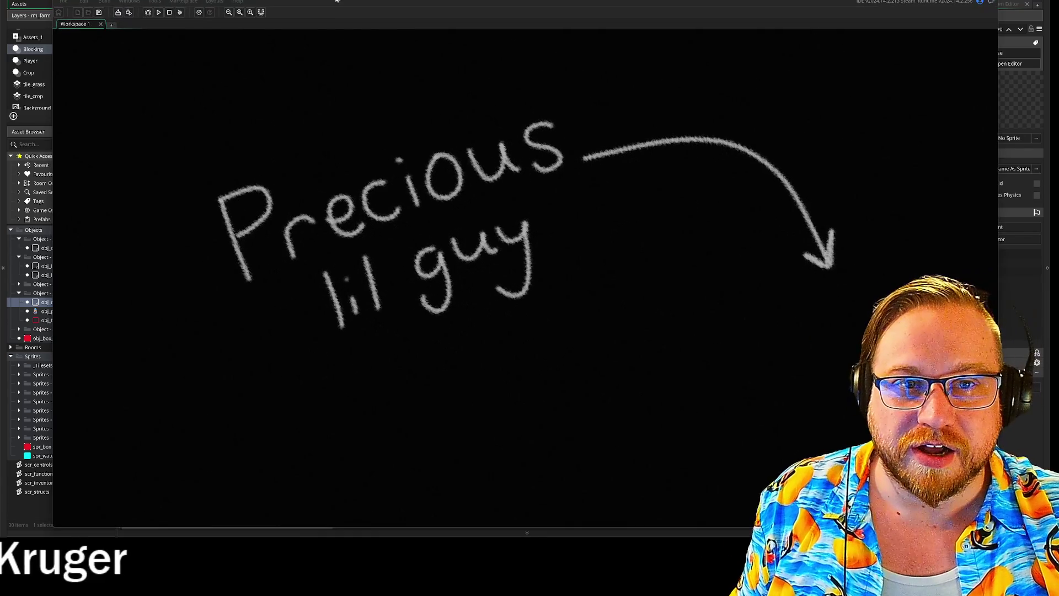
mouse_move(838, 6)
left_mouse_down()
mouse_move(832, 34)
mouse_move(849, 34)
mouse_move(674, 84)
mouse_move(287, 9)
mouse_move(221, 33)
mouse_move(376, 26)
left_mouse_up()
left_click(1023, 25)
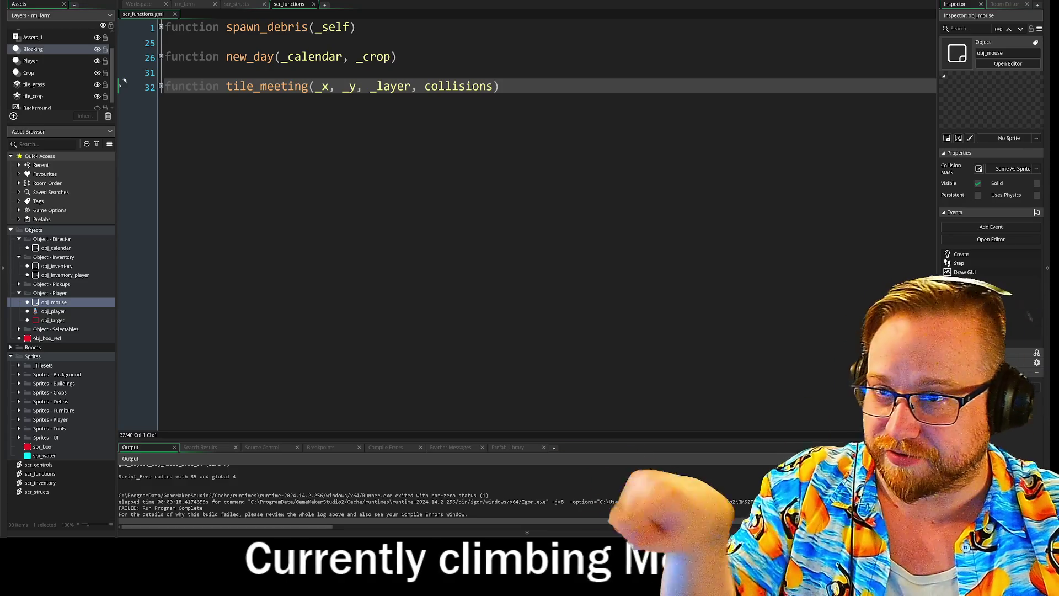
- Close scr_functions, look at the rm_farm room, then return to obj_mouse's Draw GUI code
left_click(313, 5)
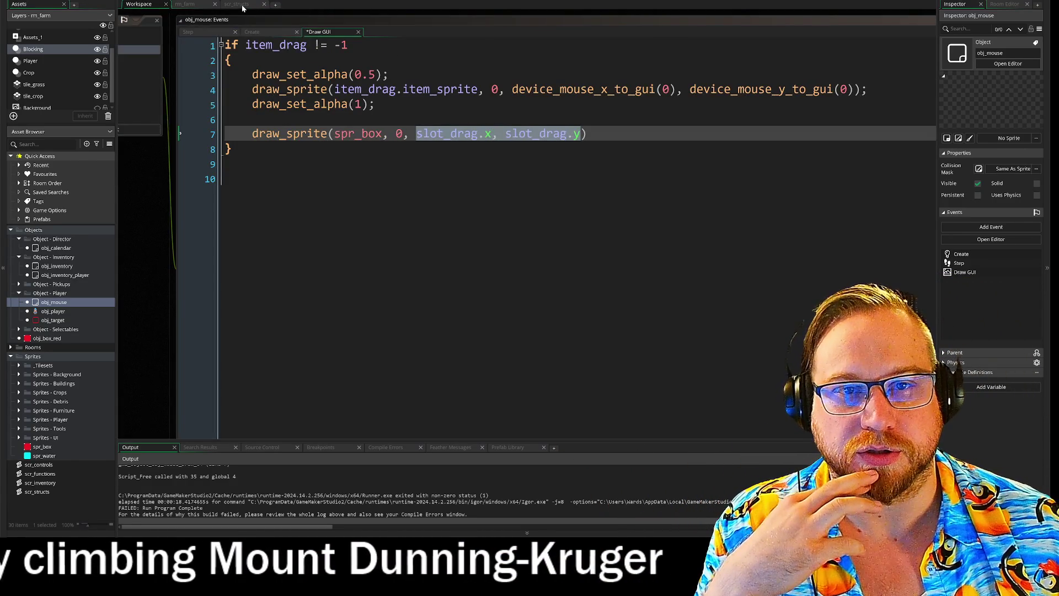
left_click(242, 6)
left_click(189, 5)
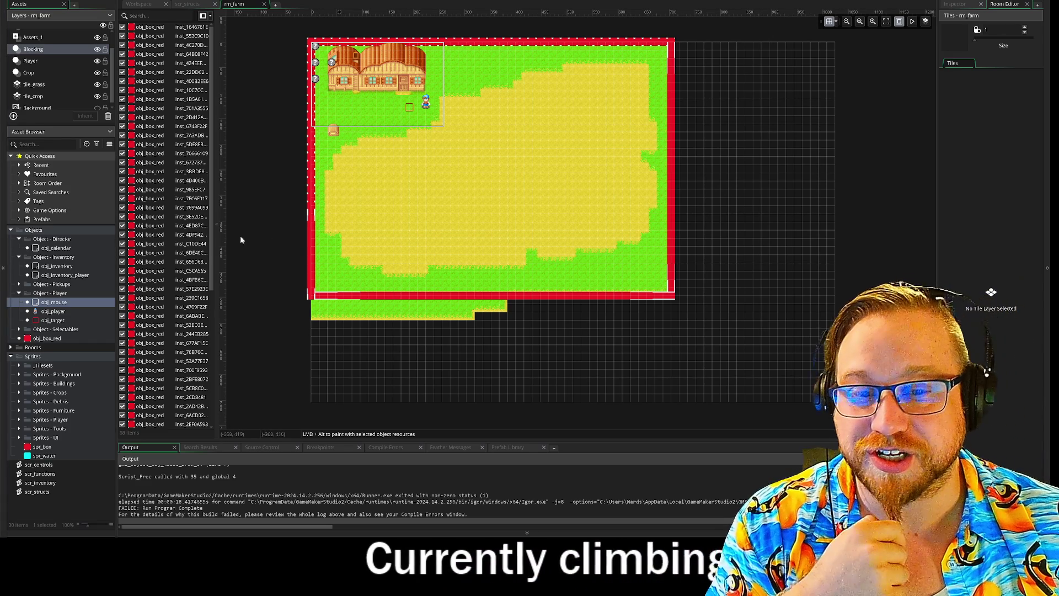
key("ctrl+Tab")
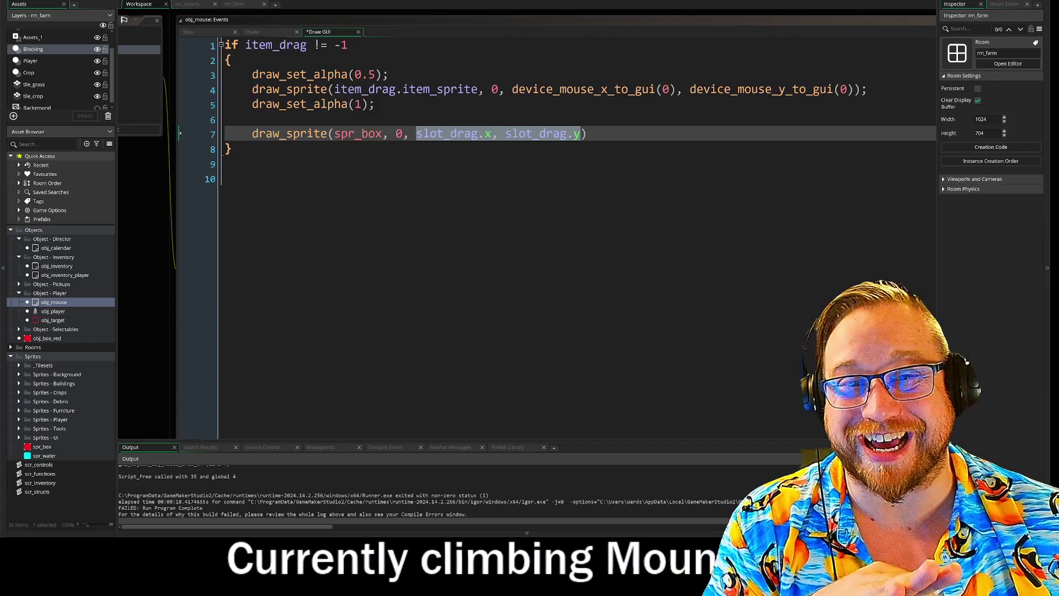
key("ctrl+End")
mouse_move(134, 262)
left_mouse_down()
mouse_move(206, 266)
mouse_move(191, 248)
left_mouse_up()
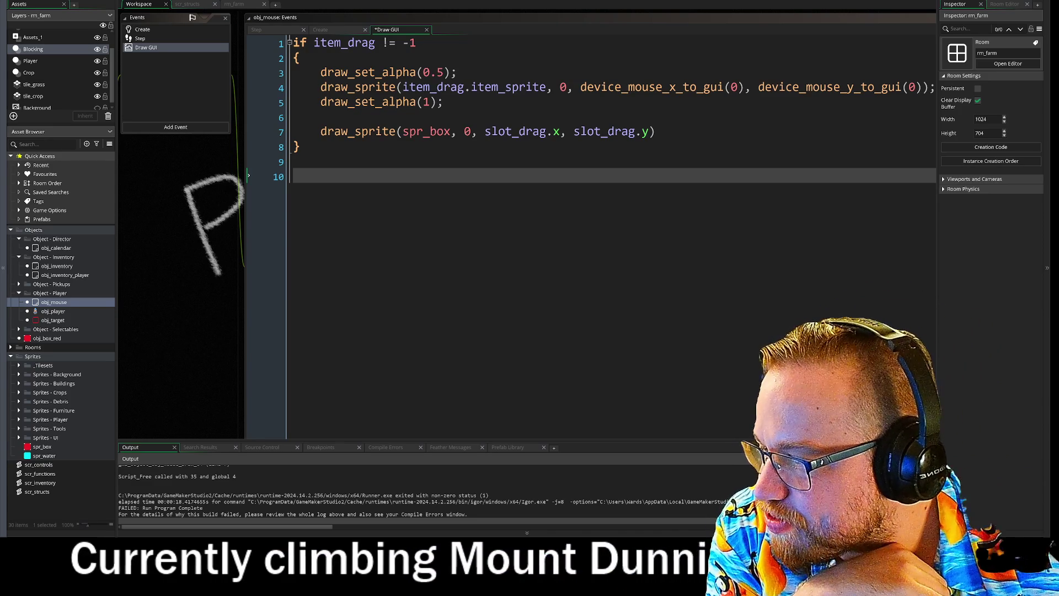
- Bring Discord forward, enlarge it, and view the snowman and Merry Christmas images full size
mouse_move(0, 38)
left_mouse_down()
mouse_move(337, 33)
mouse_move(172, 3)
left_mouse_up()
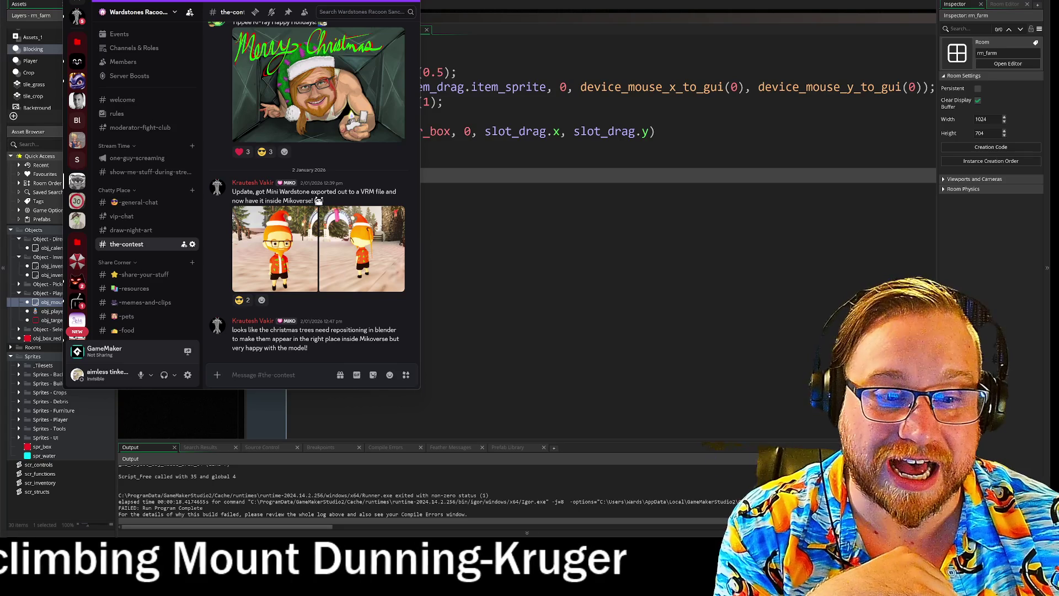
mouse_move(419, 388)
left_mouse_down()
mouse_move(721, 450)
mouse_move(849, 458)
left_mouse_up()
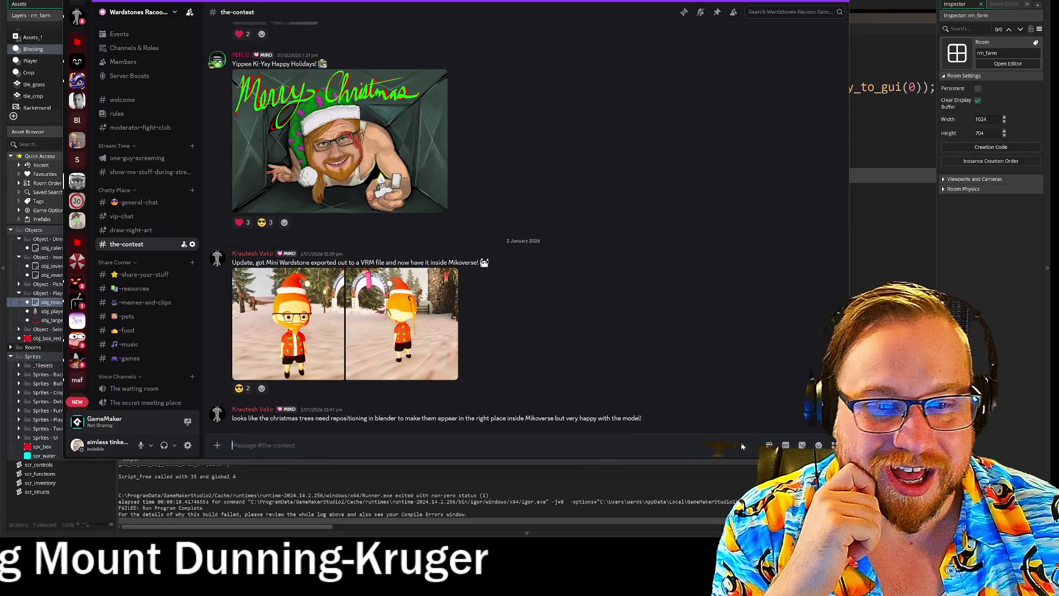
left_click(317, 380)
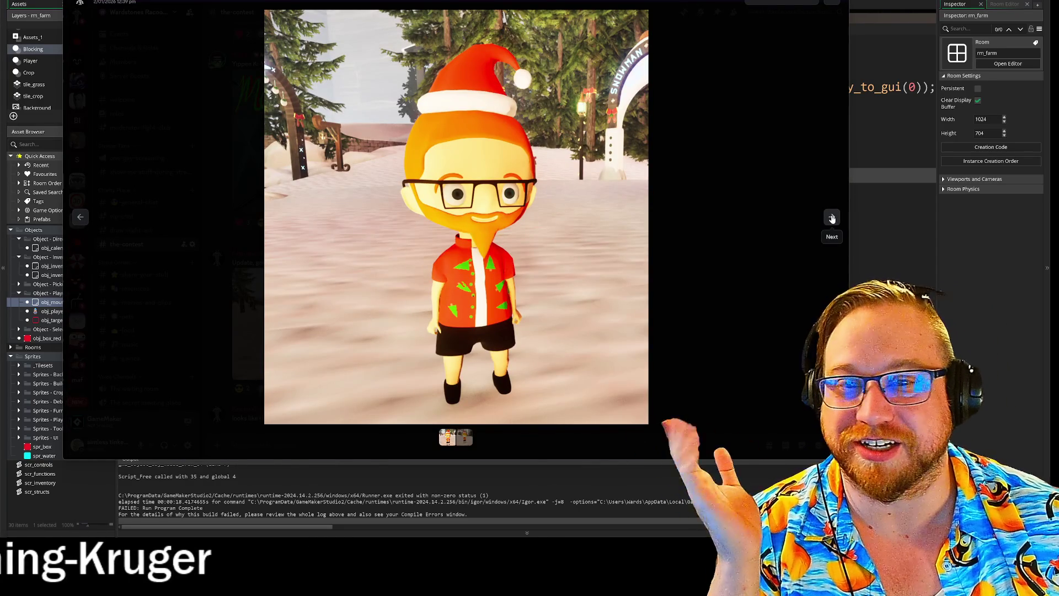
left_click(831, 218)
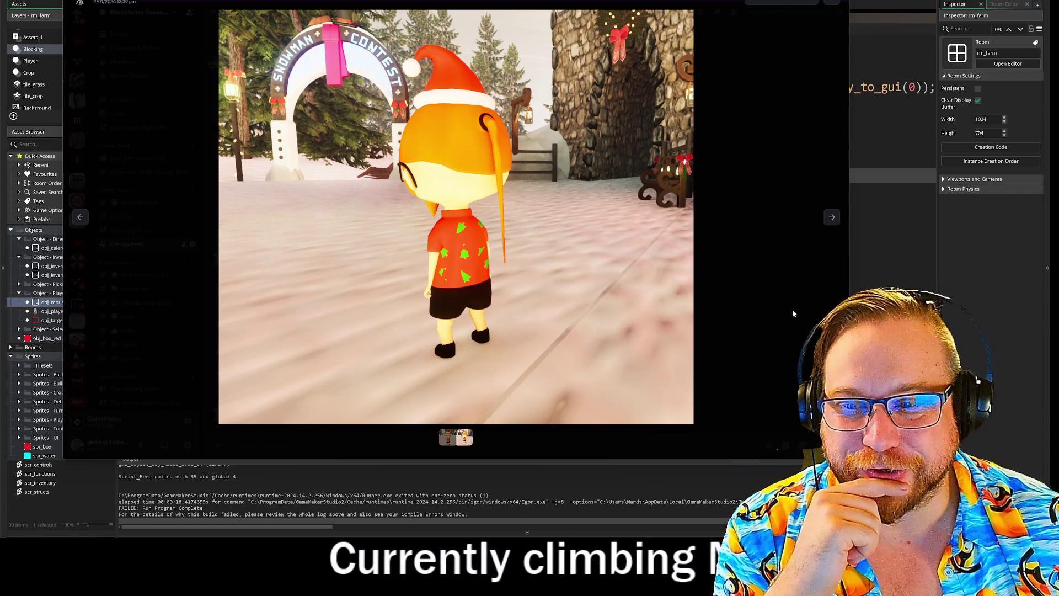
left_click(793, 313)
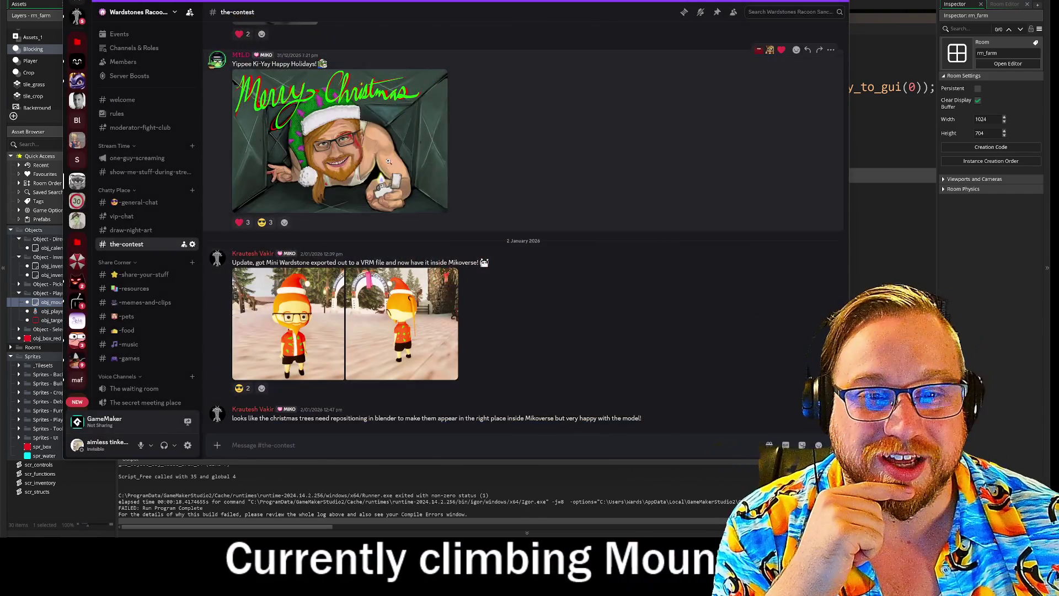
left_click(353, 138)
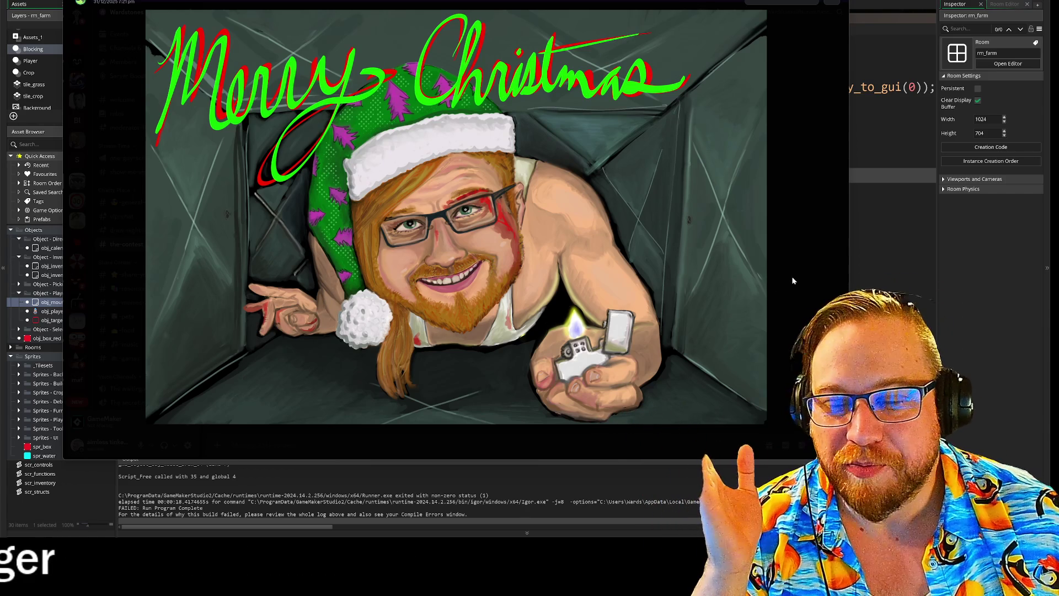
left_click(798, 279)
- Scroll through the-contest posts viewing the earlier Christmas drawing and 3D character model images
scroll(666, 293, "up", 6)
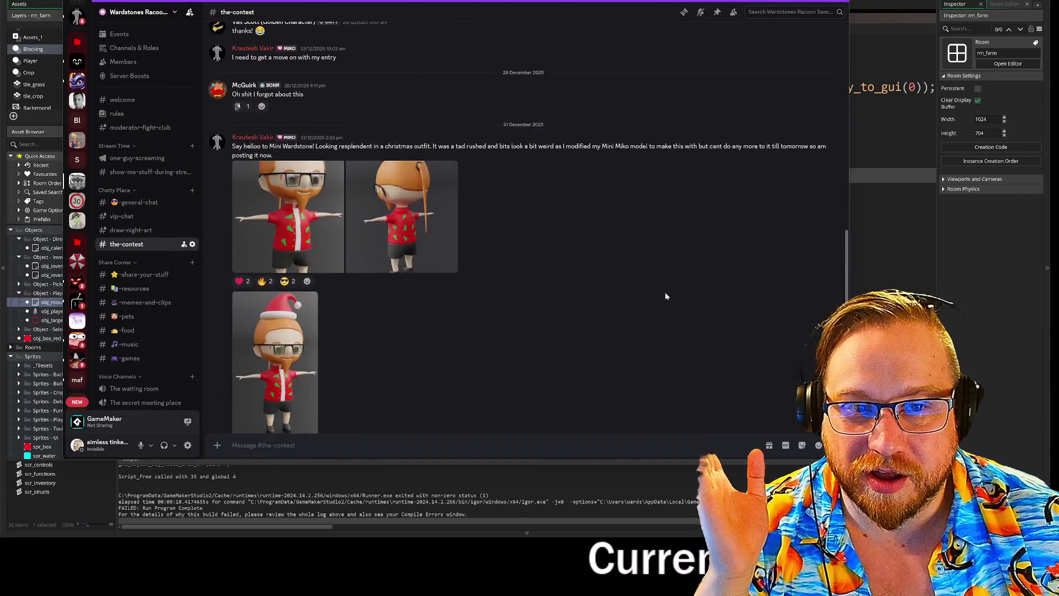
scroll(665, 297, "up", 5)
left_click(353, 111)
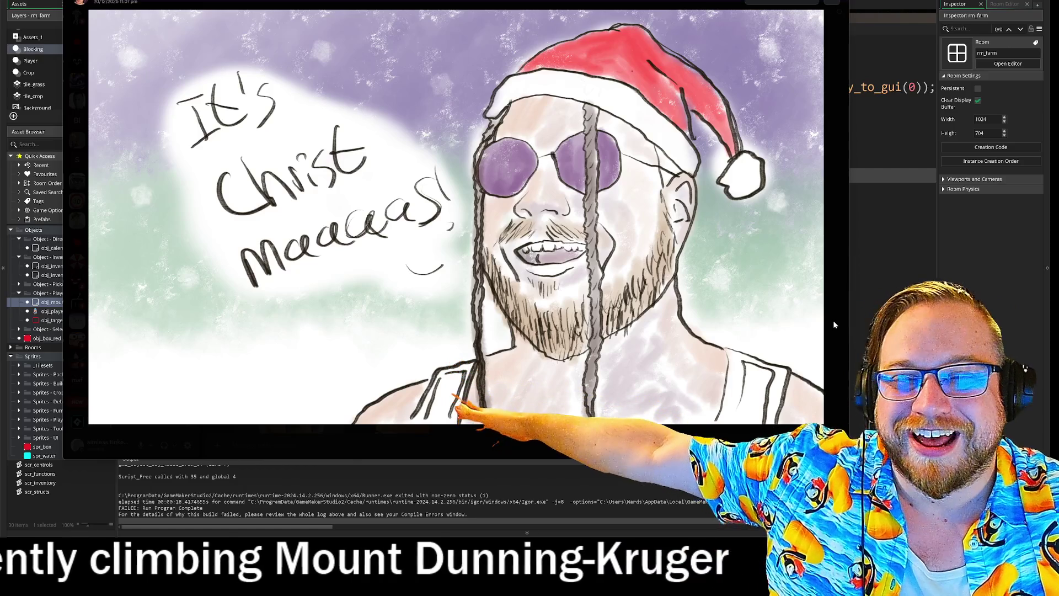
left_click(833, 324)
scroll(816, 326, "up", 10)
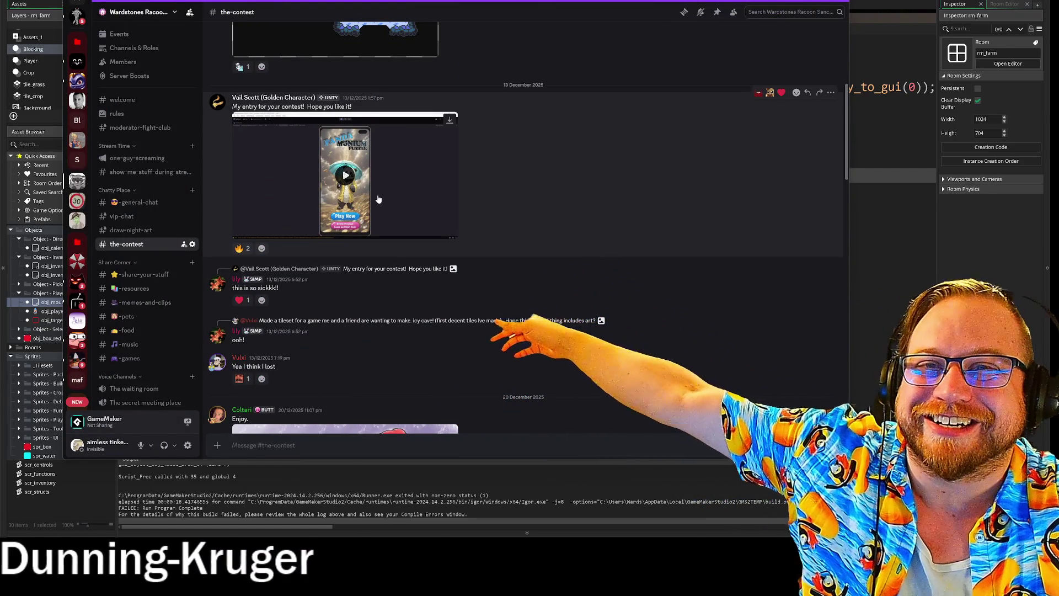
scroll(715, 257, "down", 3)
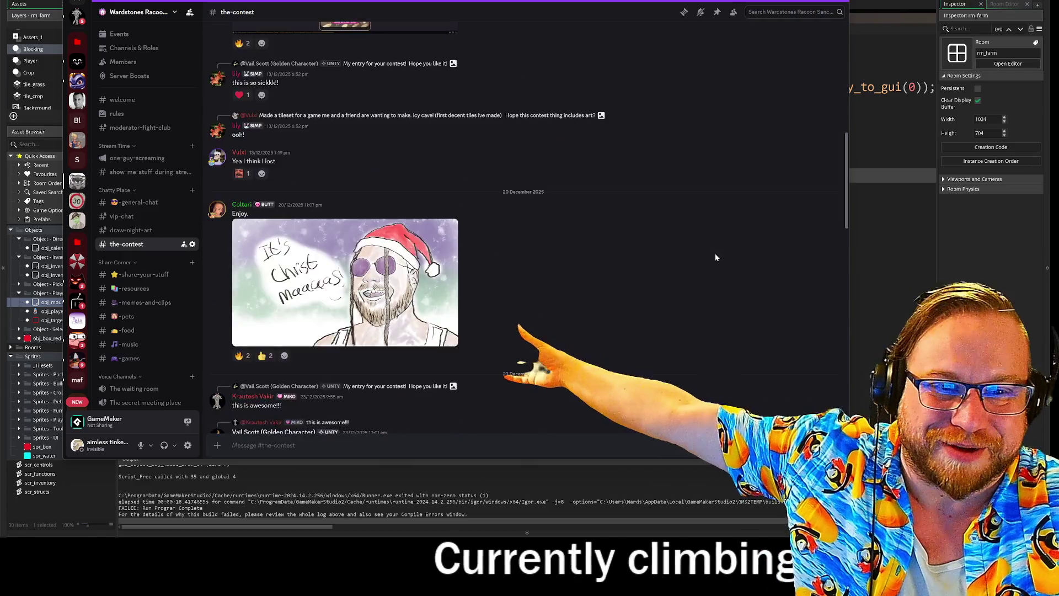
scroll(715, 260, "down", 10)
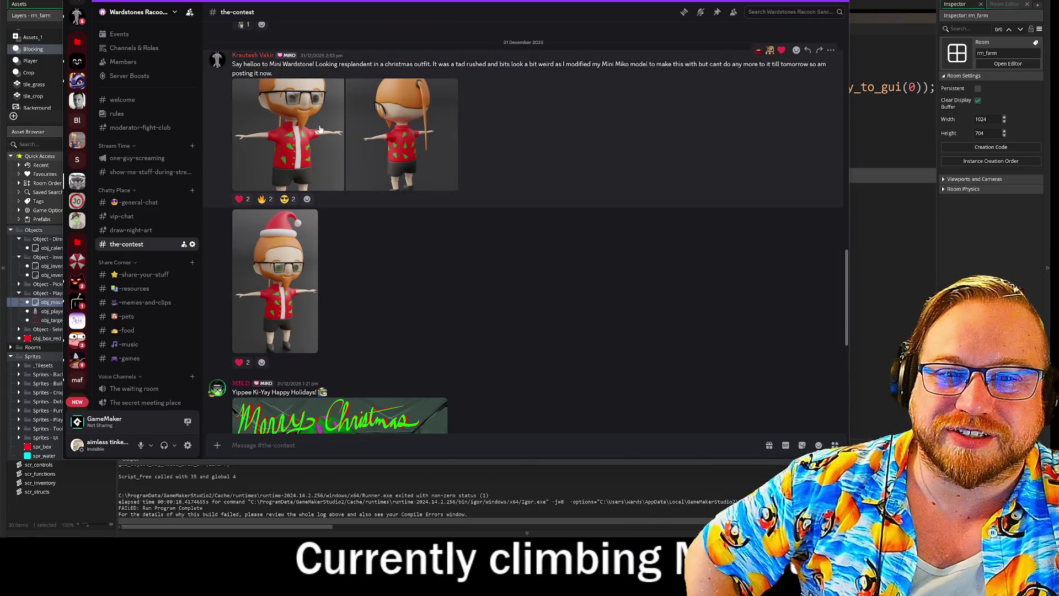
left_click(304, 137)
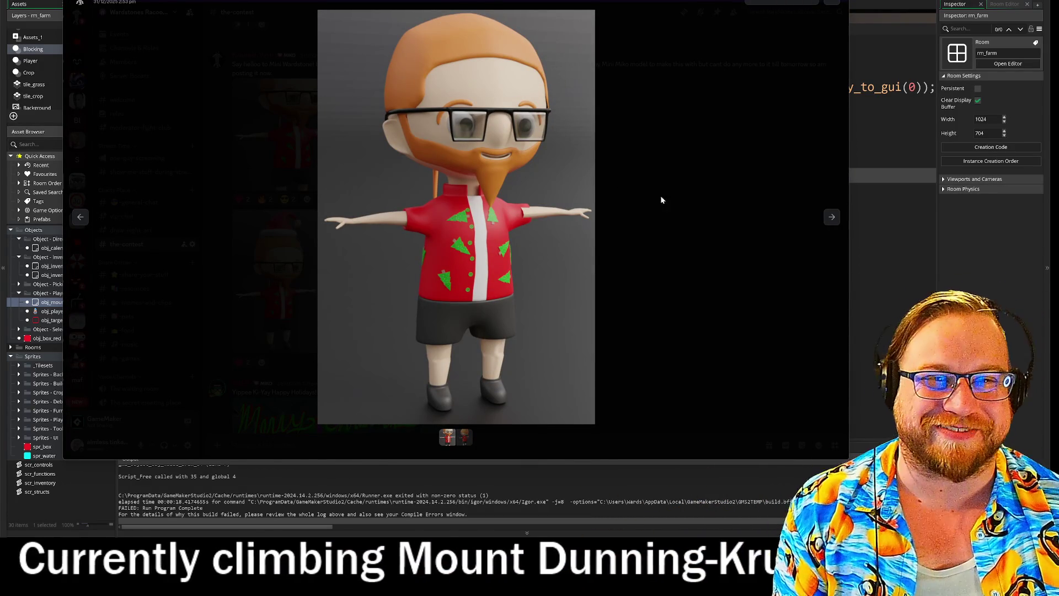
left_click(733, 260)
scroll(694, 242, "down", 4)
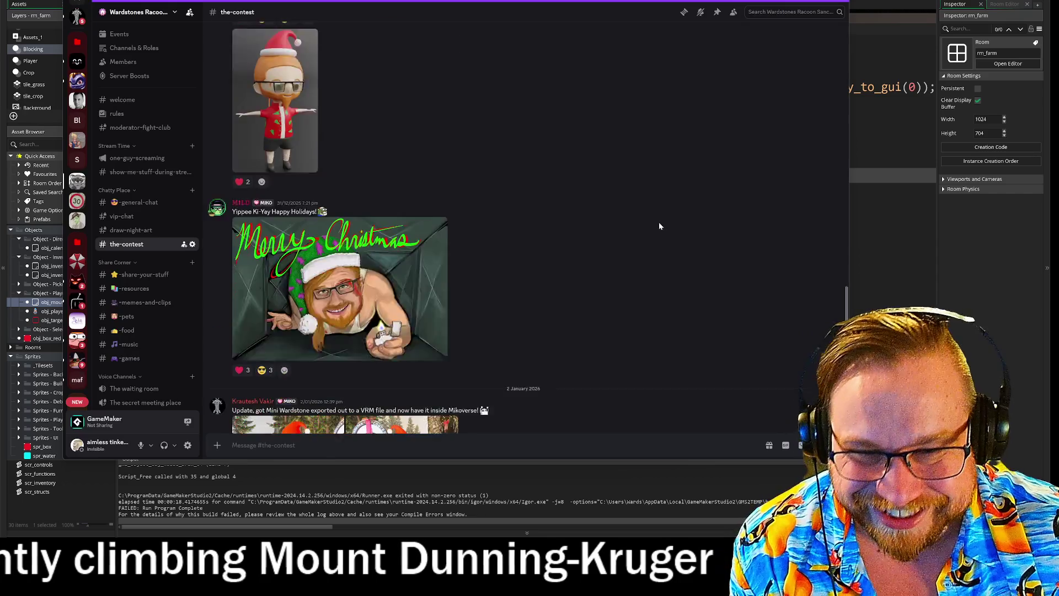
left_click(393, 243)
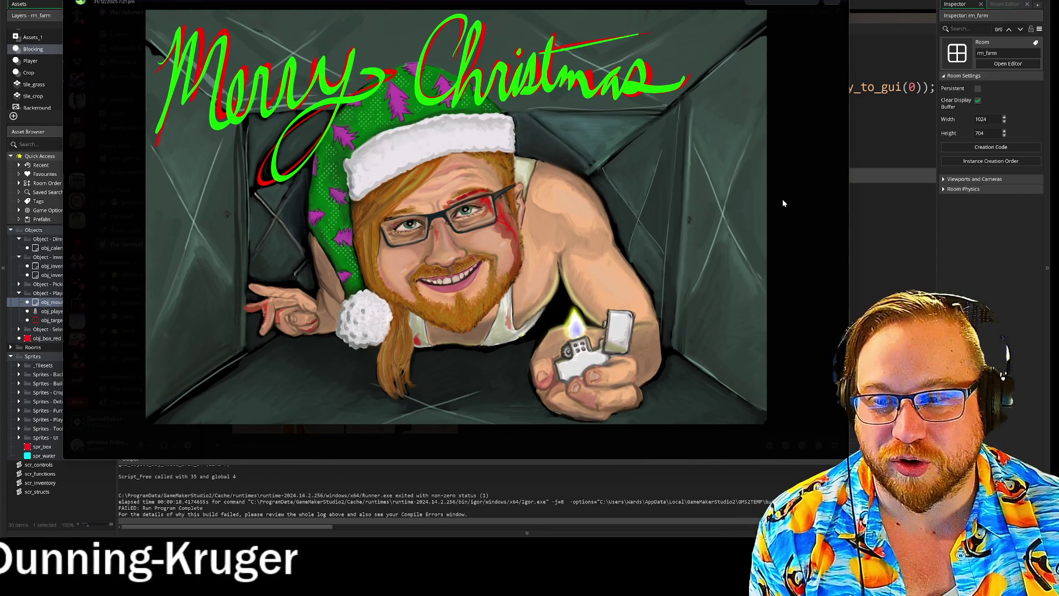
left_click(793, 238)
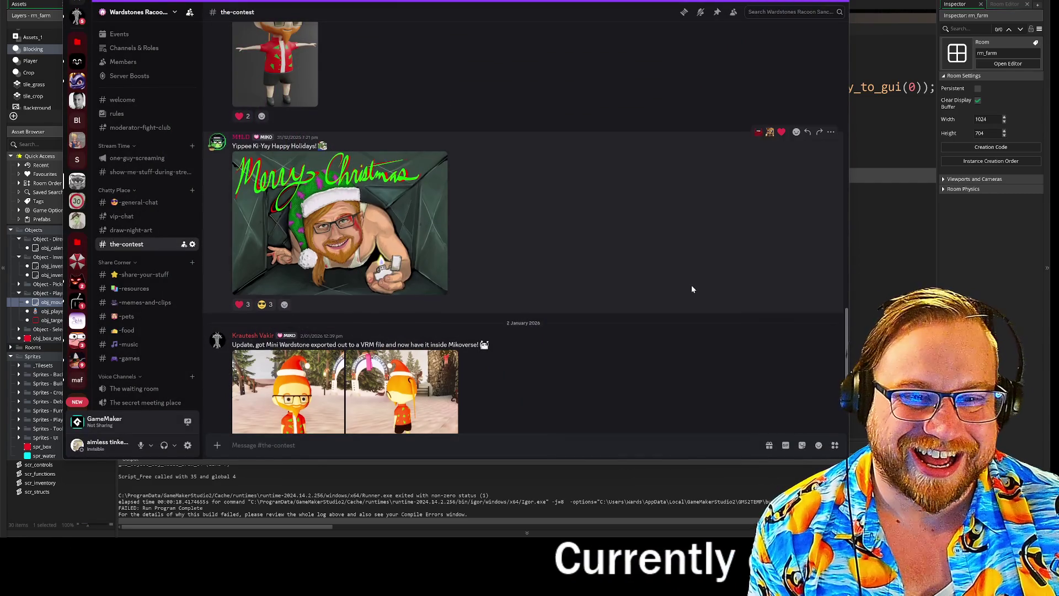
scroll(692, 287, "down", 2)
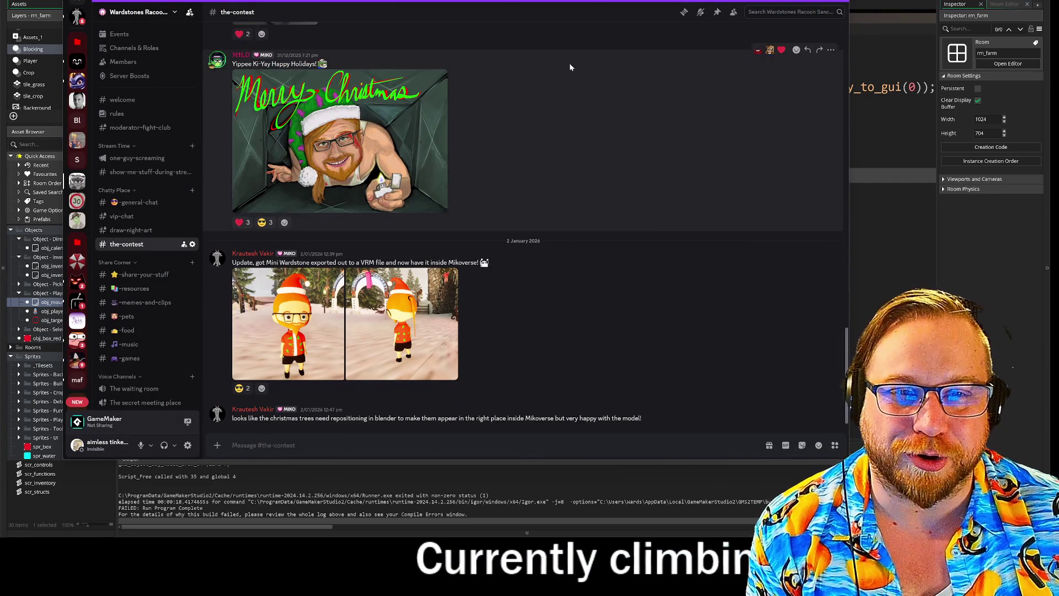
key("alt+Tab")
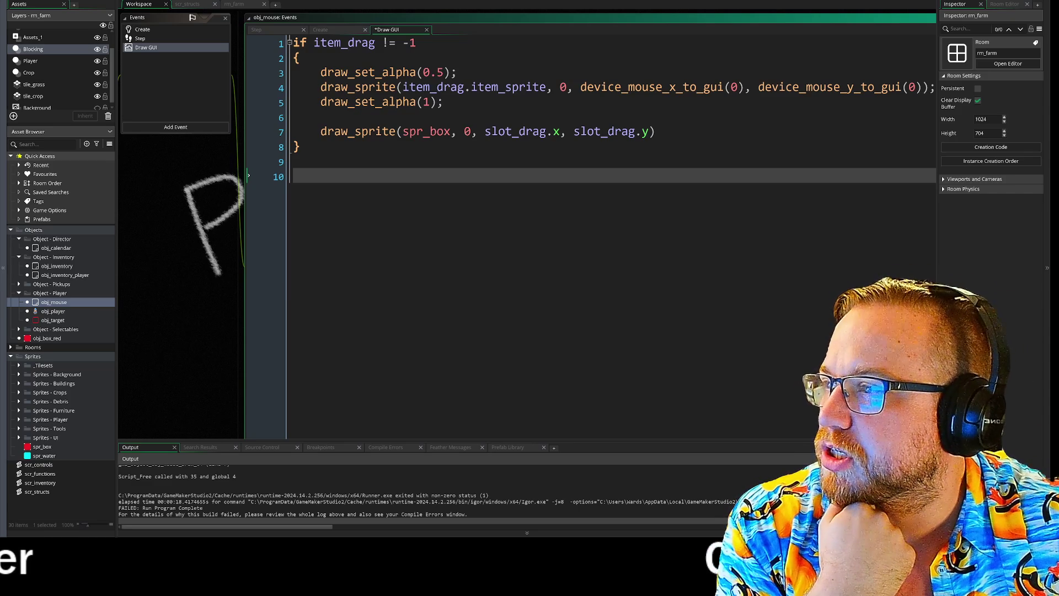
- Switch to the browser showing the itch.io game jams
key("alt+Tab")
- Enlarge the browser and open the Fundamentals Jam submissions from Jams Hosted
left_click_drag(583, 413, 889, 423)
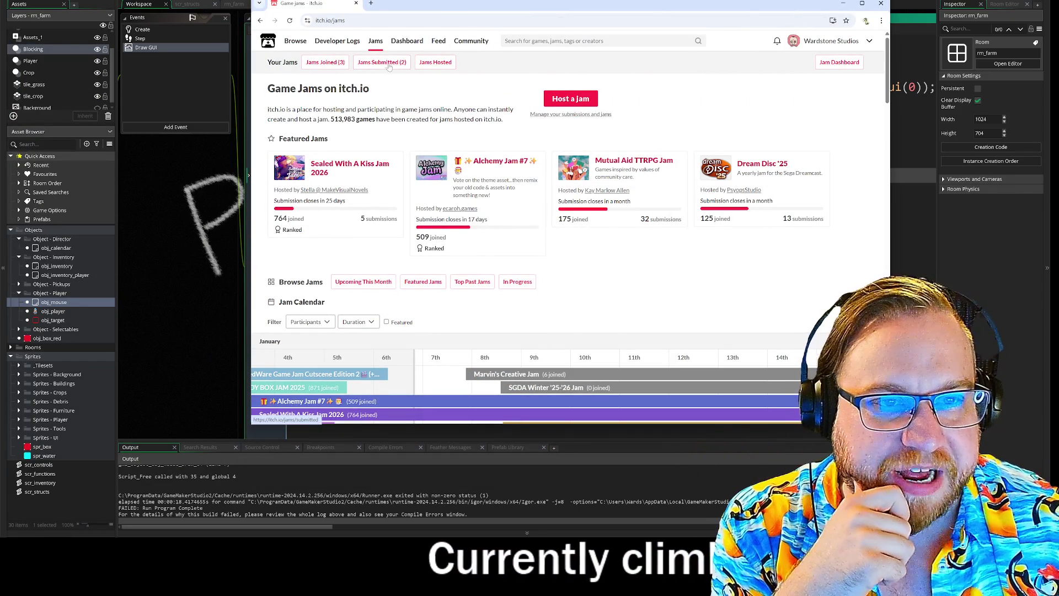
left_click(437, 63)
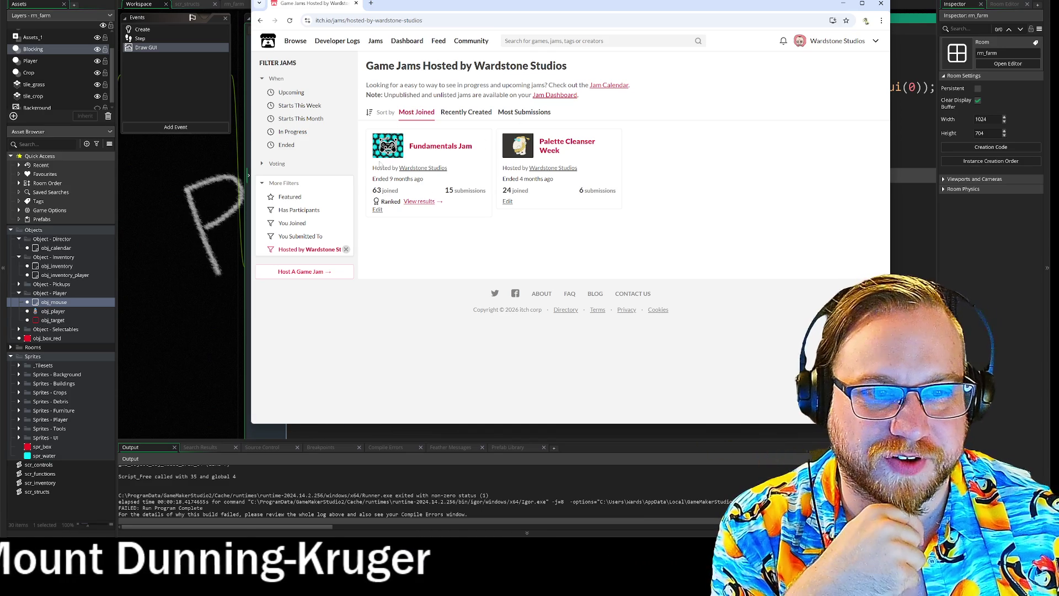
left_click(430, 148)
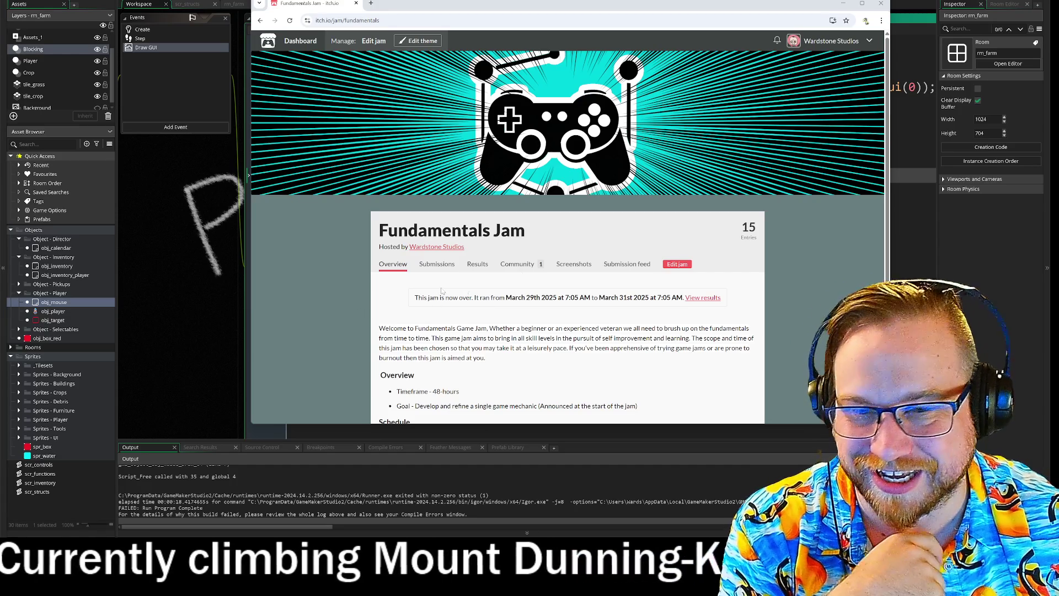
left_click(744, 228)
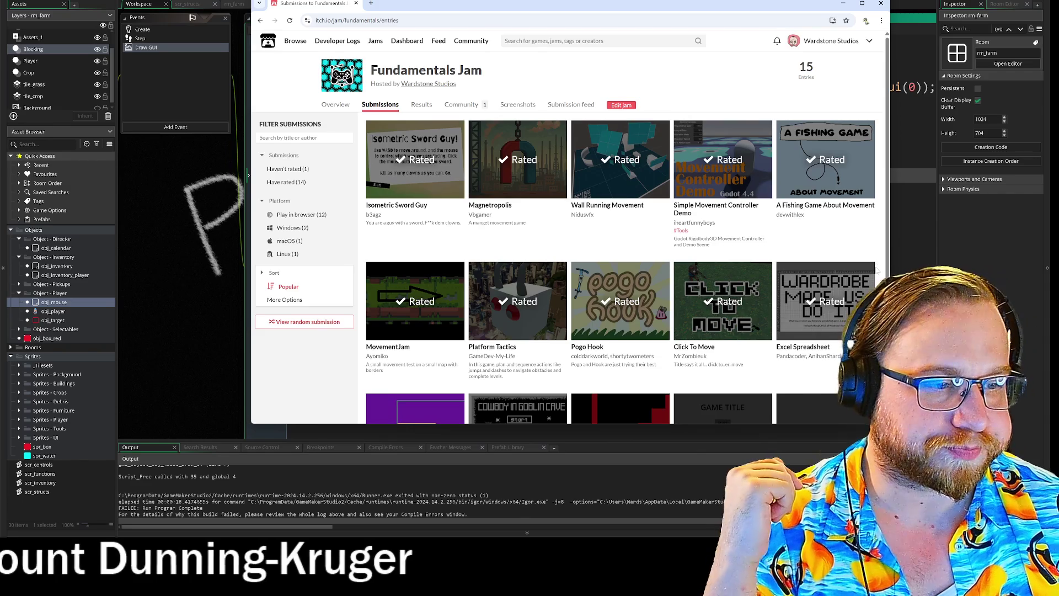
- Scroll the Fundamentals Jam submissions, widening the browser to show more entries
scroll(872, 253, "down", 1)
left_click_drag(608, 8, 454, 0)
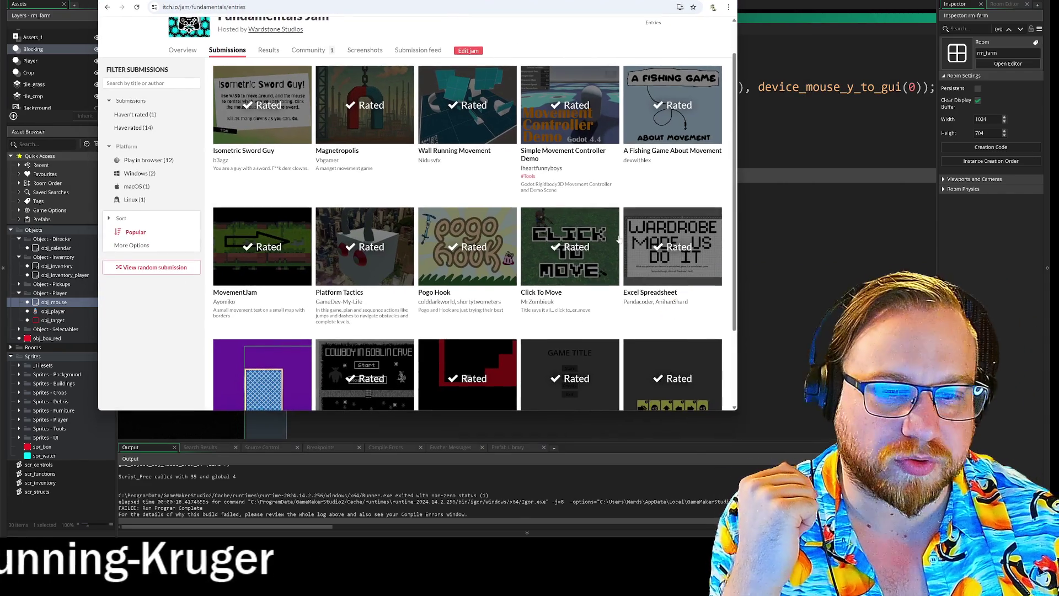
scroll(558, 312, "down", 2)
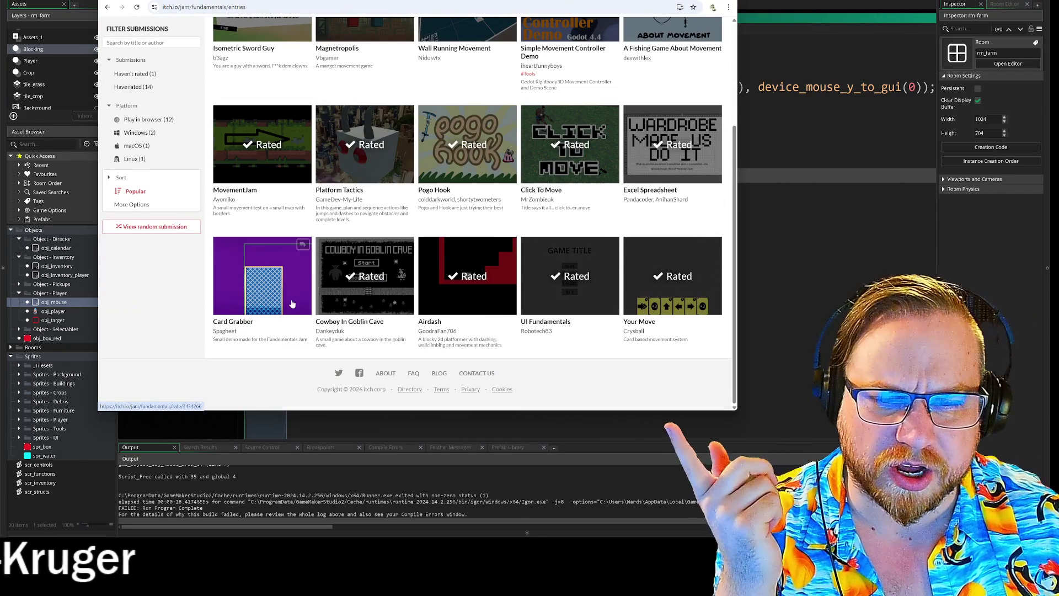
mouse_move(737, 409)
left_mouse_down()
mouse_move(882, 456)
mouse_move(792, 448)
mouse_move(711, 420)
mouse_move(721, 422)
left_mouse_up()
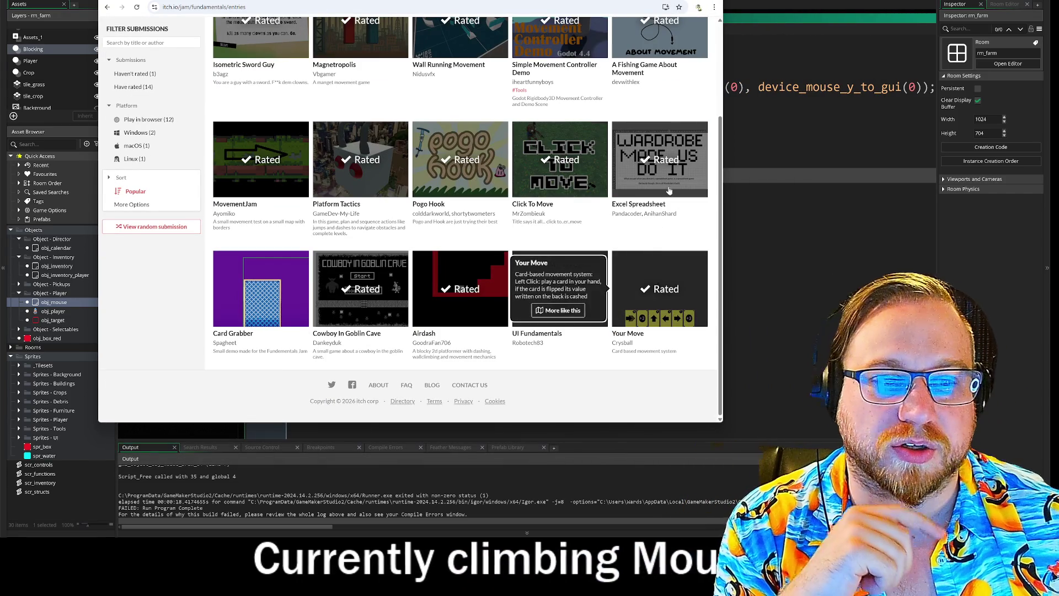
mouse_move(528, 185)
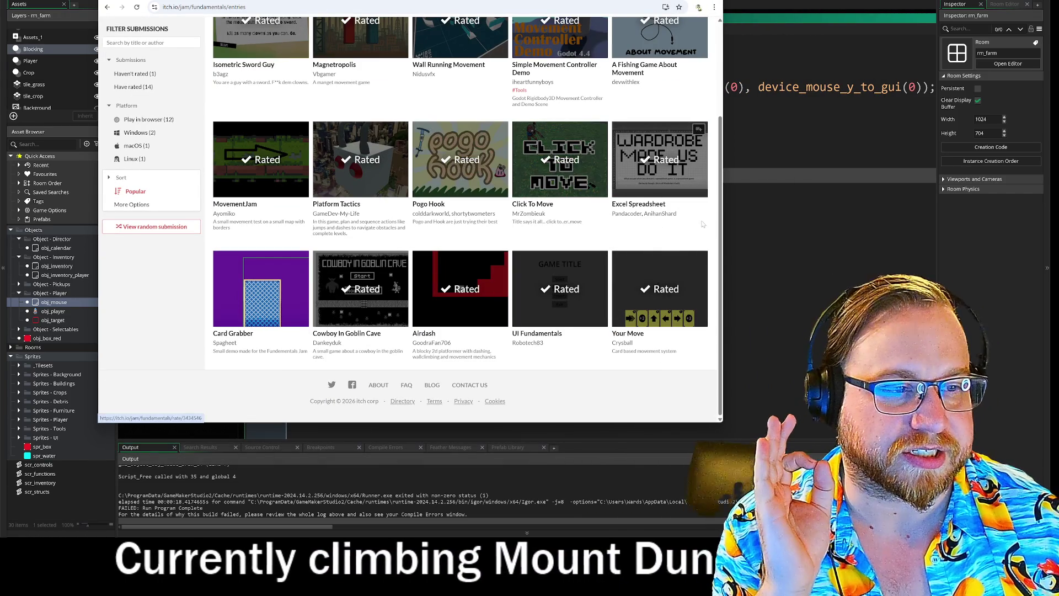
mouse_move(669, 162)
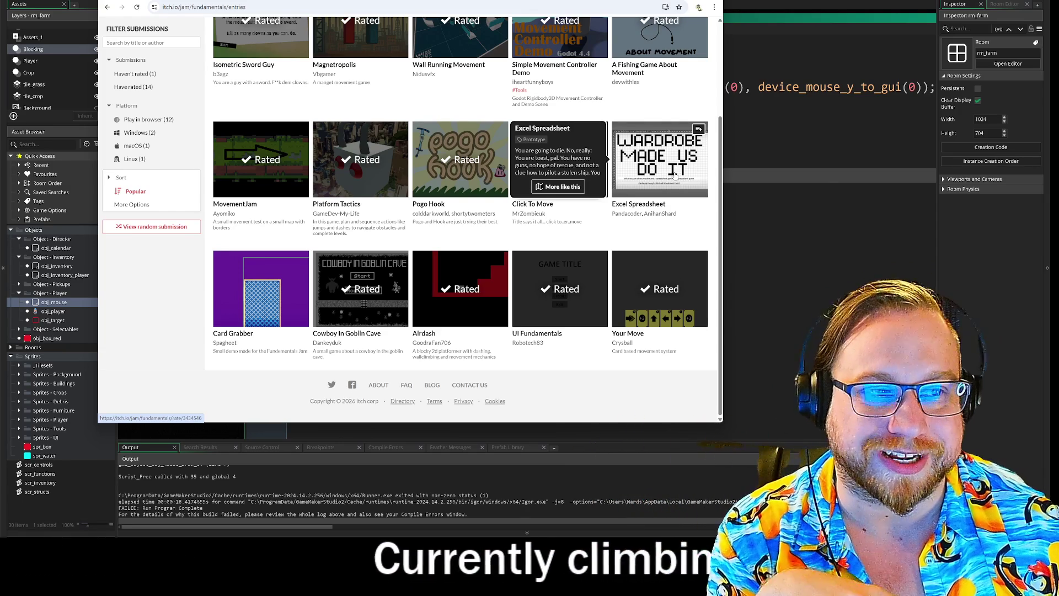
- Keep browsing the submitted entries up and down the list
scroll(675, 175, "up", 2)
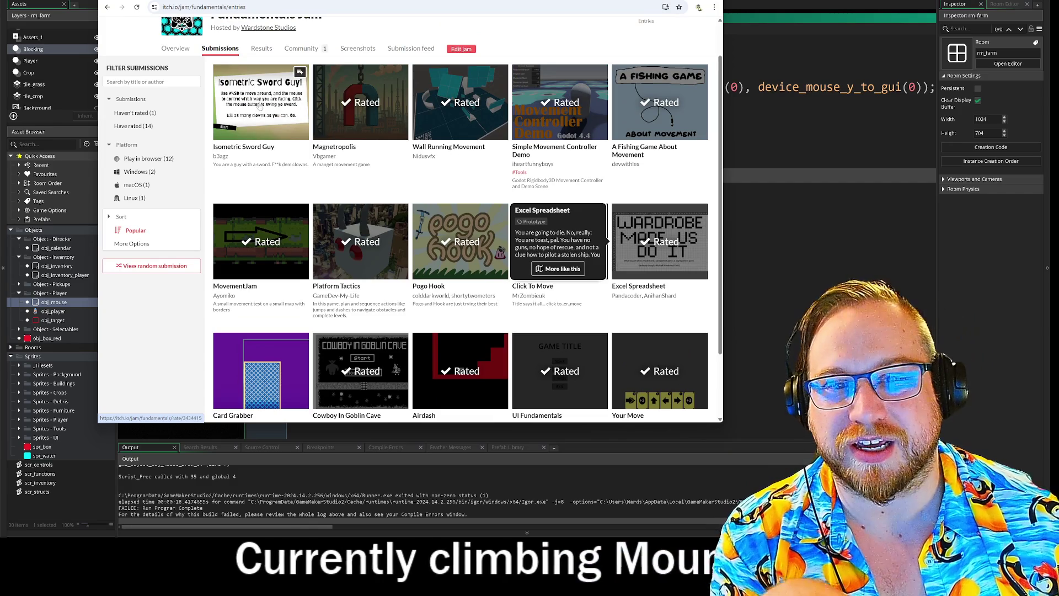
mouse_move(261, 106)
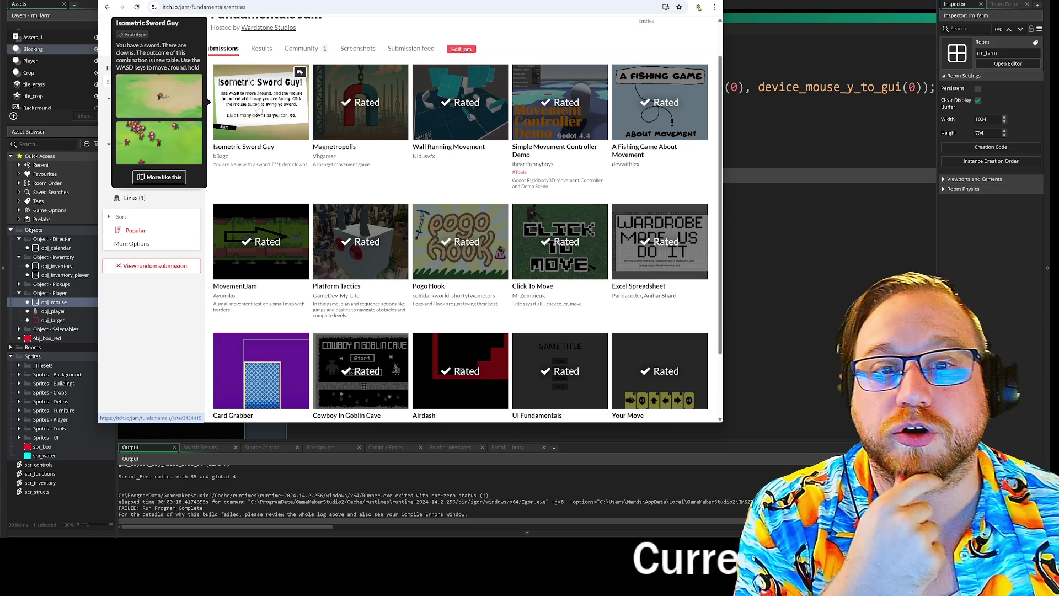
mouse_move(358, 105)
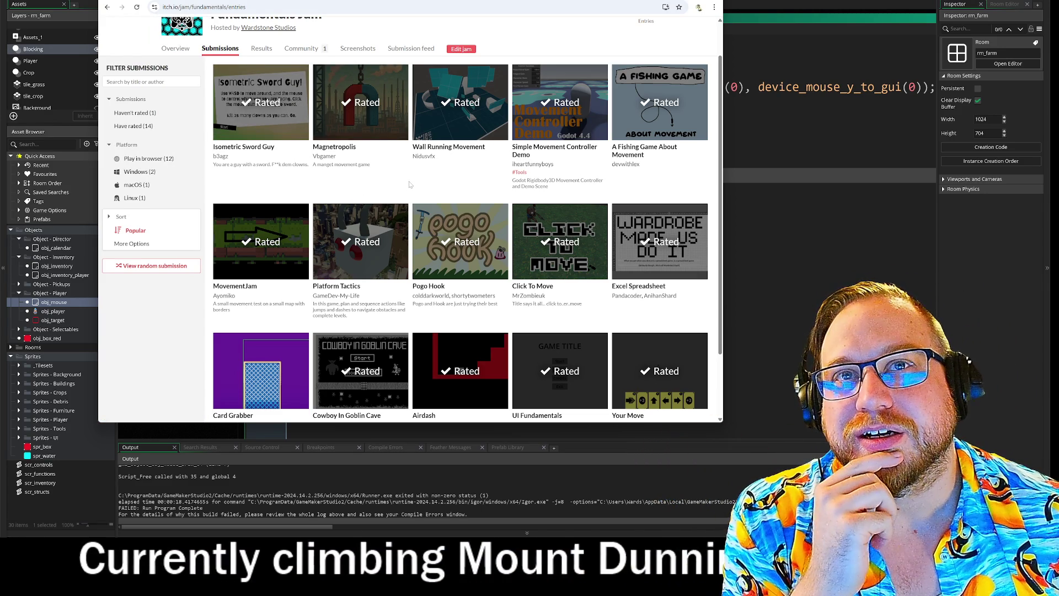
scroll(386, 171, "up", 1)
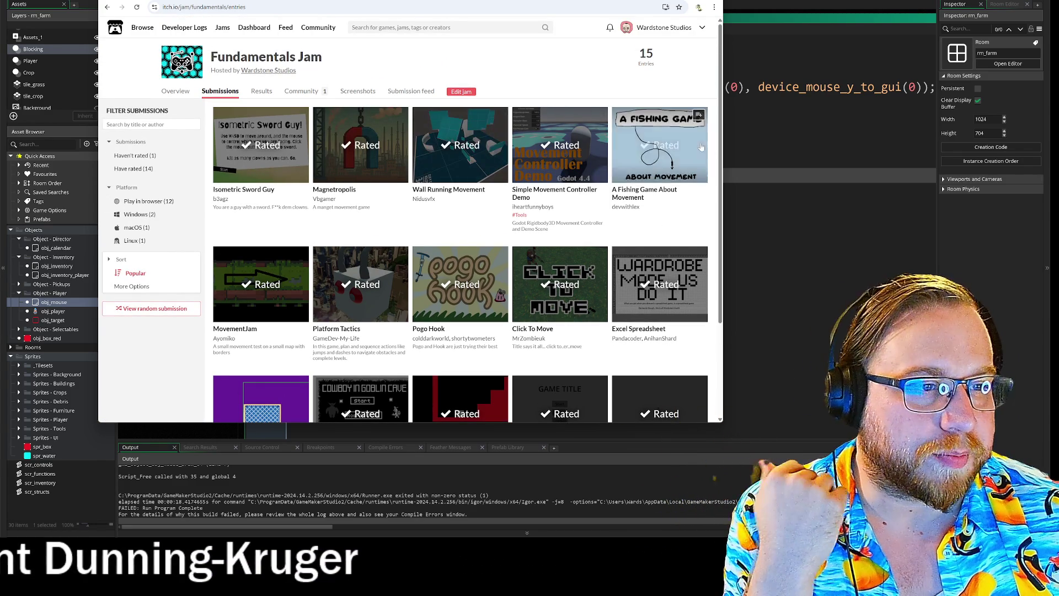
scroll(699, 212, "down", 1)
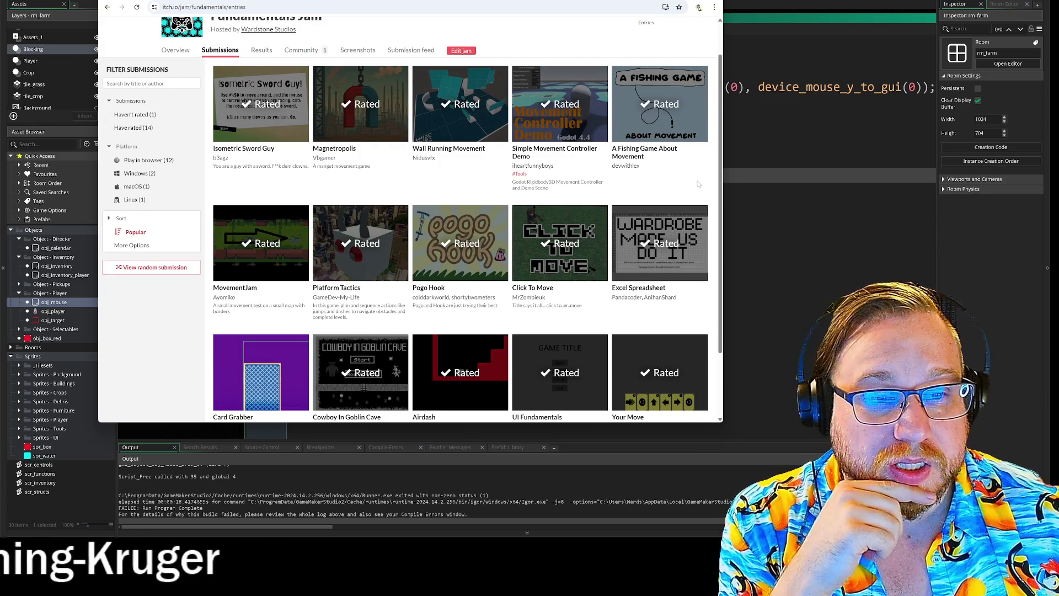
scroll(698, 184, "down", 1)
scroll(714, 151, "up", 1)
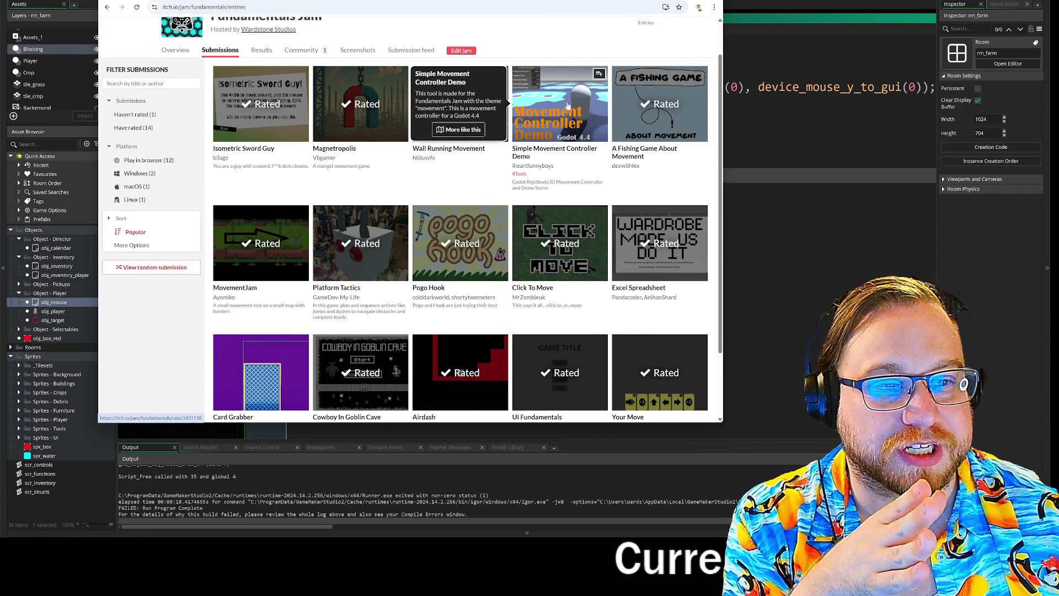
mouse_move(649, 108)
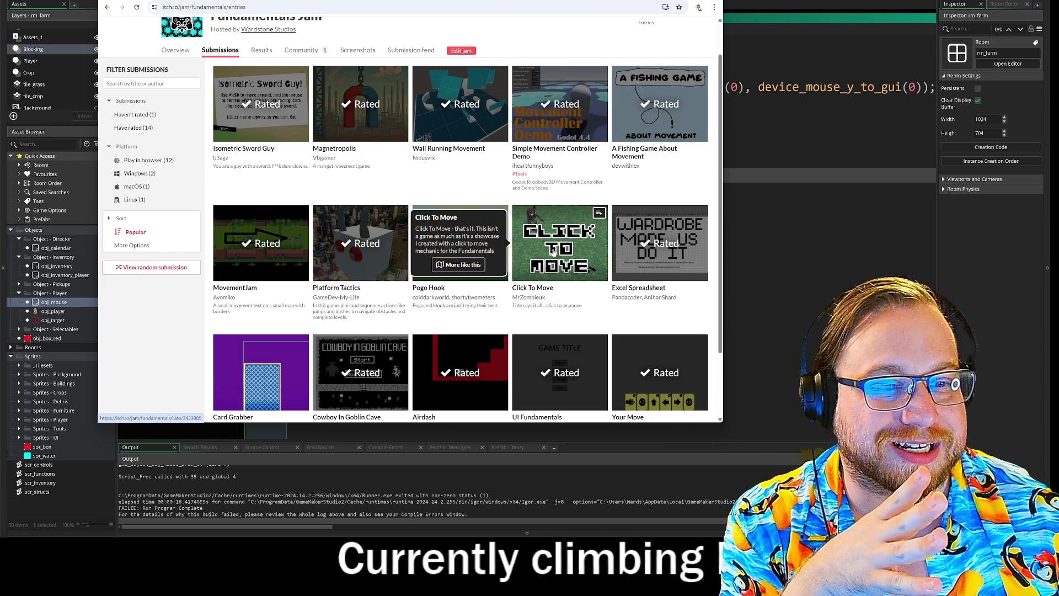
mouse_move(654, 77)
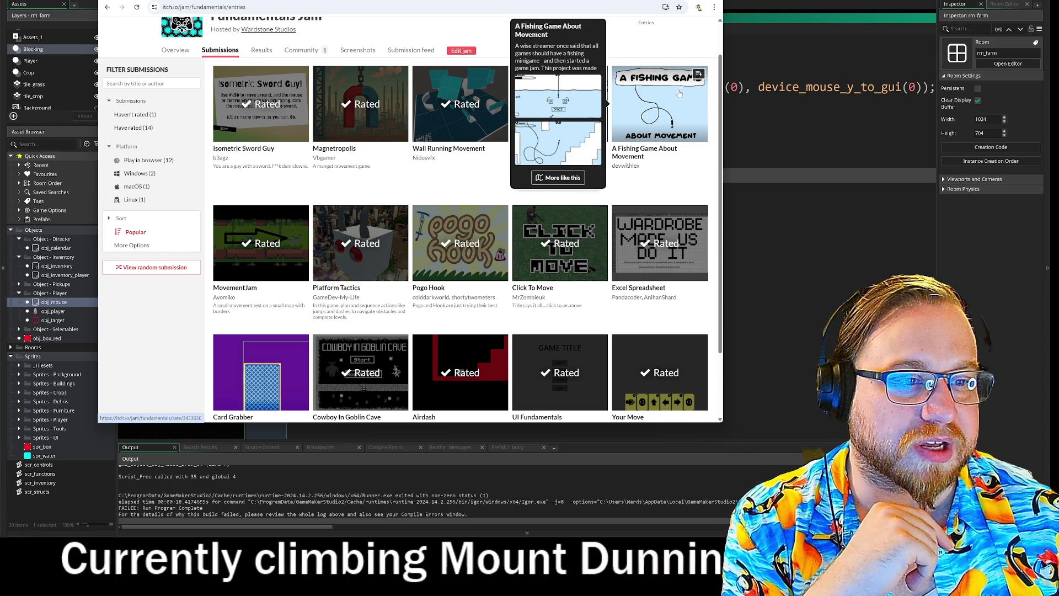
mouse_move(559, 256)
scroll(711, 233, "down", 2)
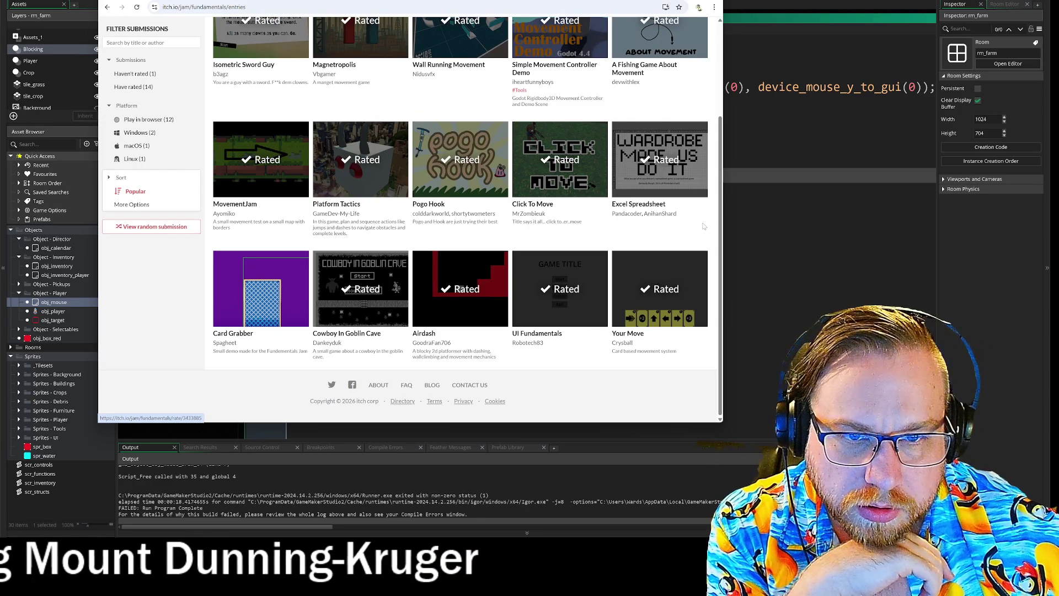
scroll(368, 327, "up", 2)
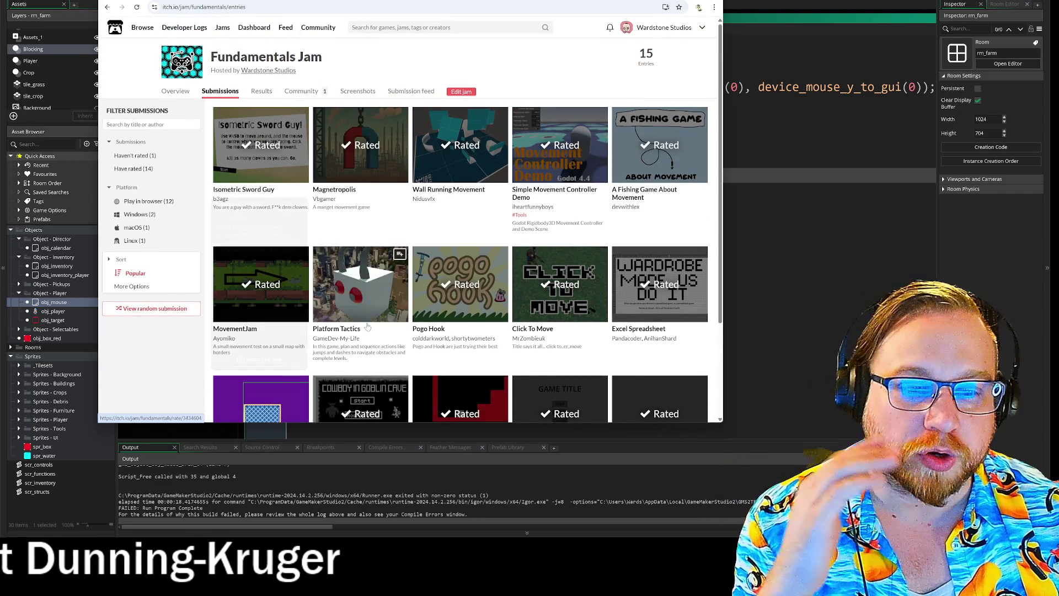
mouse_move(371, 317)
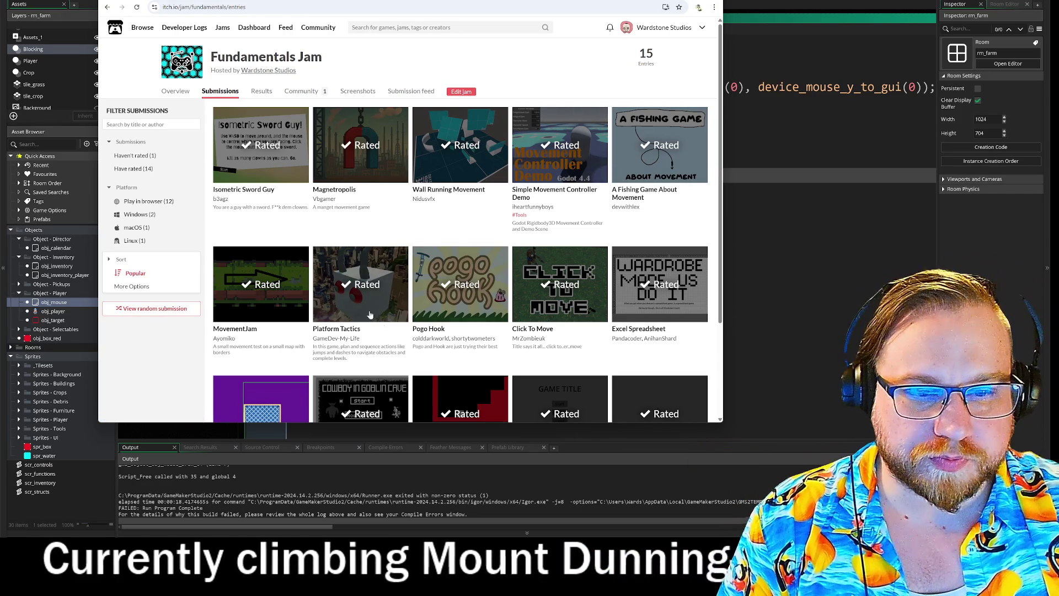
mouse_move(371, 338)
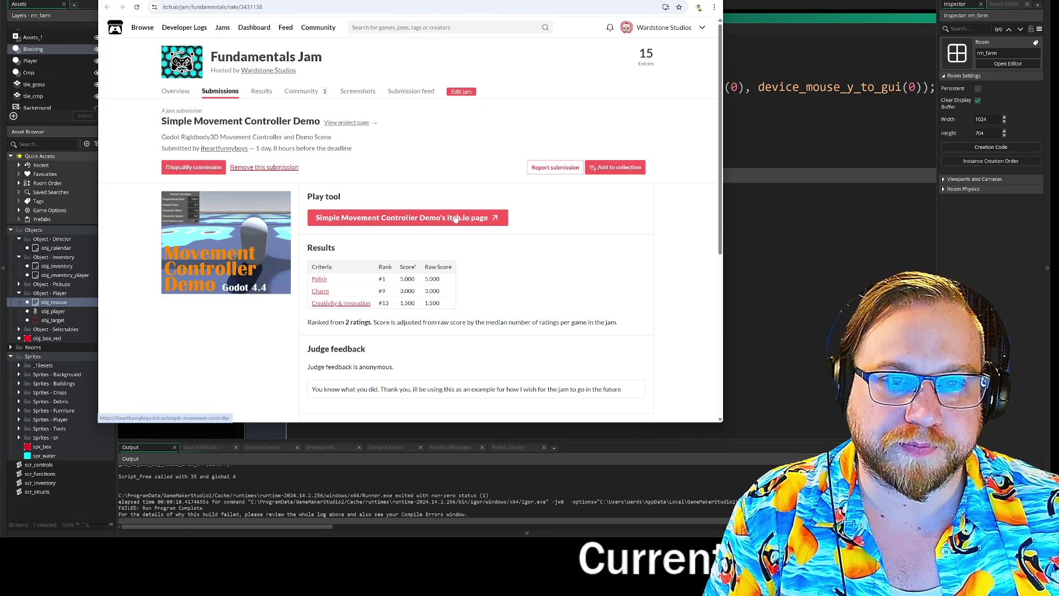
- Run the Simple Movement Controller Demo tool and edit its Character Speed field
left_click(455, 219)
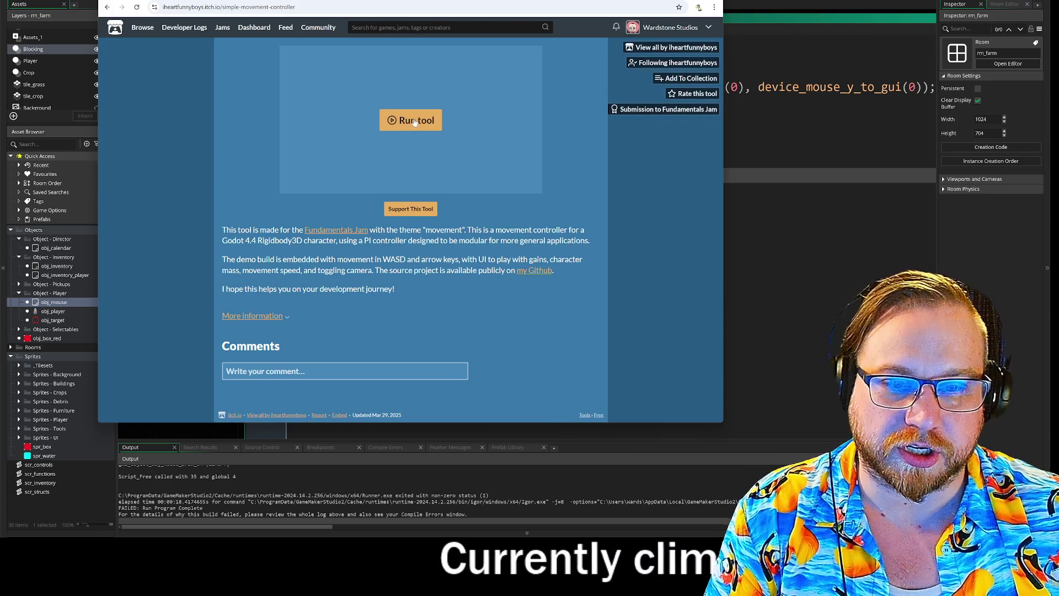
left_click(415, 121)
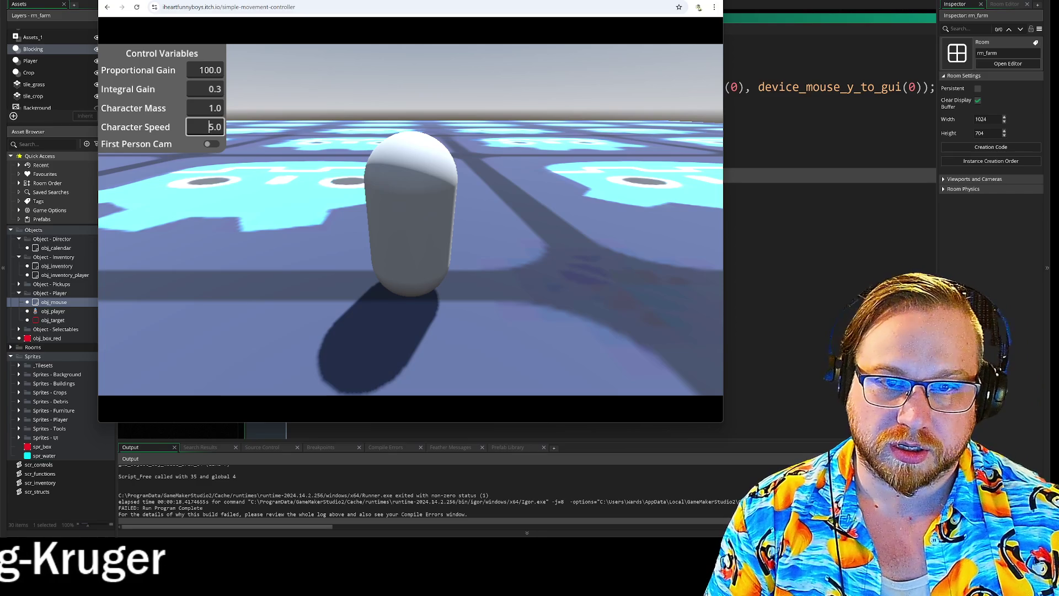
left_click(213, 127)
type("awdsa")
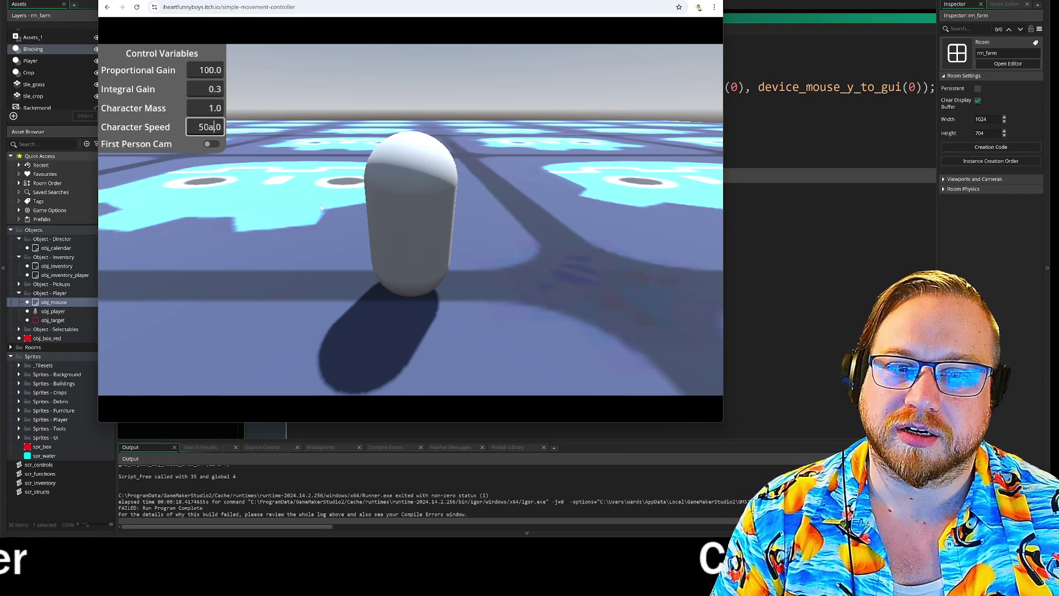
key("BackSpace")
key("BackSpace")
key("BackSpace")
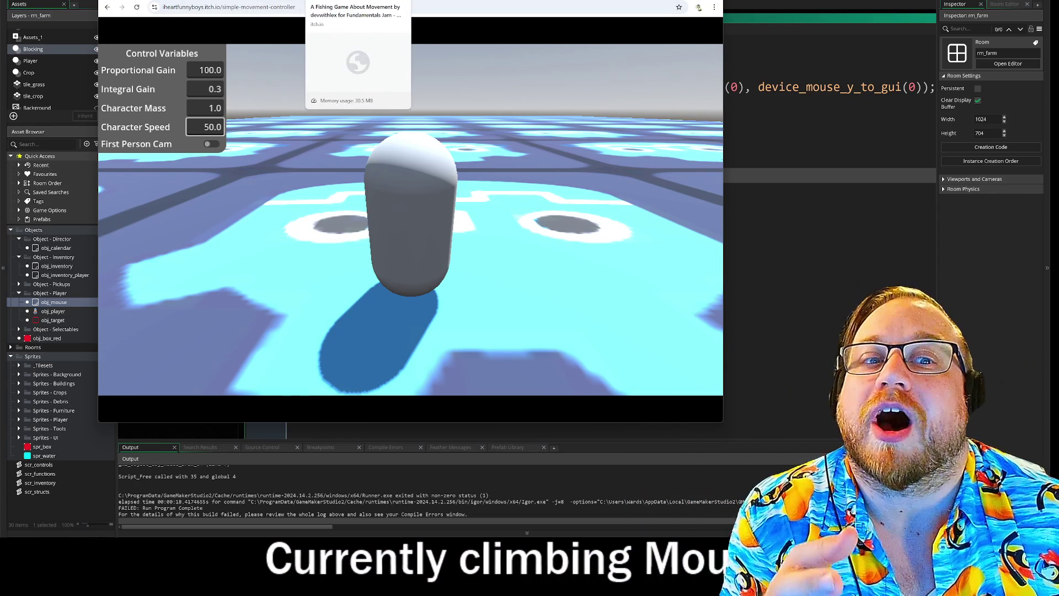
left_click(353, 1)
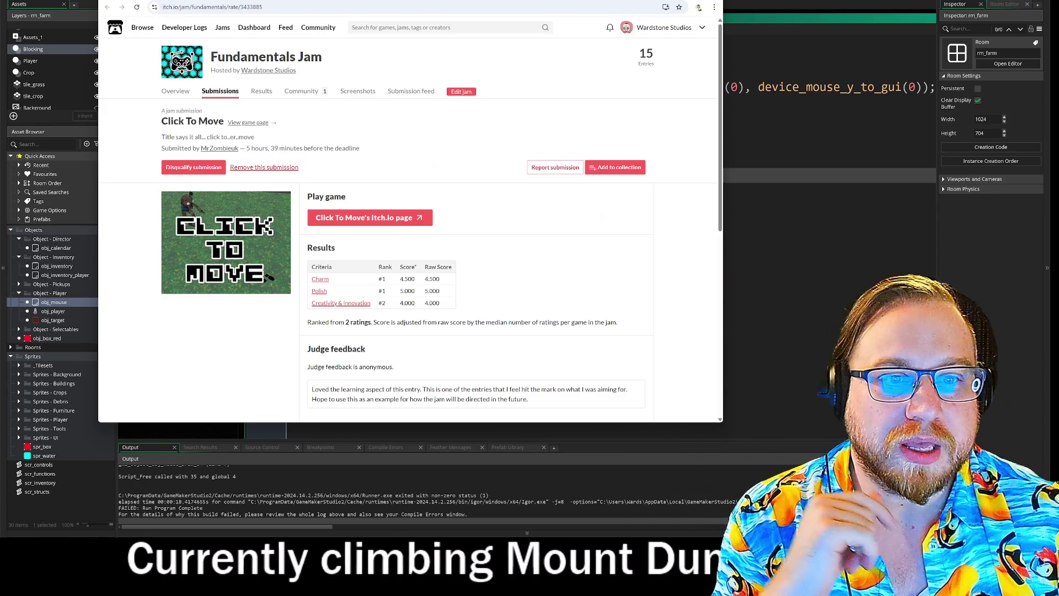
- Play Click To Move, walking the character to several ground and fence spots, then open the fishing game
left_click(369, 218)
left_click(408, 255)
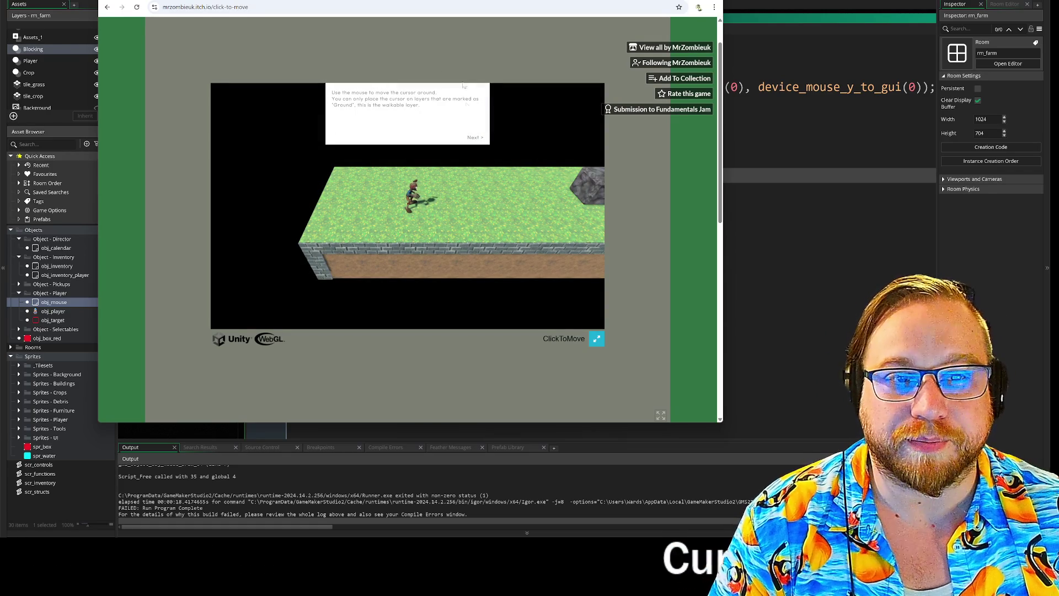
left_click(545, 213)
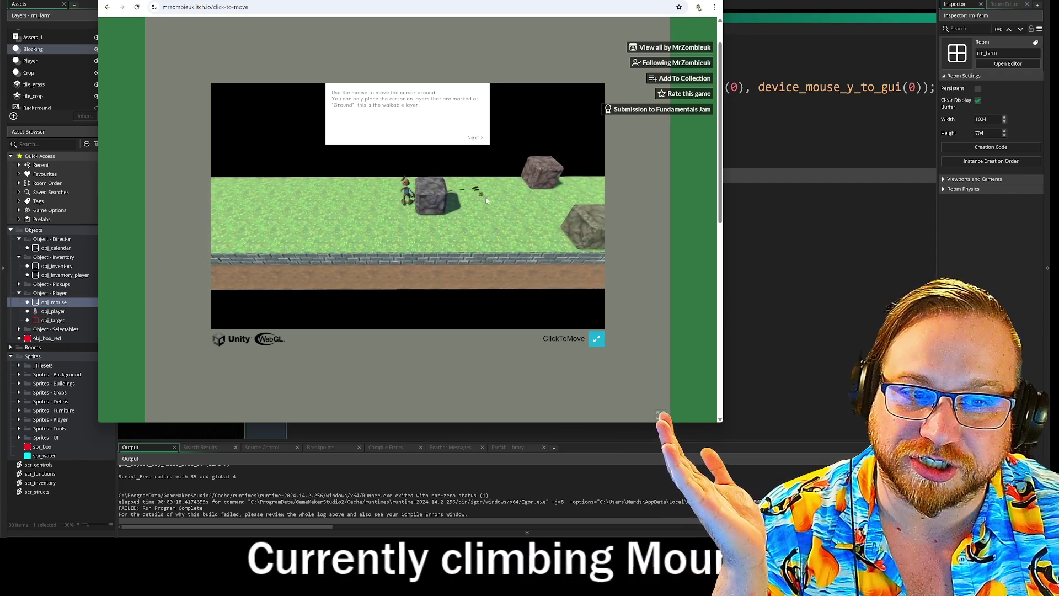
left_click(374, 262)
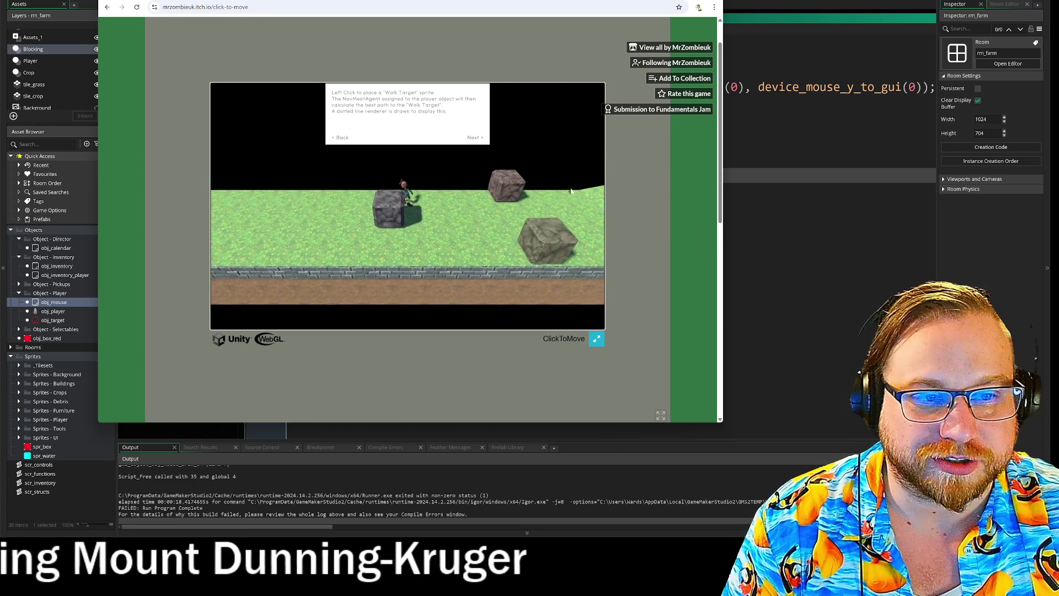
left_click(545, 204)
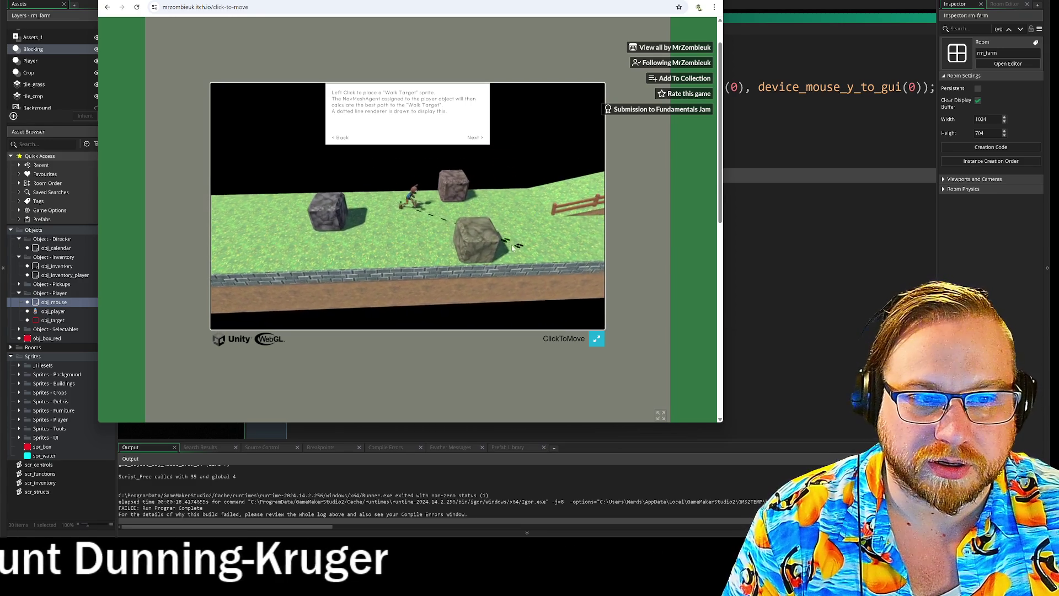
left_click(367, 243)
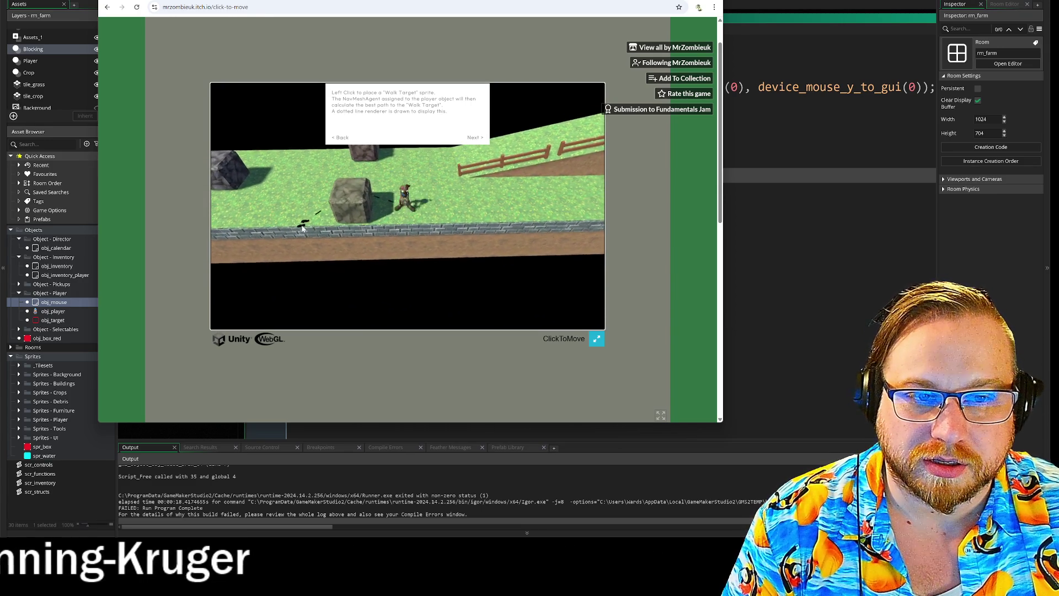
left_click(537, 195)
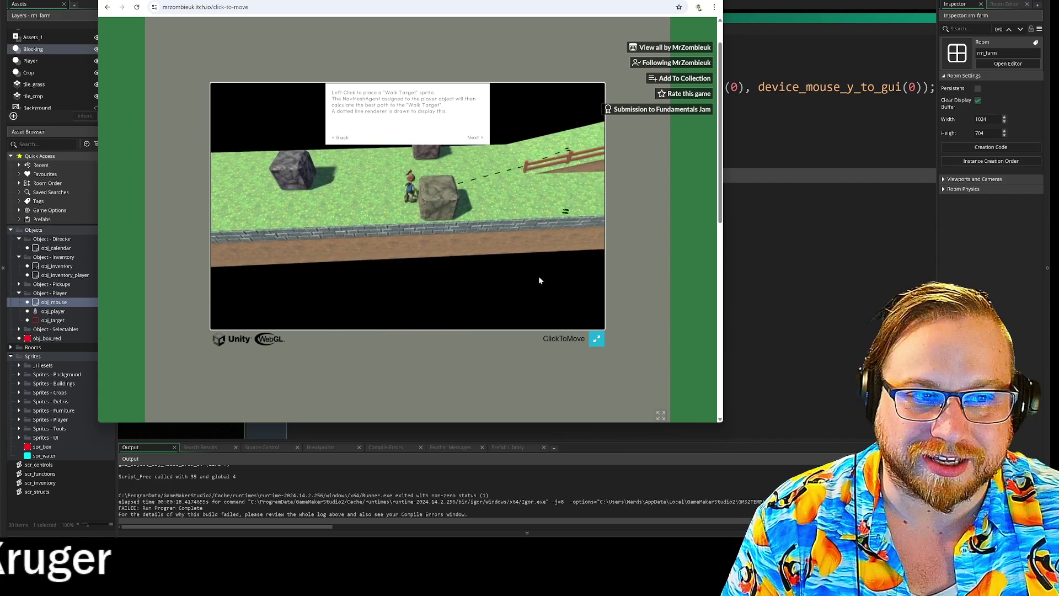
left_click(582, 142)
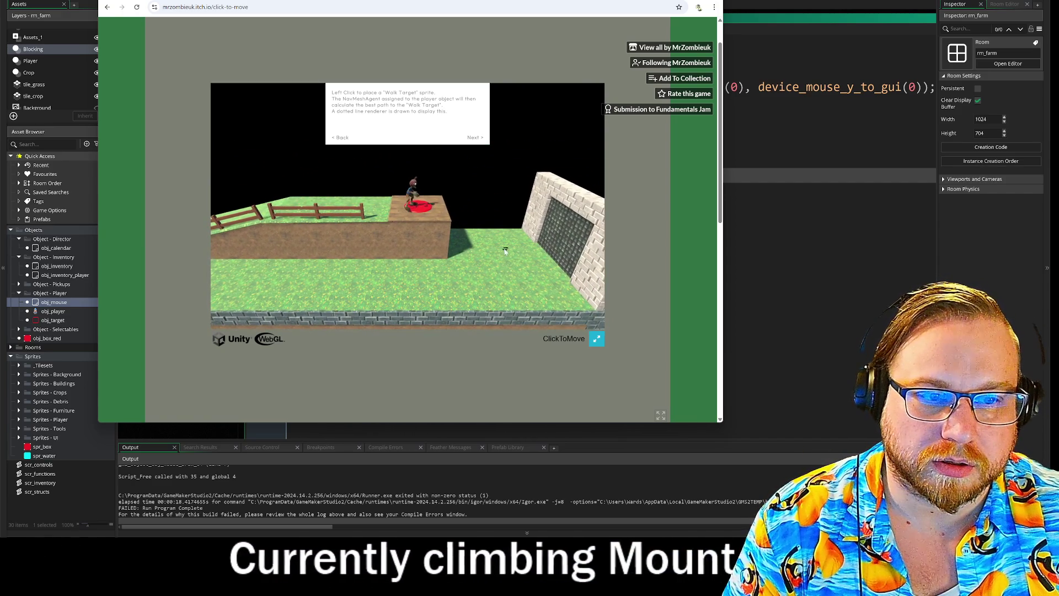
left_click(505, 251)
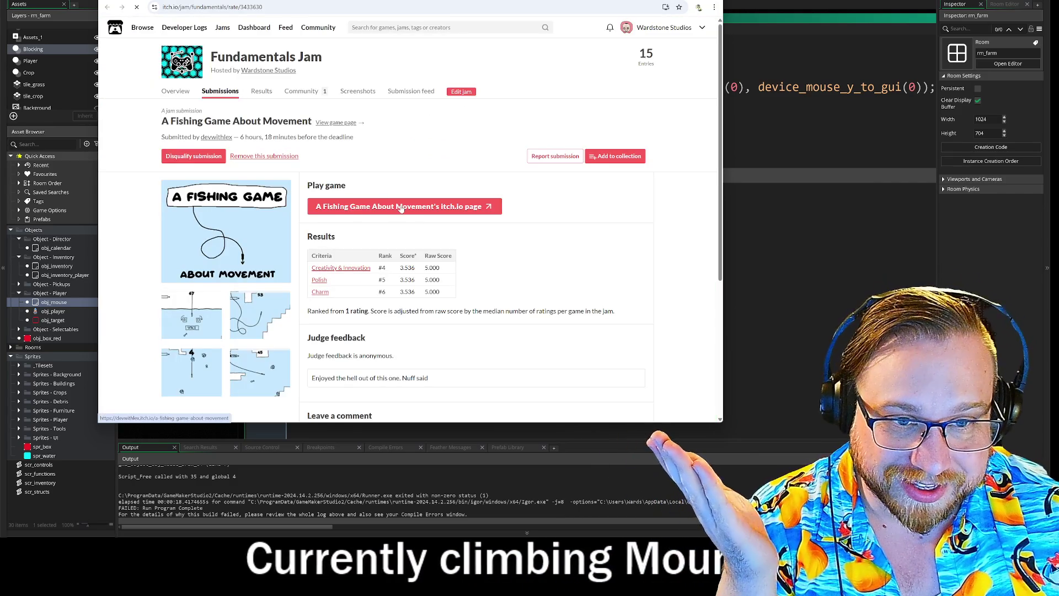
left_click(401, 207)
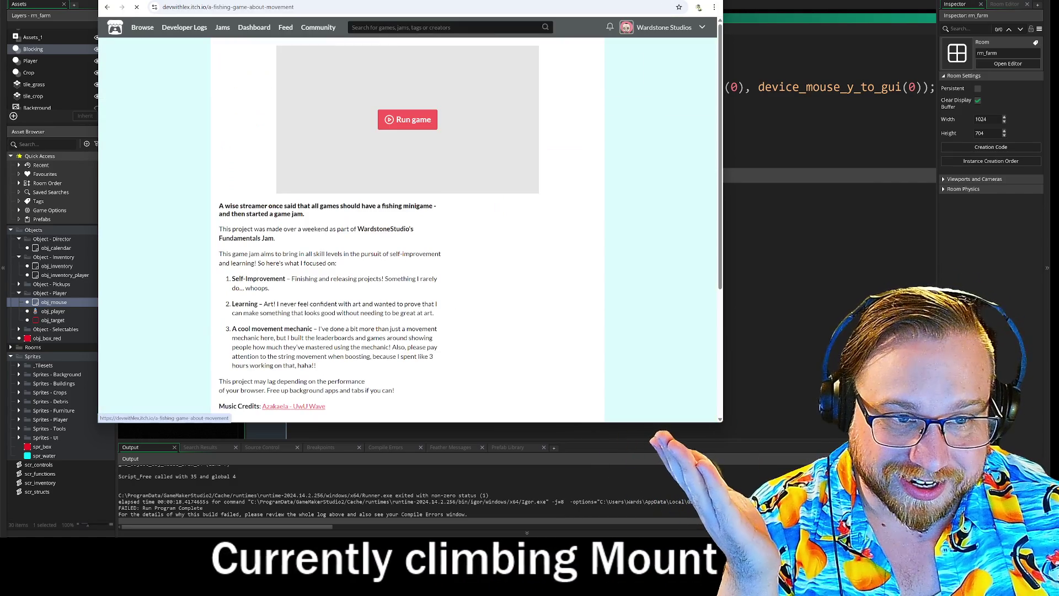
- Start the fishing game in the browser, then return to its page and scroll down the description
left_click(409, 118)
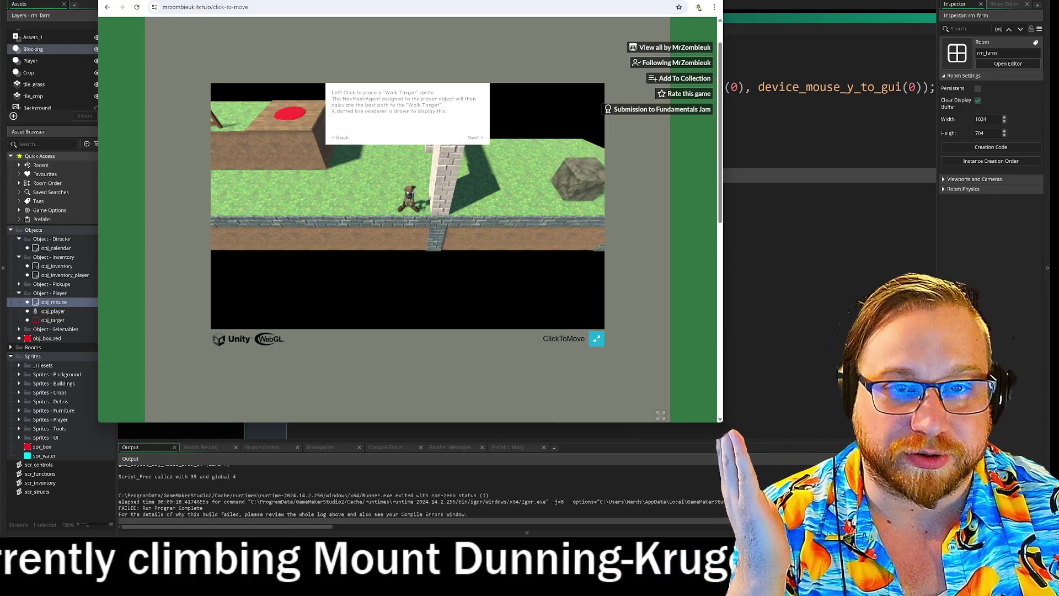
left_click(108, 7)
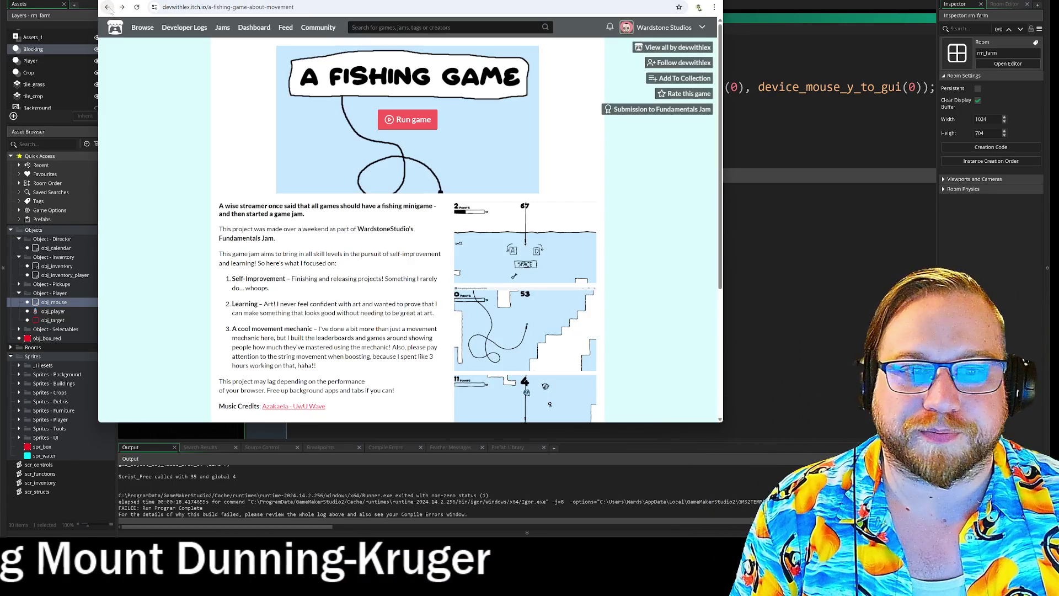
scroll(627, 254, "down", 2)
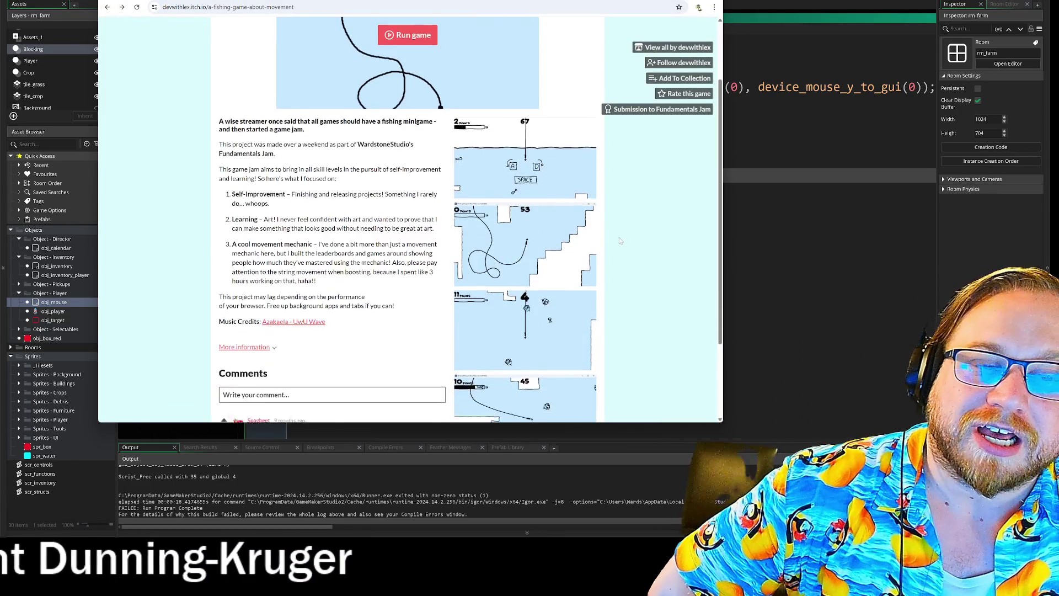
scroll(616, 251, "down", 1)
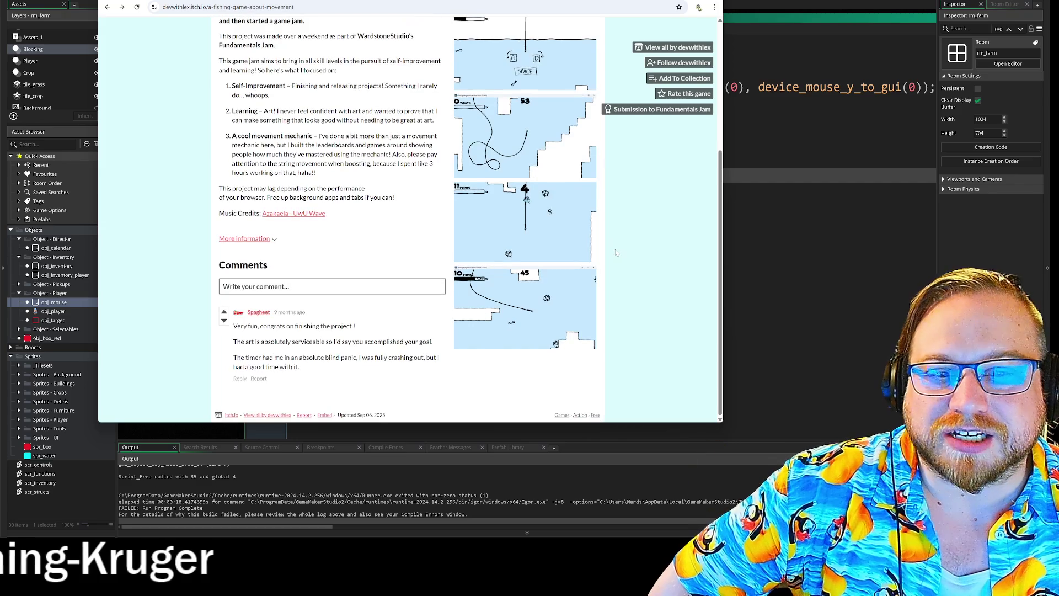
- Scroll through the comments and view the second screenshot enlarged
scroll(617, 251, "up", 2)
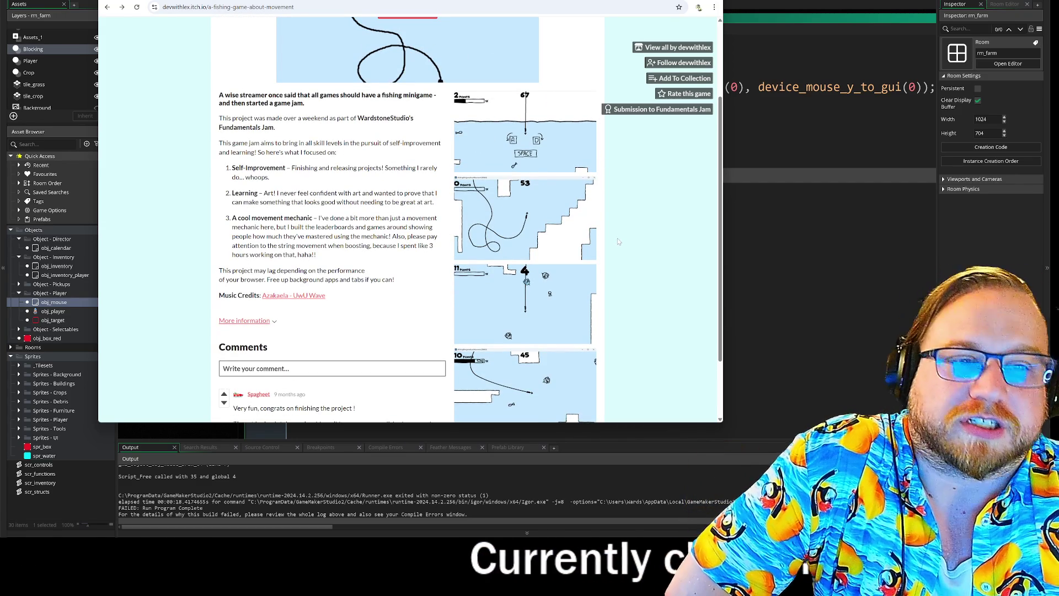
scroll(613, 237, "down", 2)
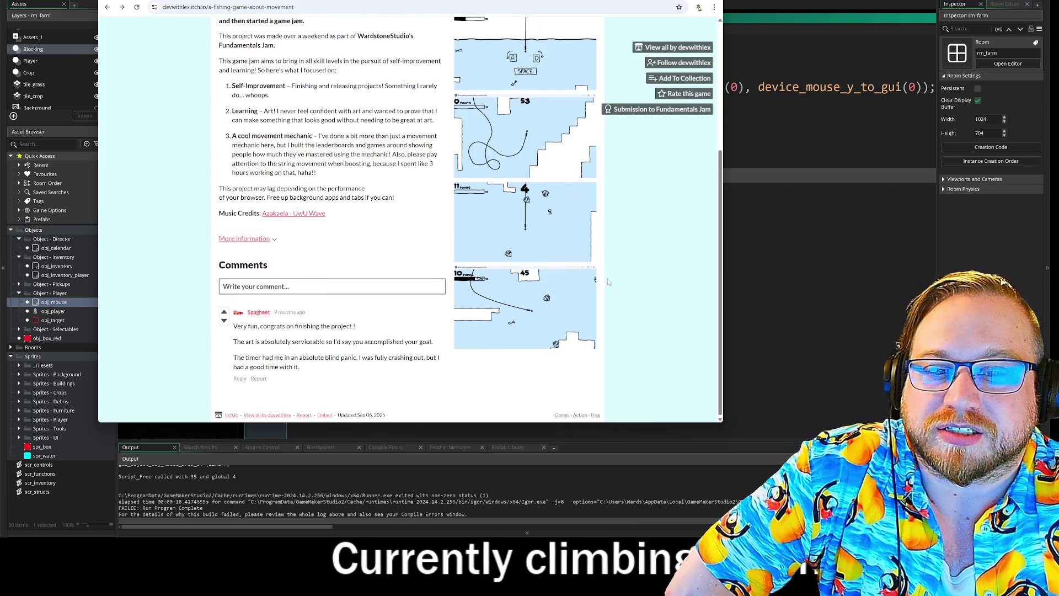
scroll(608, 280, "up", 5)
scroll(607, 272, "down", 3)
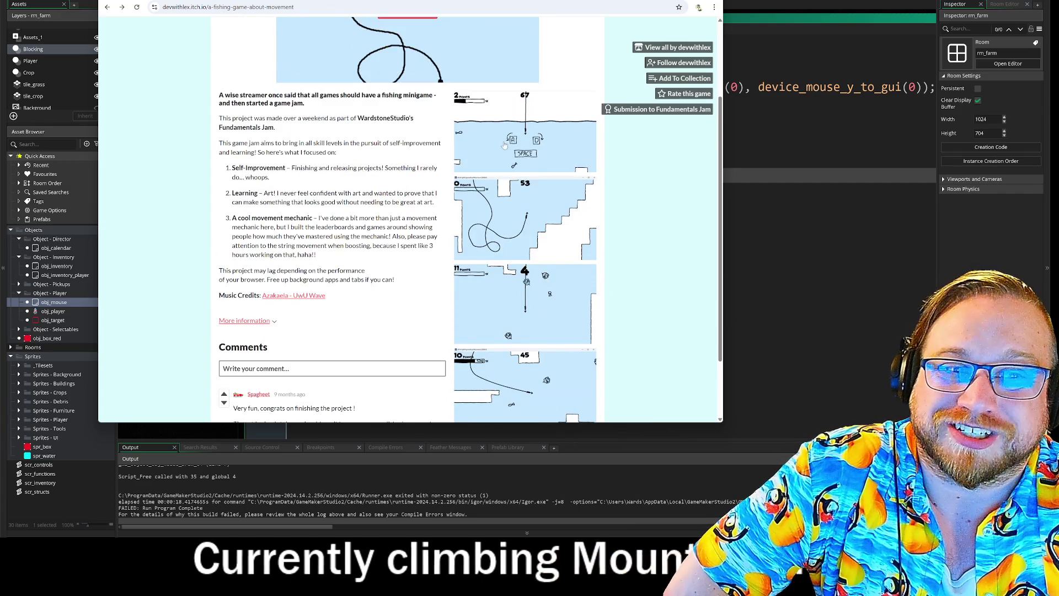
left_click(533, 210)
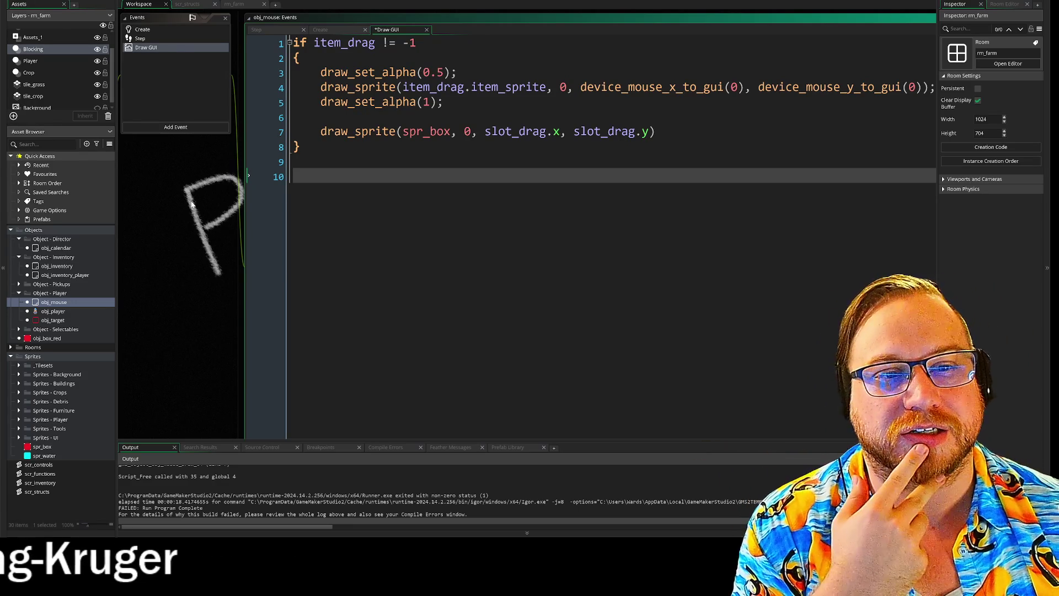
- Select the whole line 7 draw_sprite(spr_box, 0, slot_drag.x, slot_drag.y) call in obj_mouse's Draw GUI and delete it
left_click_drag(739, 171, 441, 173)
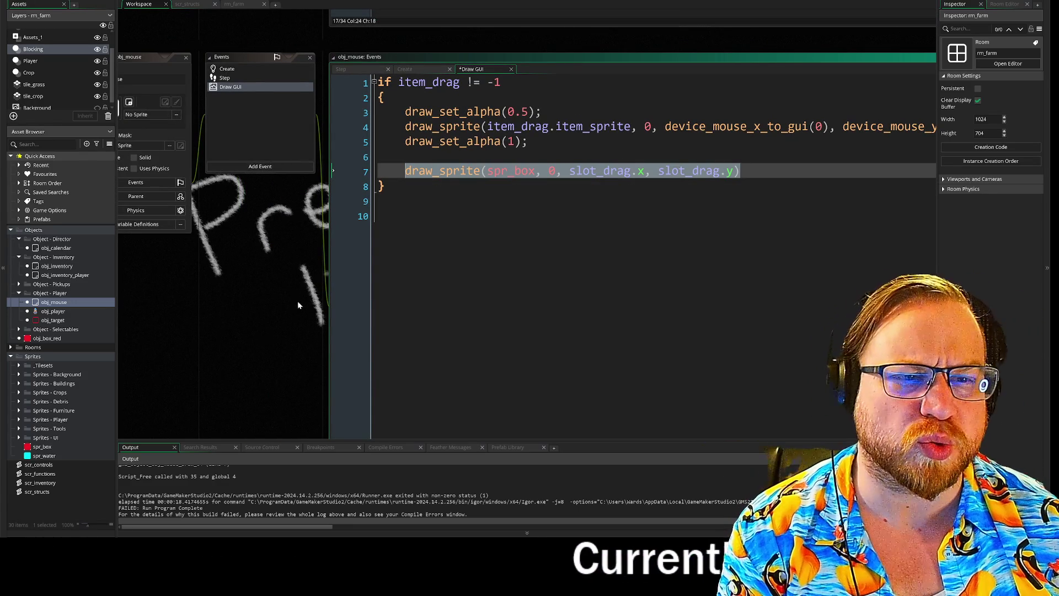
left_click_drag(286, 293, 227, 303)
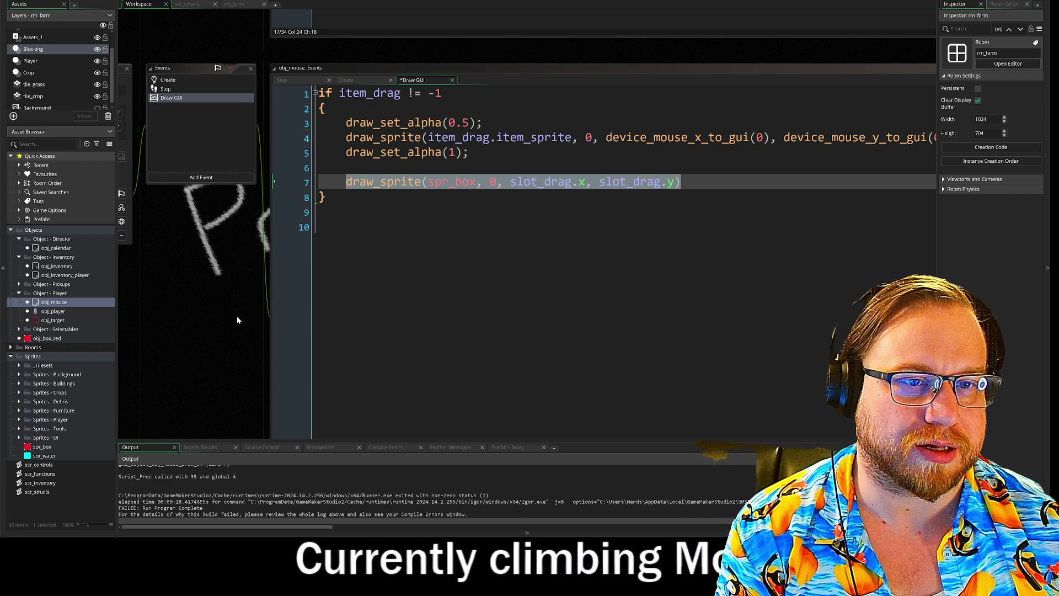
left_click(319, 228)
left_click_drag(680, 182, 319, 182)
key("BackSpace")
key("BackSpace")
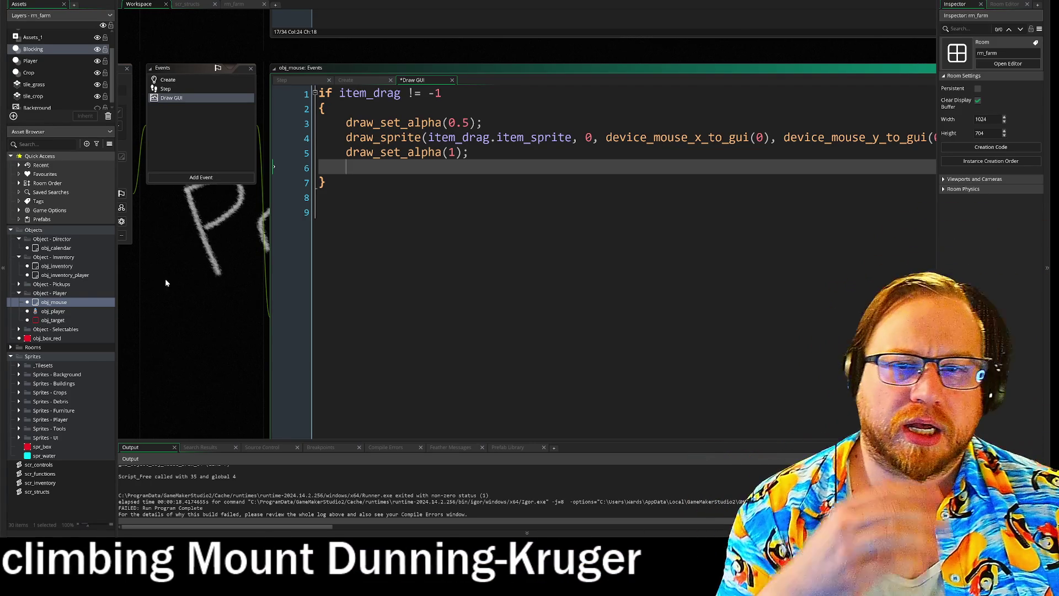
- Double-click the workspace background to bring the obj_mouse object window into view
double_click(54, 302)
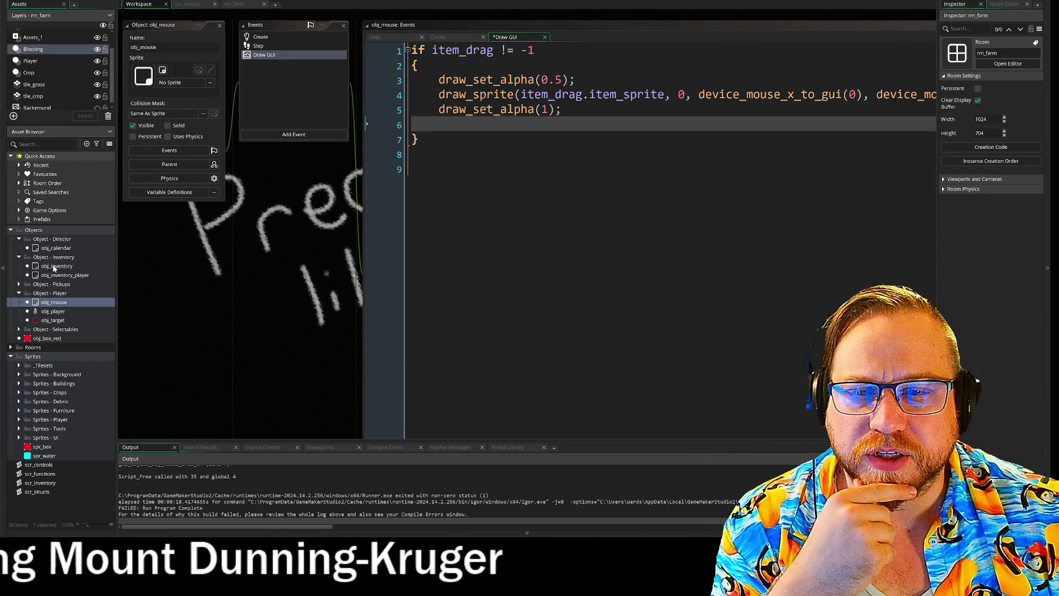
- Open obj_inventory's Draw GUI code and make a blank line after the item-sprite draw_sprite call
double_click(55, 267)
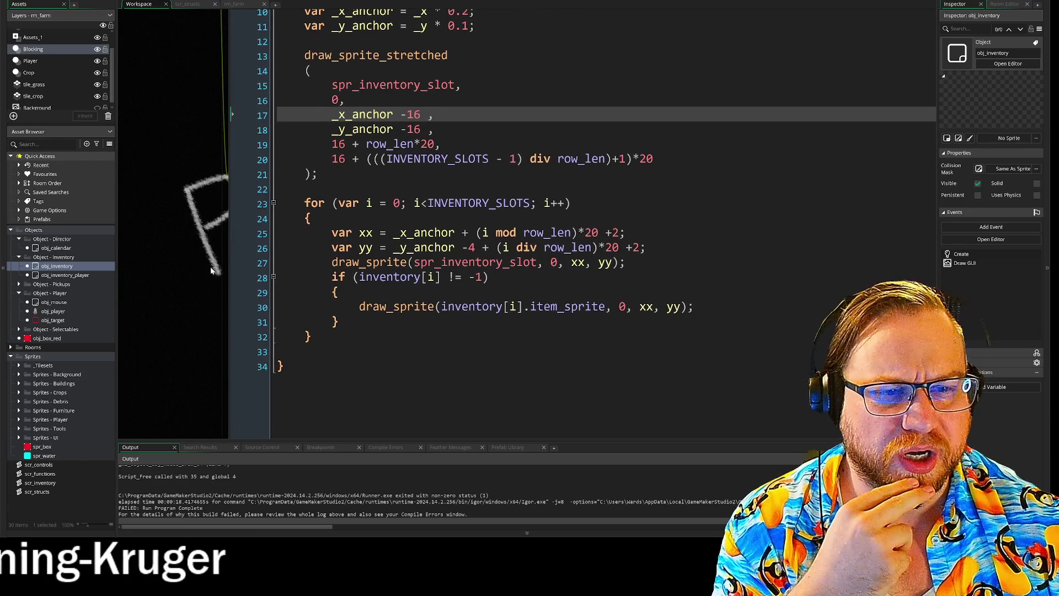
left_click(551, 306)
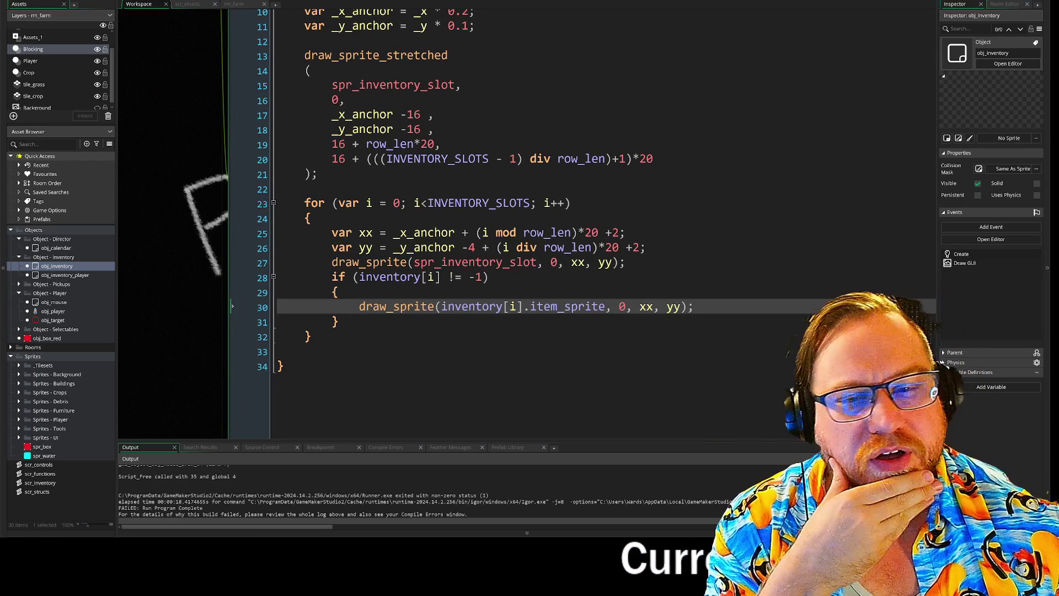
left_click_drag(188, 266, 216, 259)
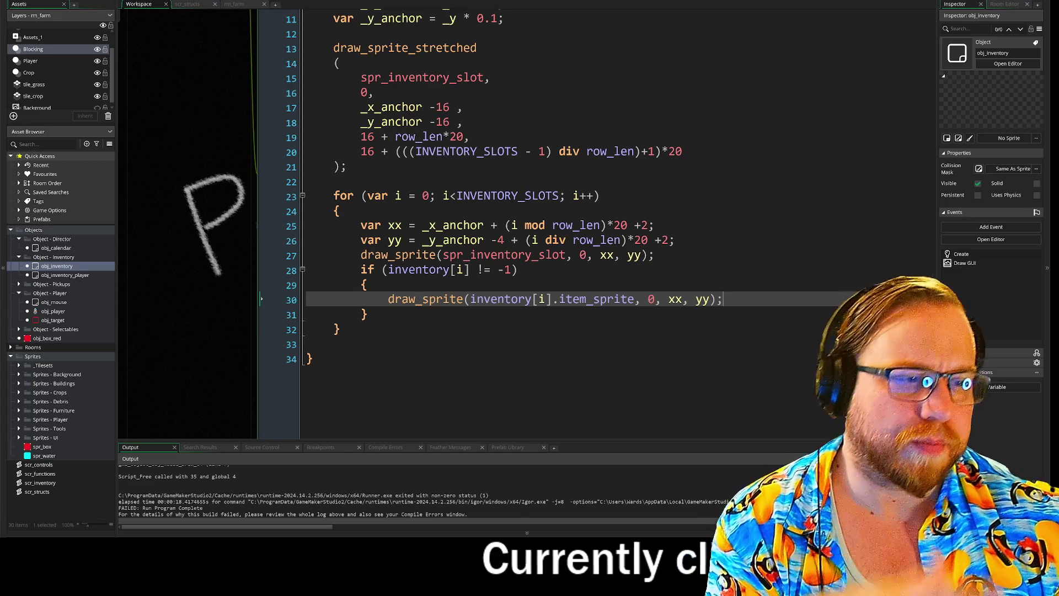
key("Return")
key("Return")
key("Return")
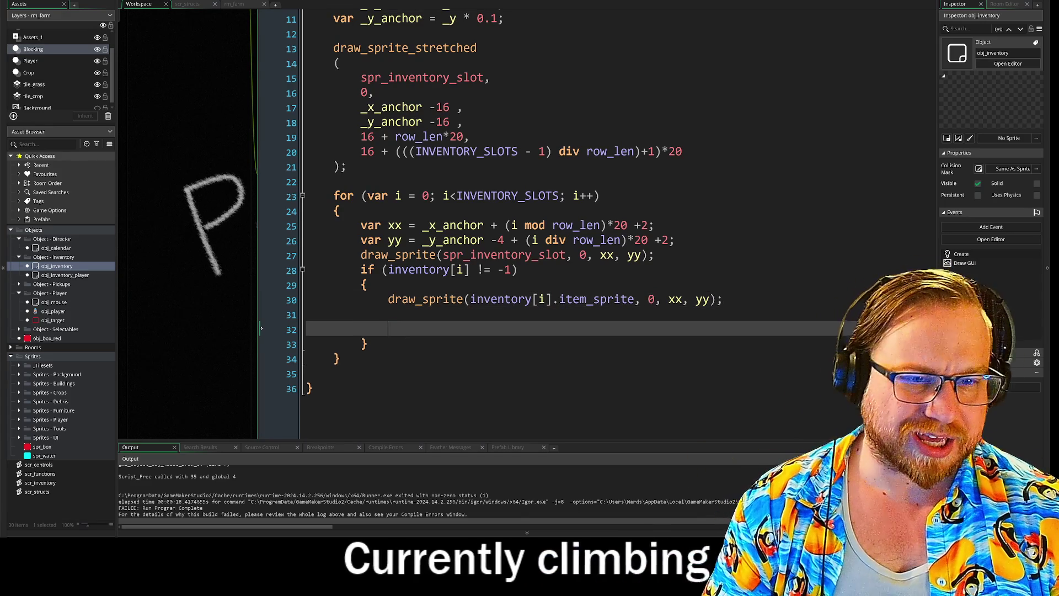
key("Up")
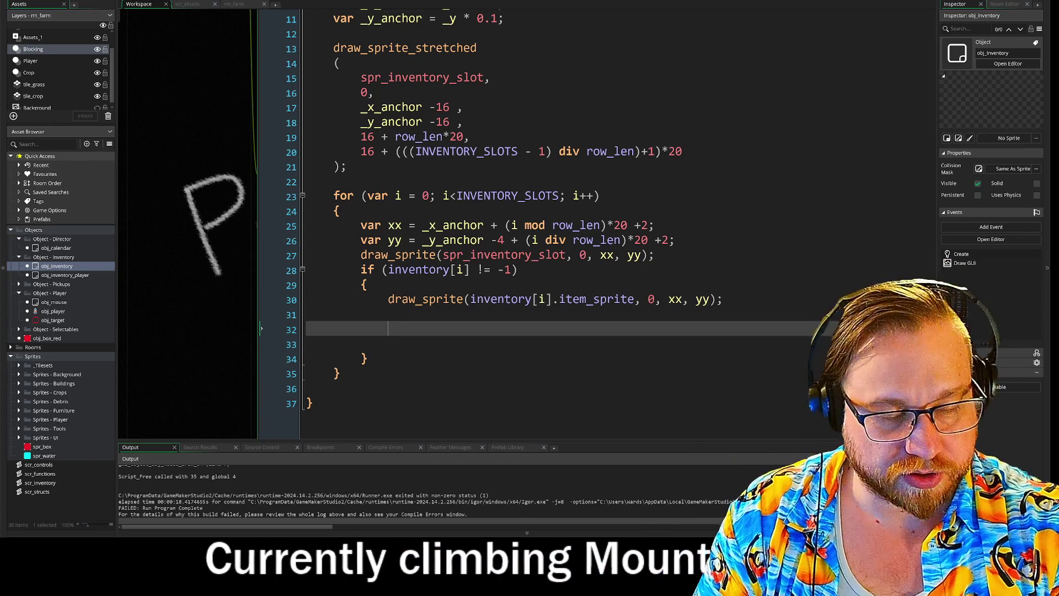
- Write with (obj_mouse) followed by an empty { } block on the new line
type("with ")
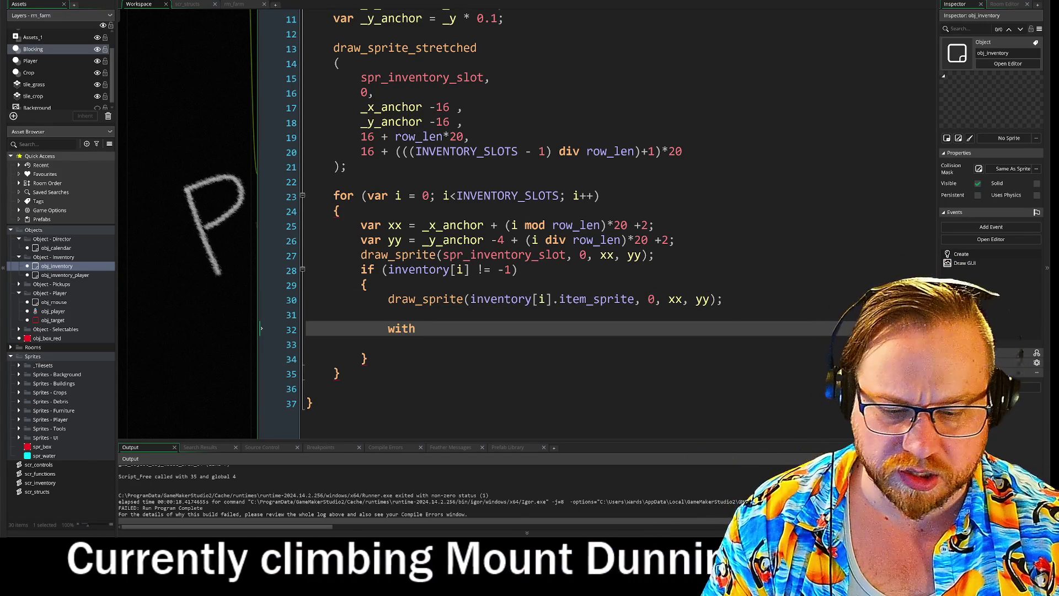
type("obj_m")
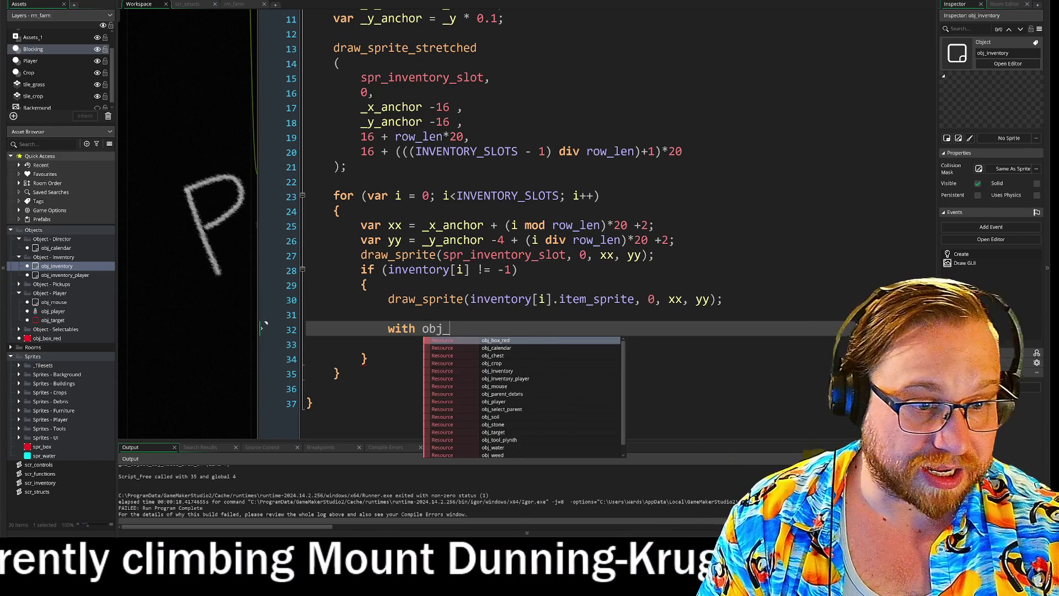
key("Return")
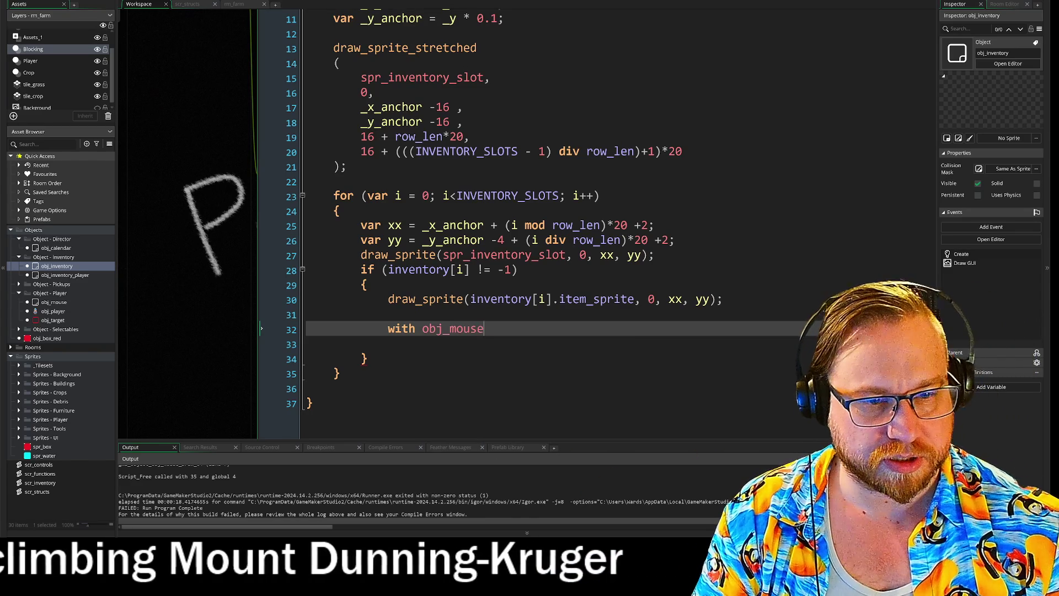
type("(")
key("Down")
left_click(490, 328)
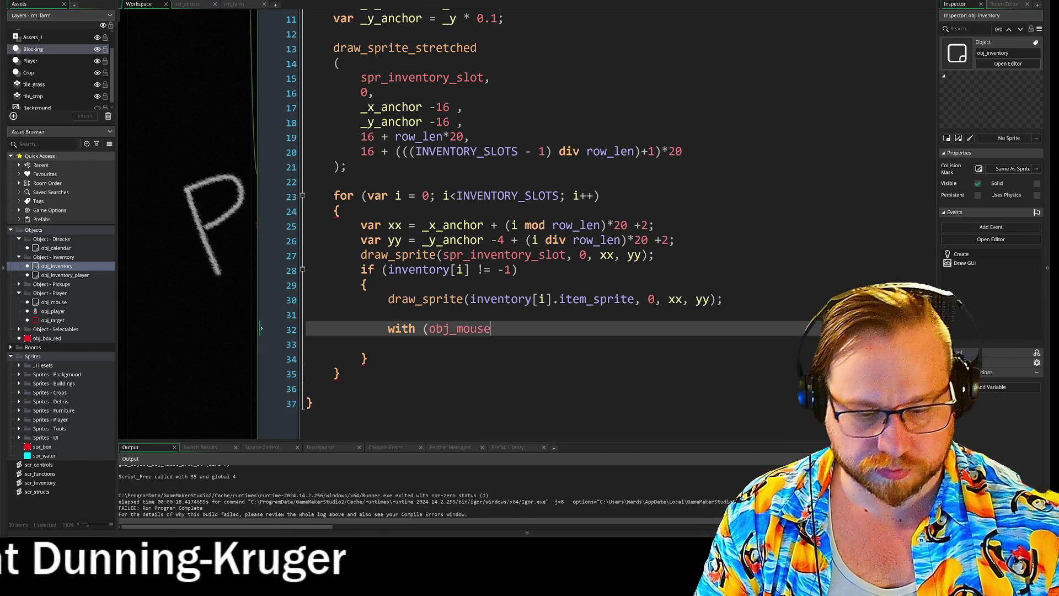
type(")")
key("Return")
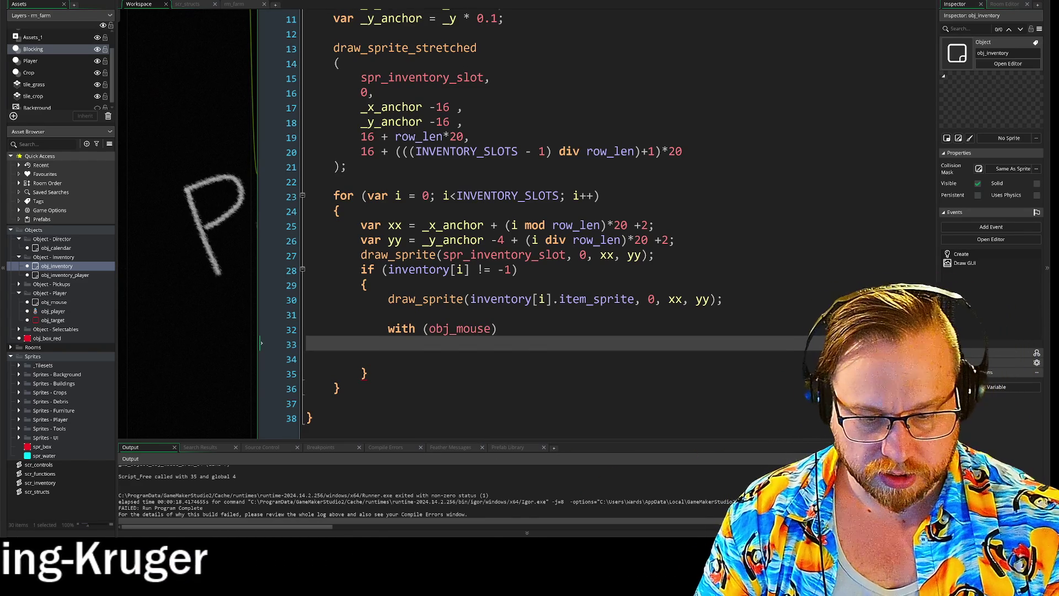
type("{")
key("Return")
key("Return")
type("}")
key("Up")
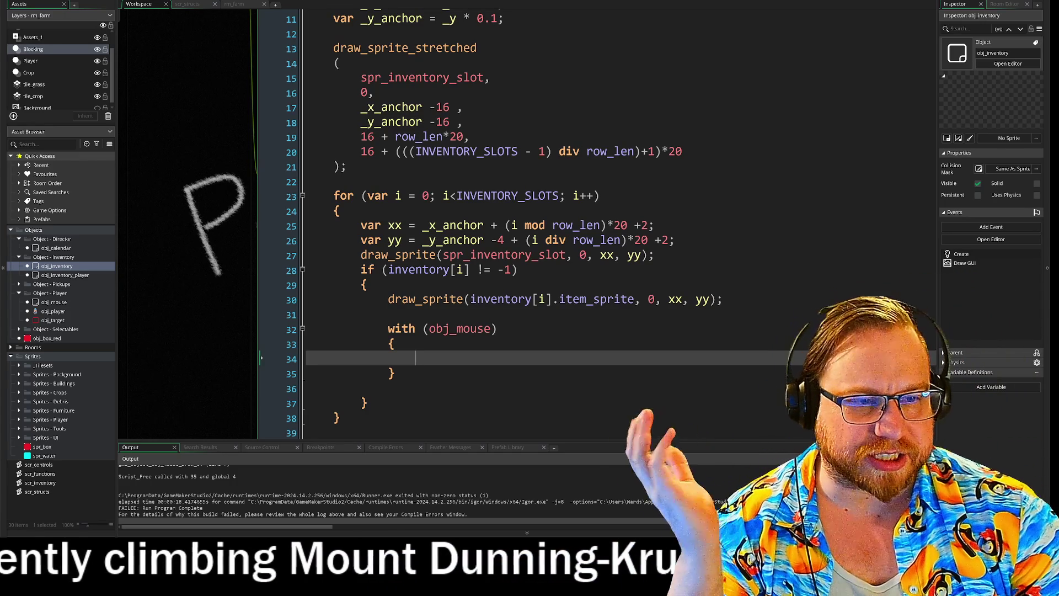
left_click(232, 5)
left_click(187, 5)
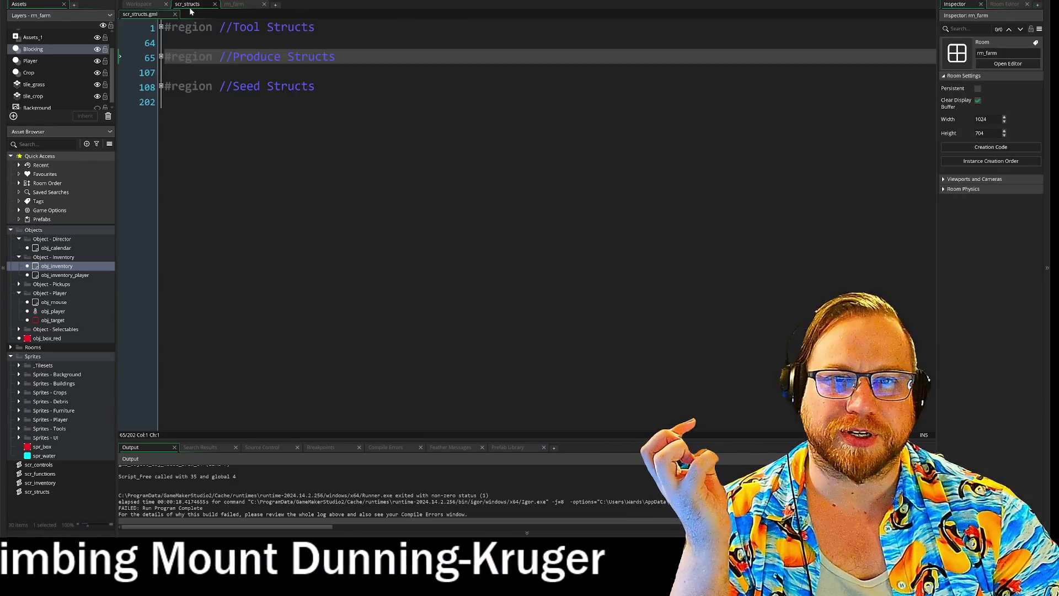
left_click(135, 5)
key("F5")
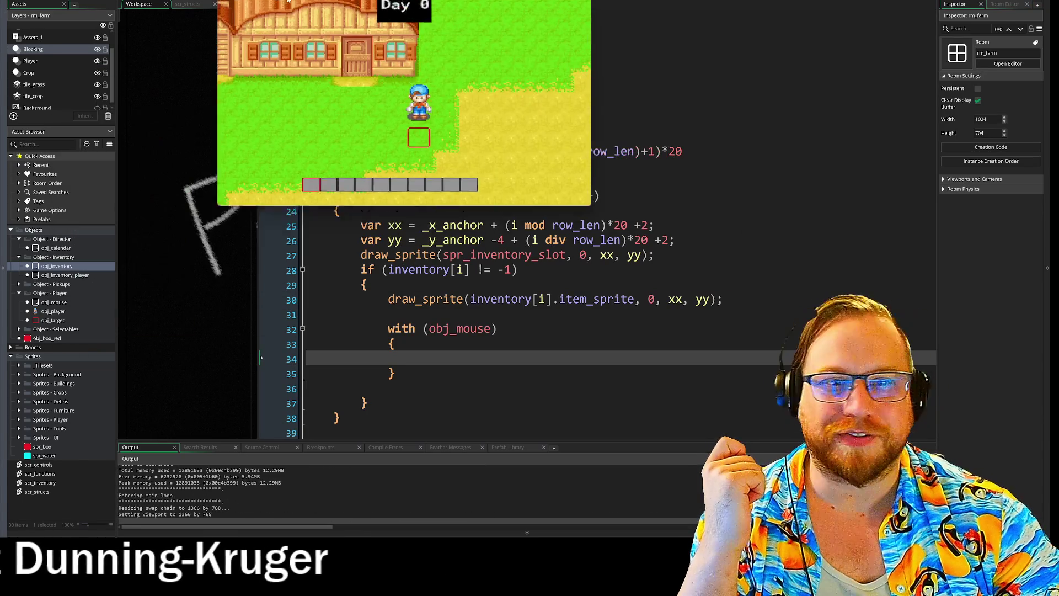
key("i")
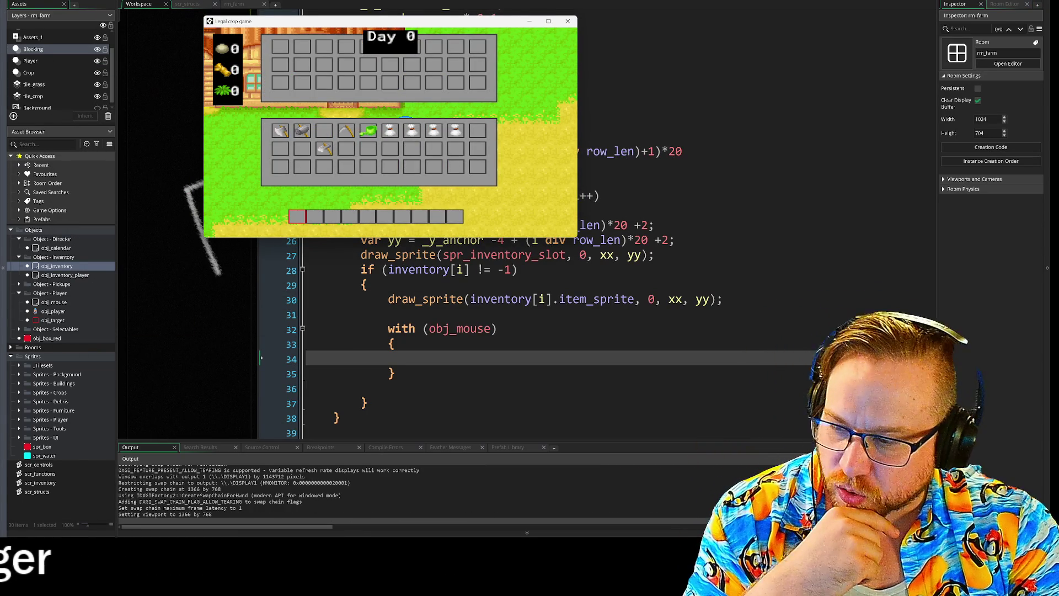
key("alt+Tab")
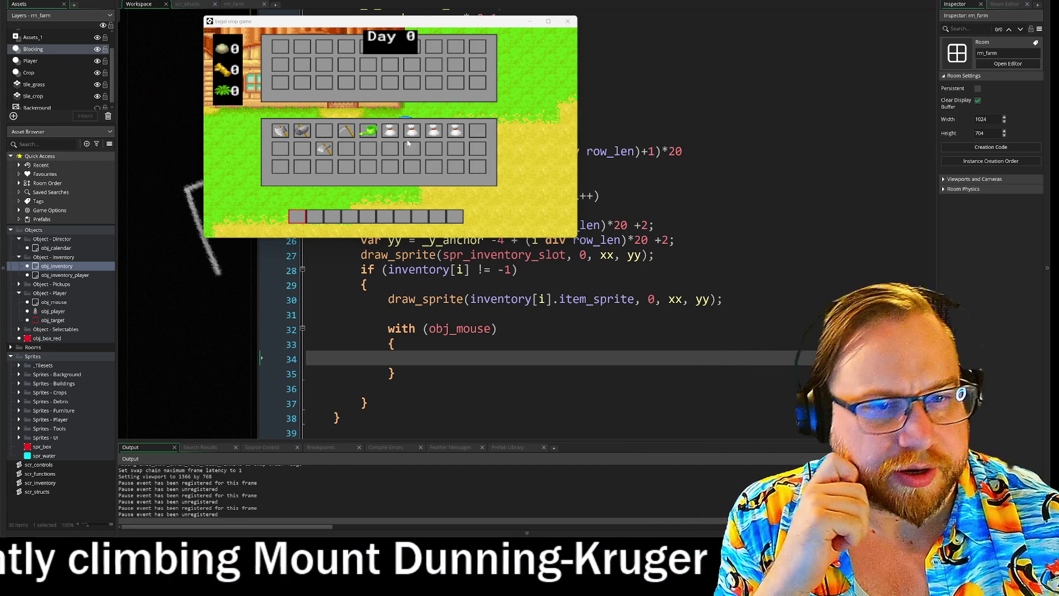
left_click(374, 156)
left_click_drag(373, 156, 368, 166)
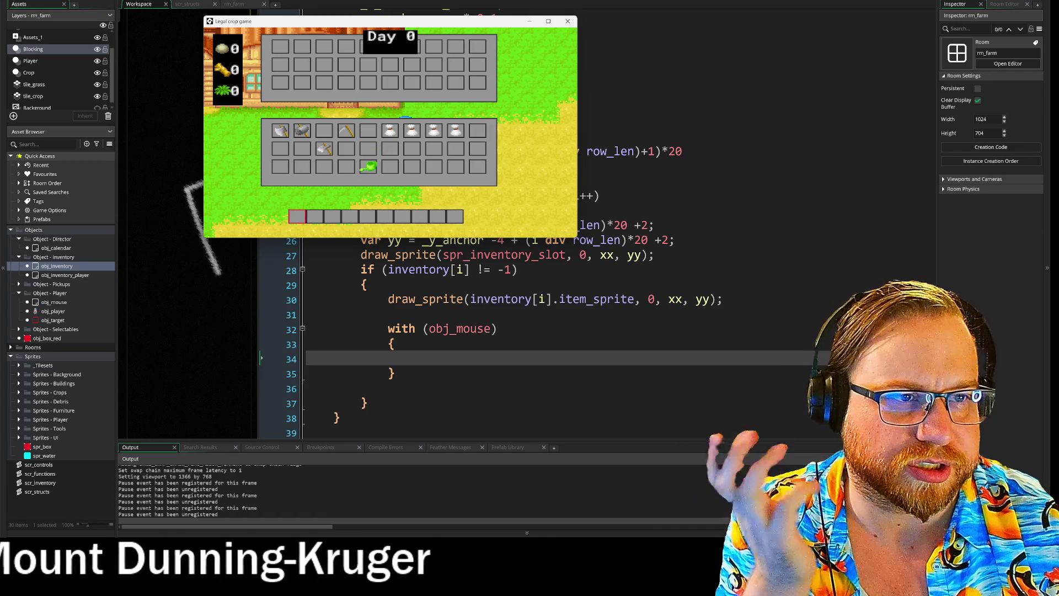
left_click(567, 22)
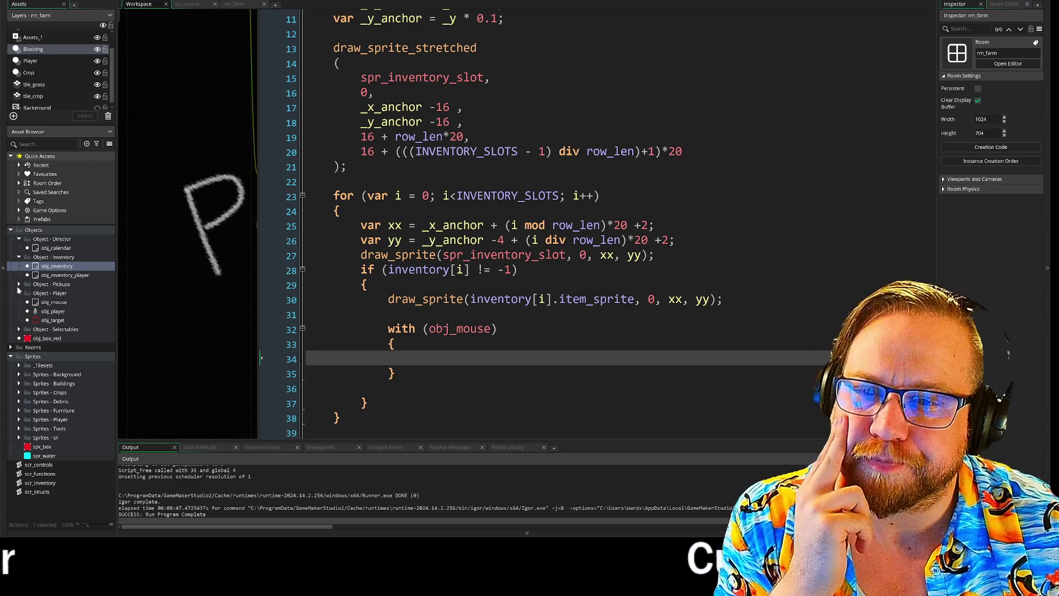
- Create a new group named Object - Buildings under Objects
left_click(19, 284)
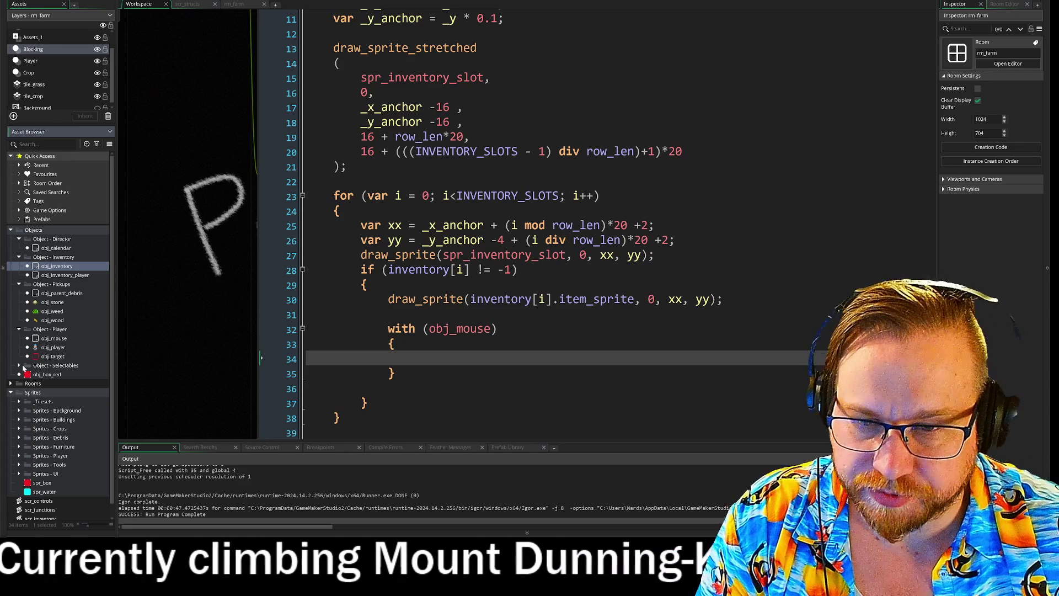
right_click(55, 242)
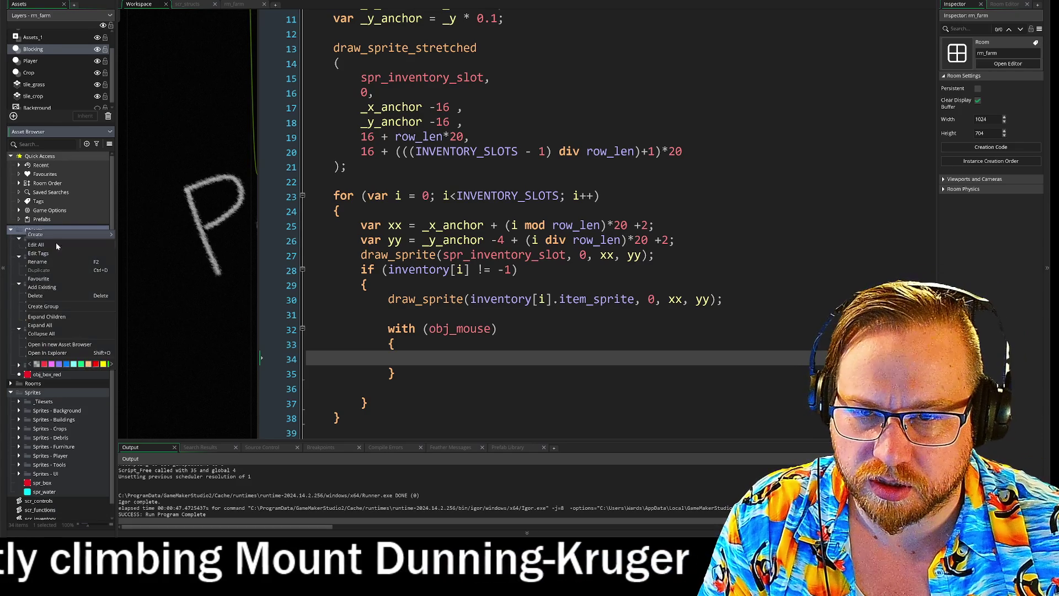
left_click(51, 305)
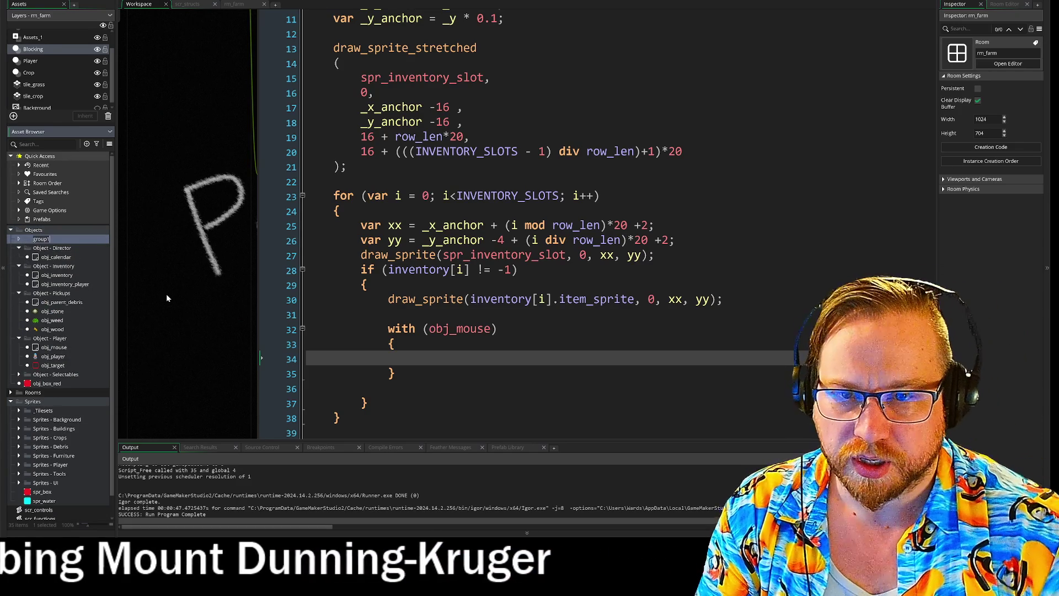
type("Ob")
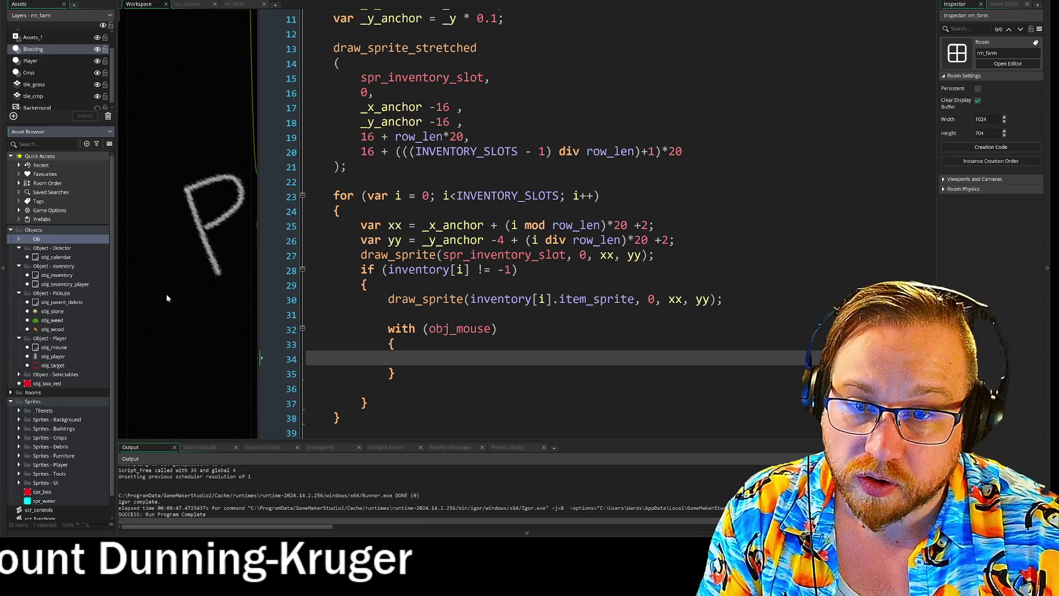
type("ject")
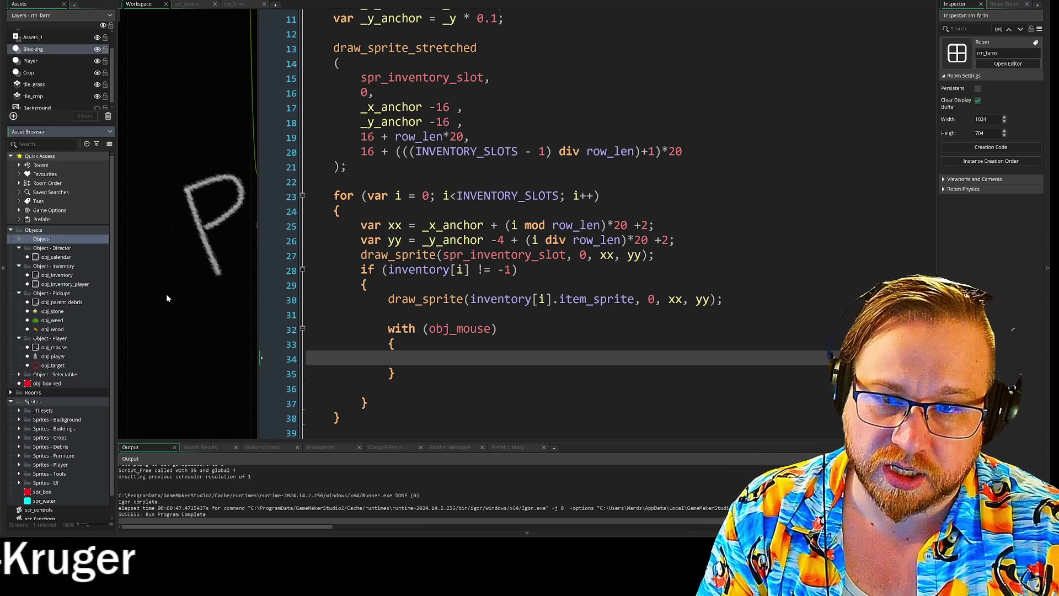
type(" - ")
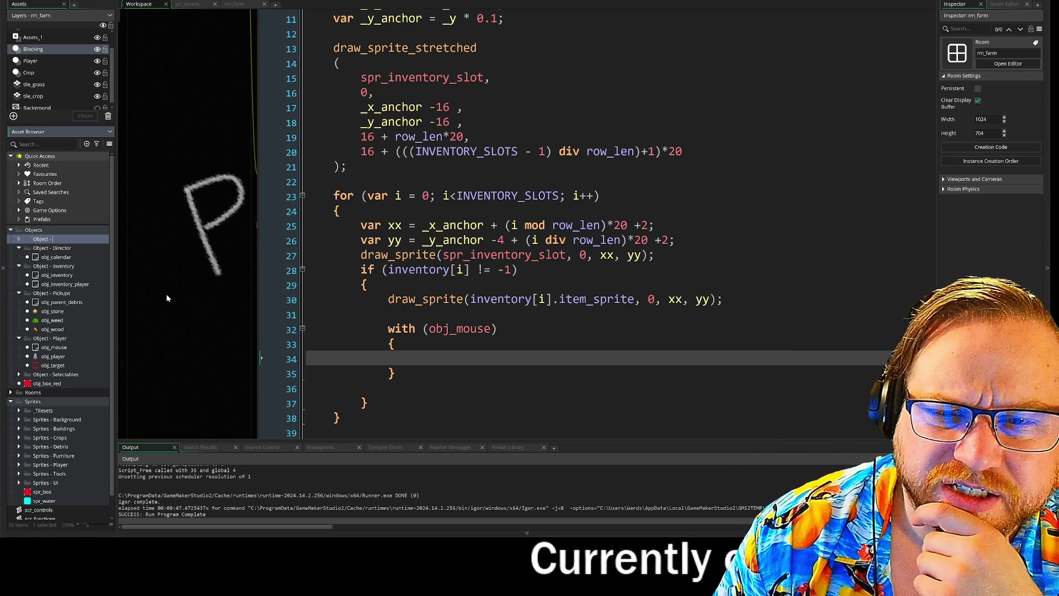
type("Buildings")
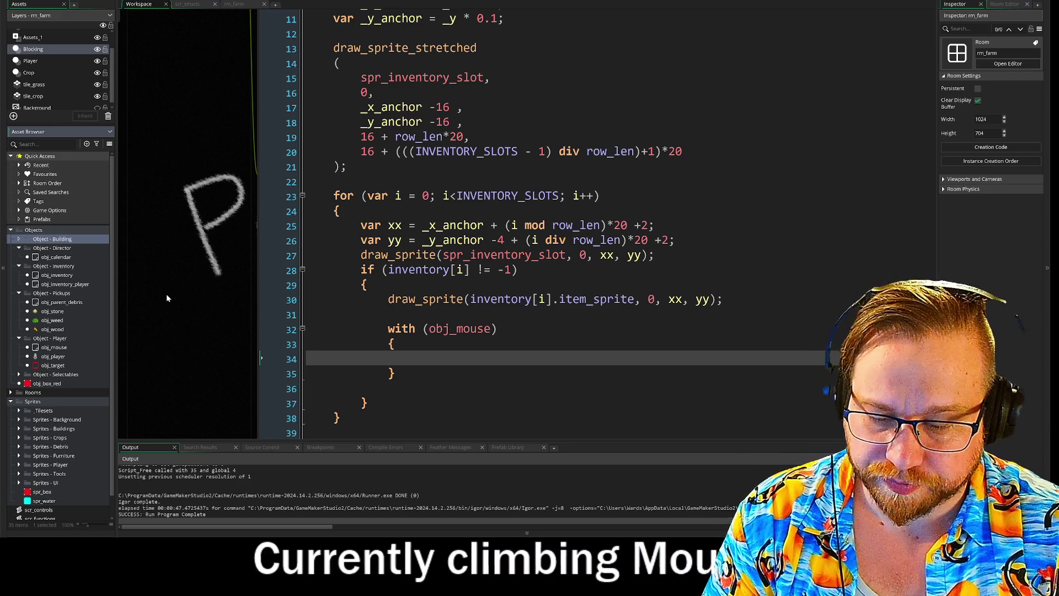
key("Return")
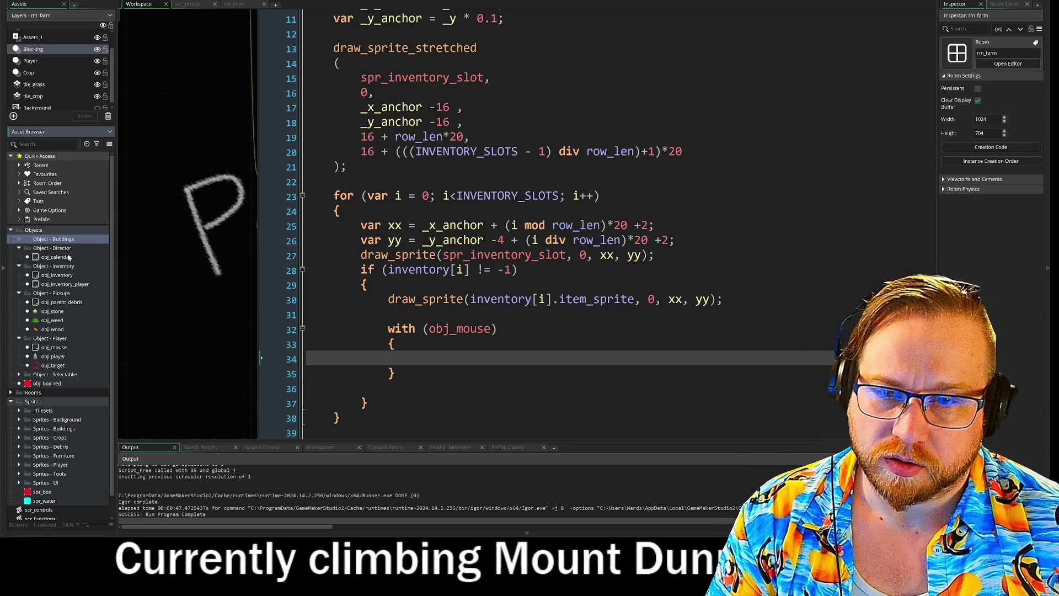
- Rename the Object - Director group to _Object - Director
double_click(41, 248)
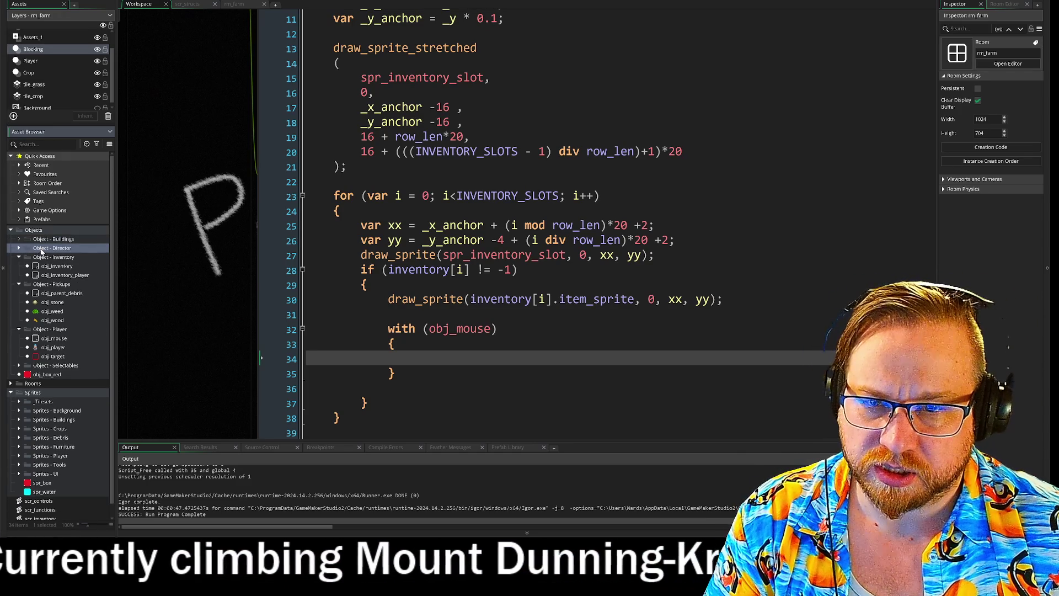
right_click(42, 249)
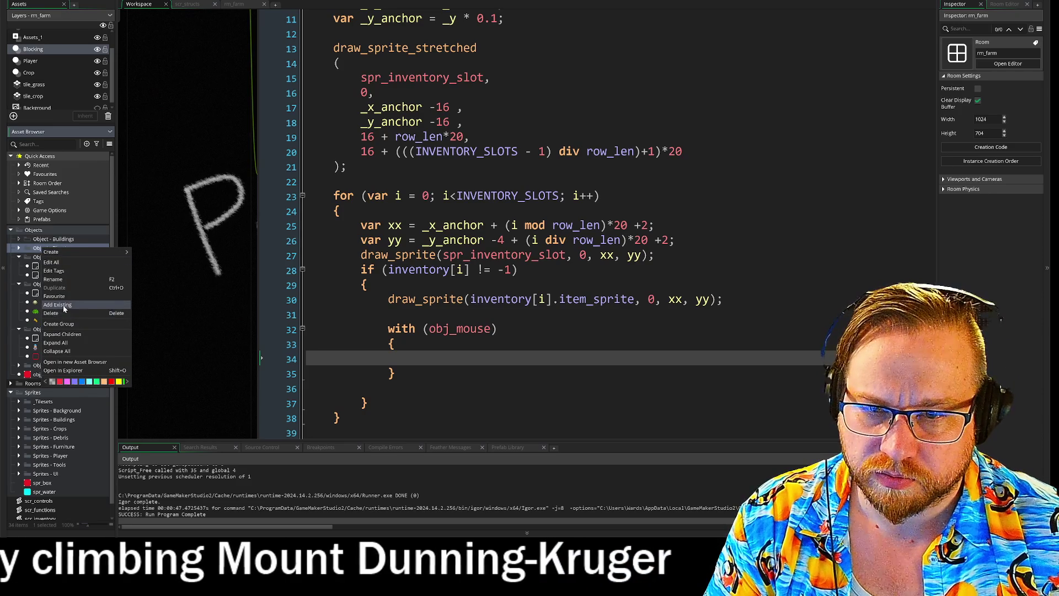
left_click(58, 279)
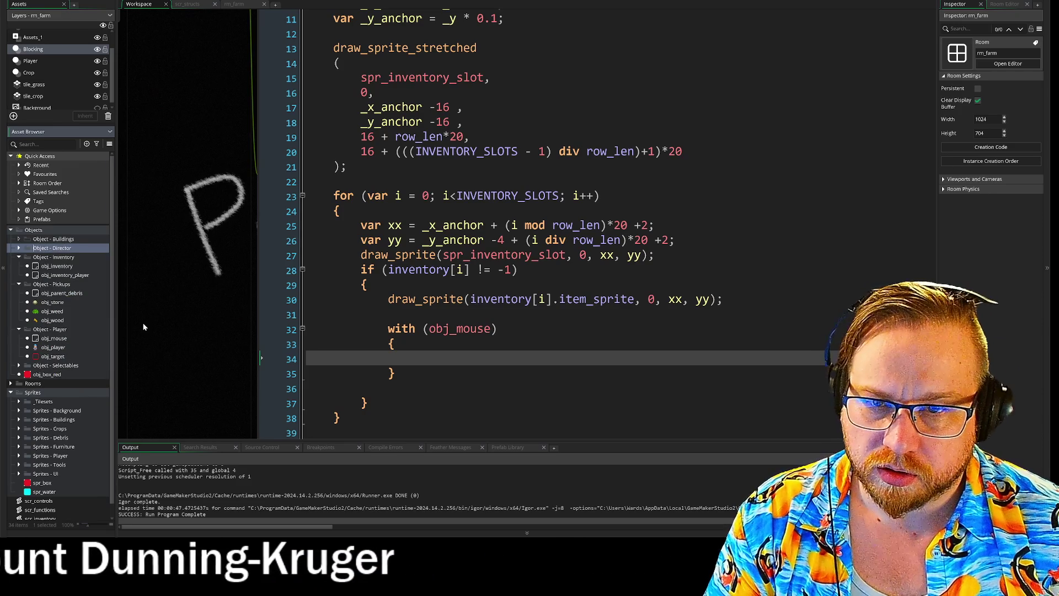
key("Home")
type("_")
key("Return")
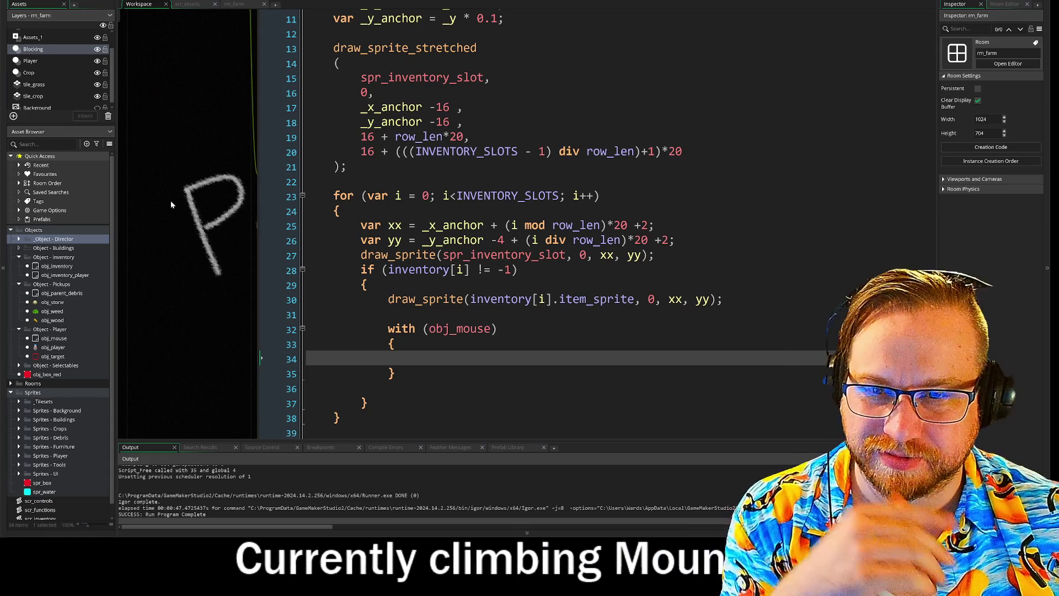
- Collapse the Object - Player, Pickups and Inventory groups and bring up Object - Buildings' context menu
left_click(19, 329)
left_click(19, 284)
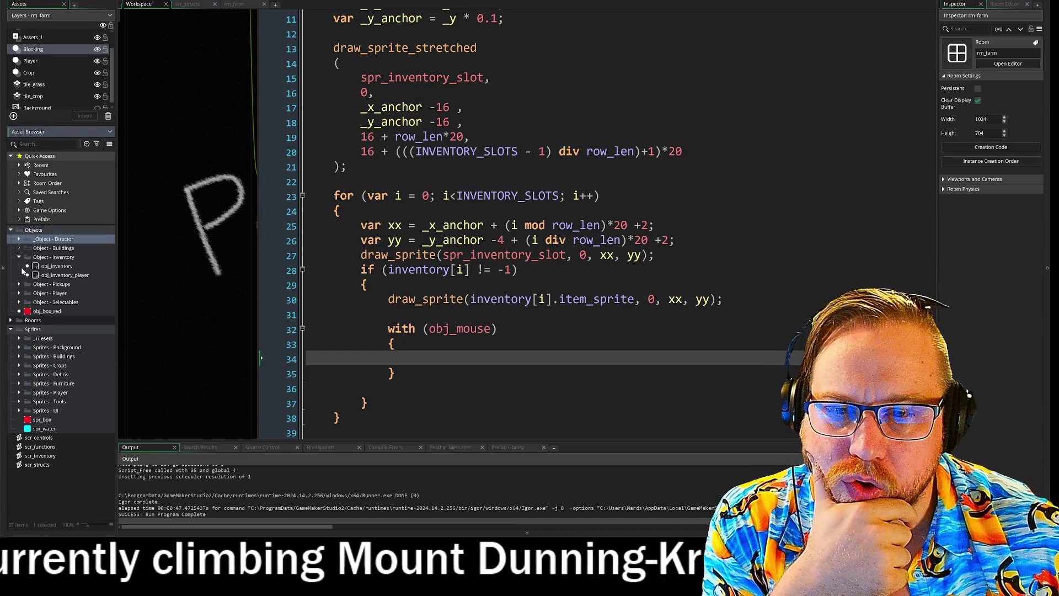
left_click(19, 257)
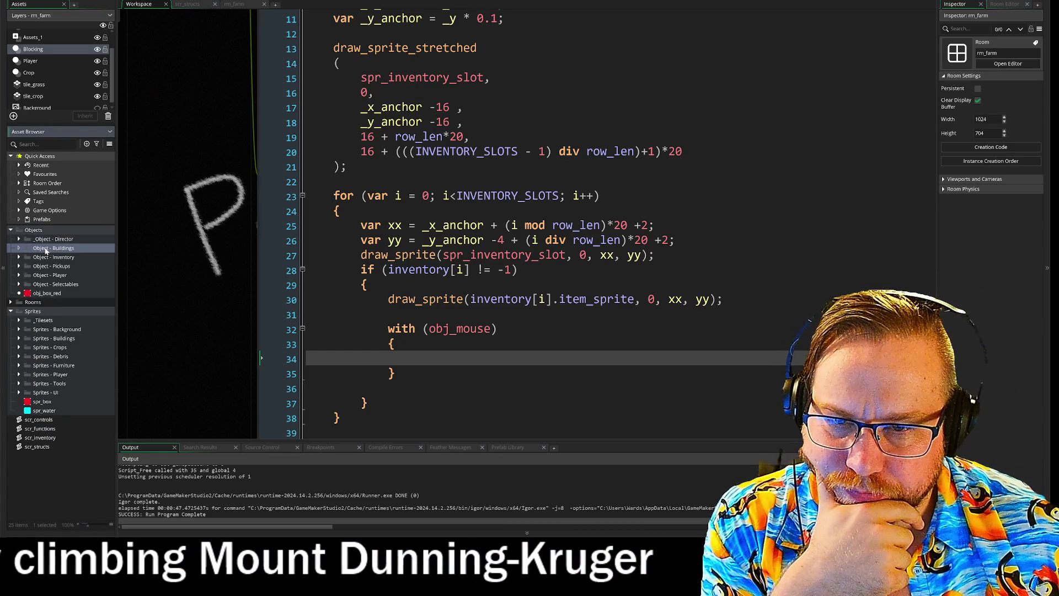
right_click(65, 250)
- Create a new object in Object - Buildings, name it obj_produce_bin, and open its Sprite picker
mouse_move(64, 255)
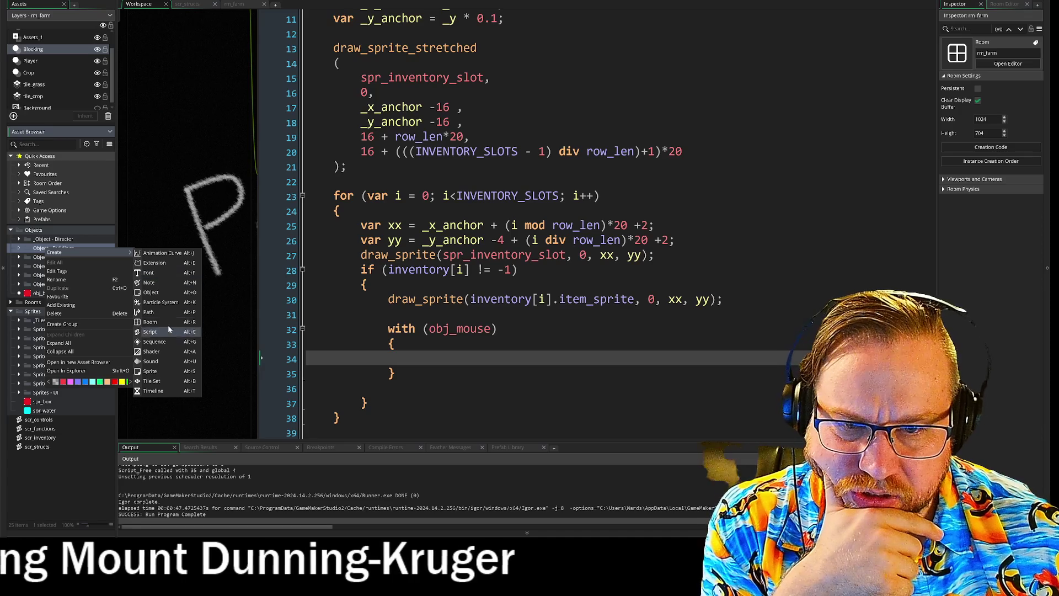
left_click(151, 293)
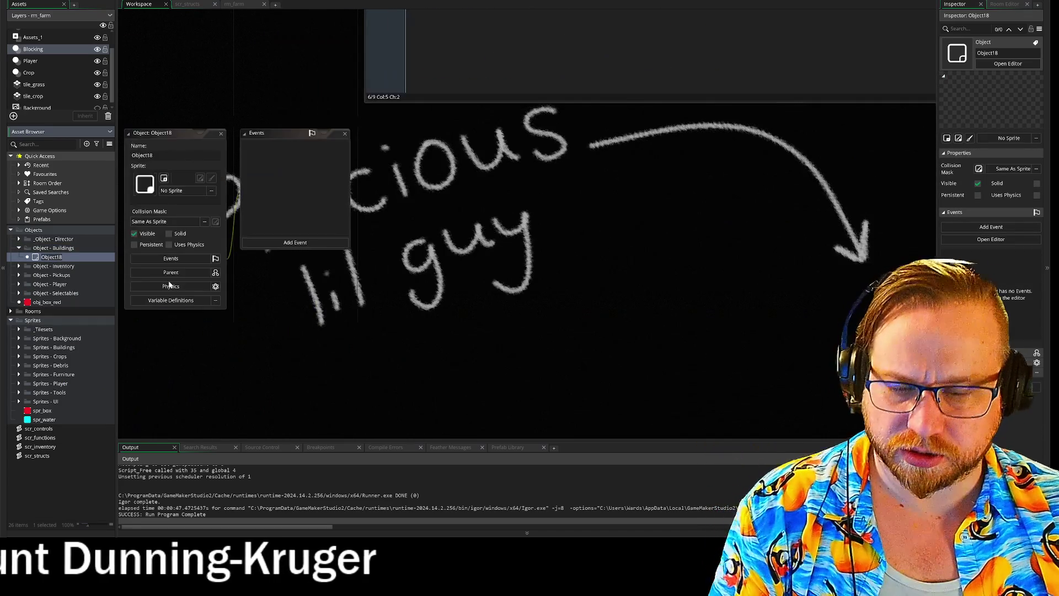
type("obj_")
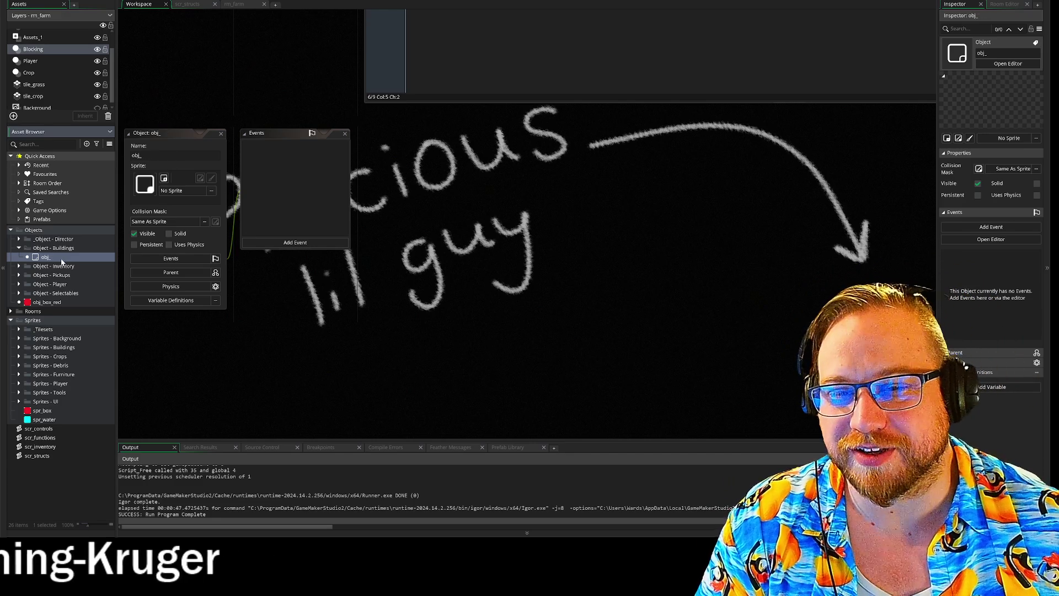
left_click(172, 151)
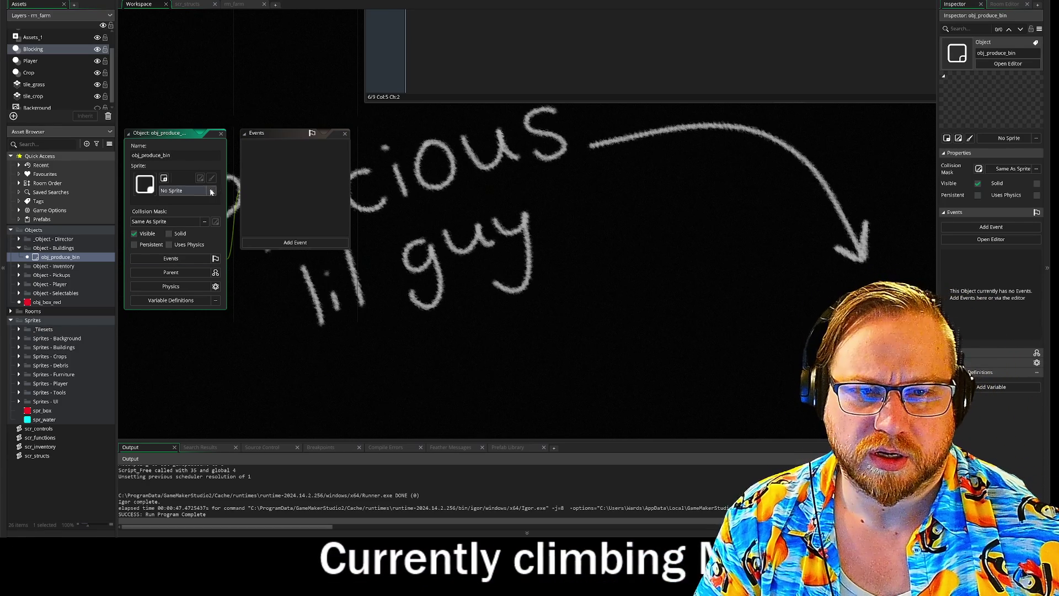
left_click(212, 191)
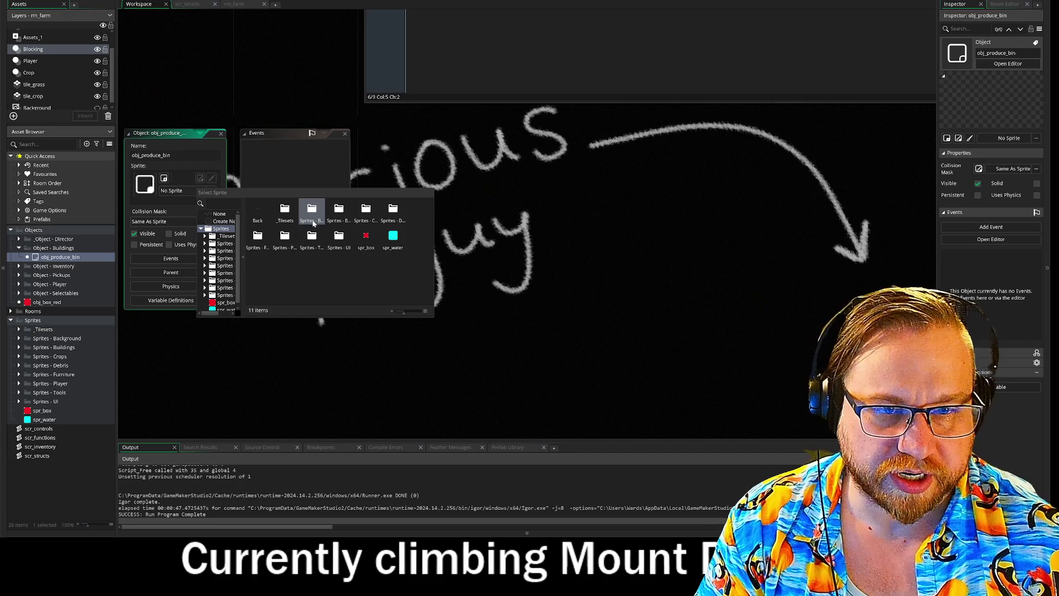
- Browse the sprite chooser's folders (Crops, debris, furniture) and close it without picking anything
double_click(312, 223)
left_click(267, 215)
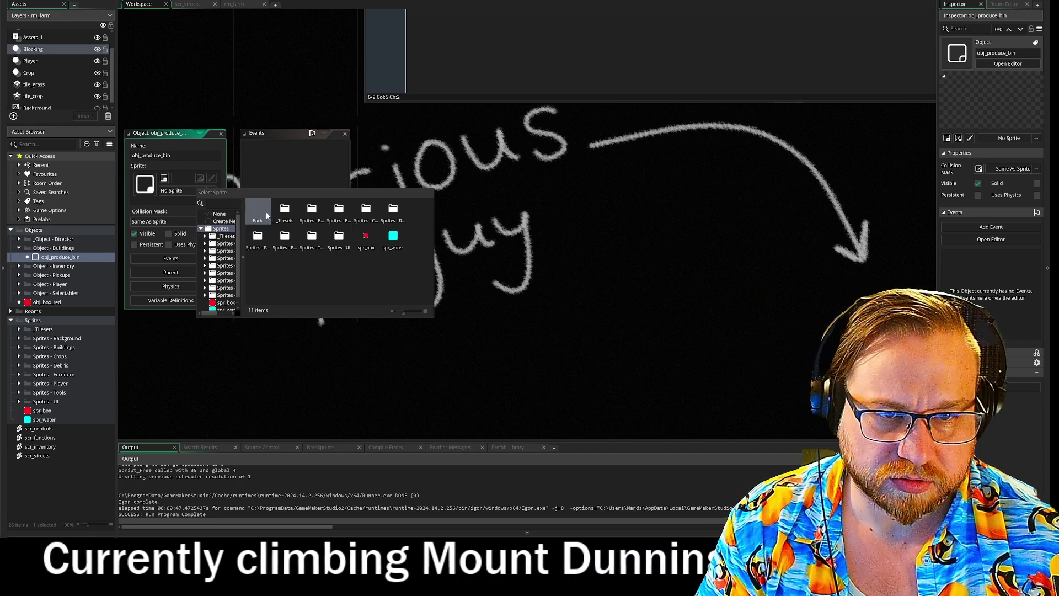
double_click(338, 212)
left_click(269, 210)
double_click(361, 215)
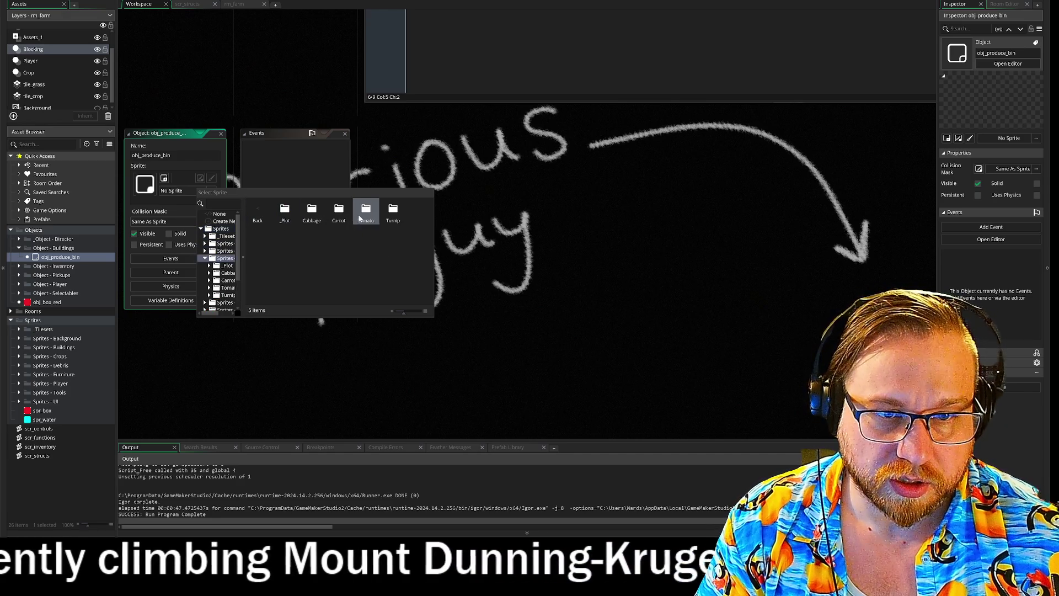
left_click(258, 210)
double_click(393, 214)
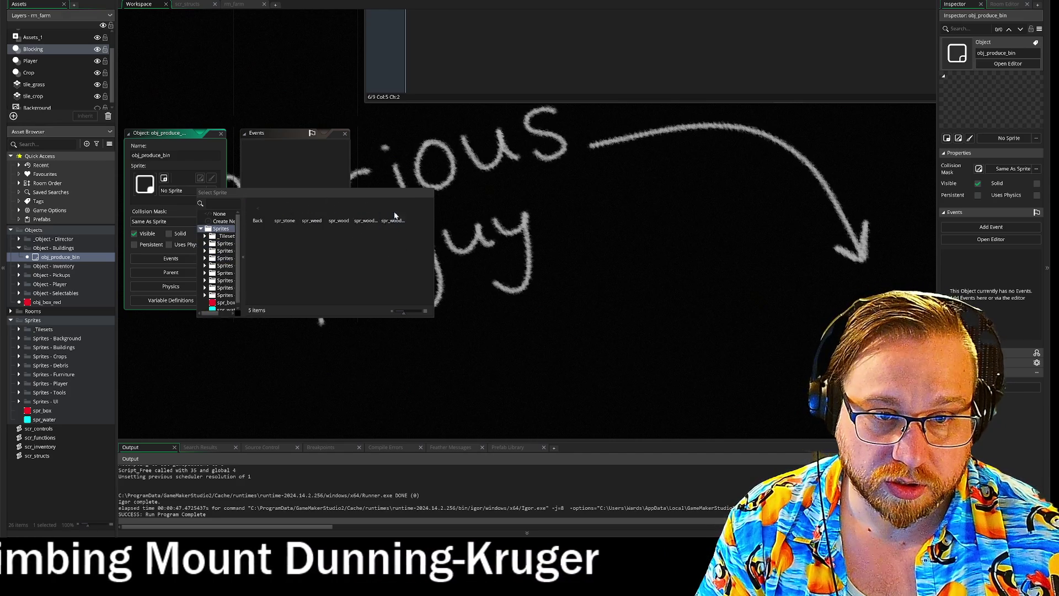
left_click(258, 210)
double_click(392, 215)
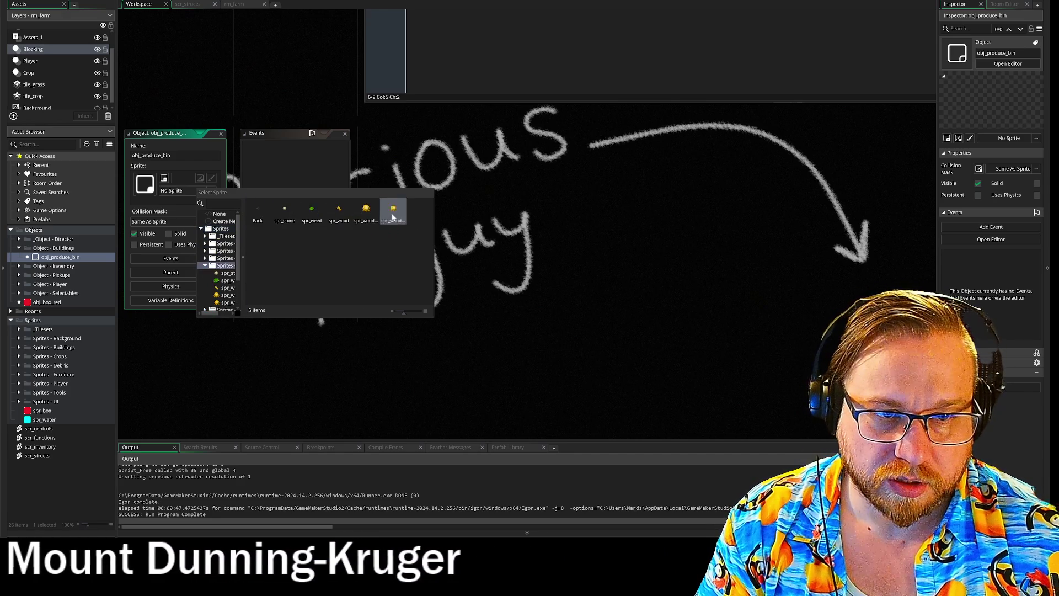
left_click(257, 212)
double_click(420, 214)
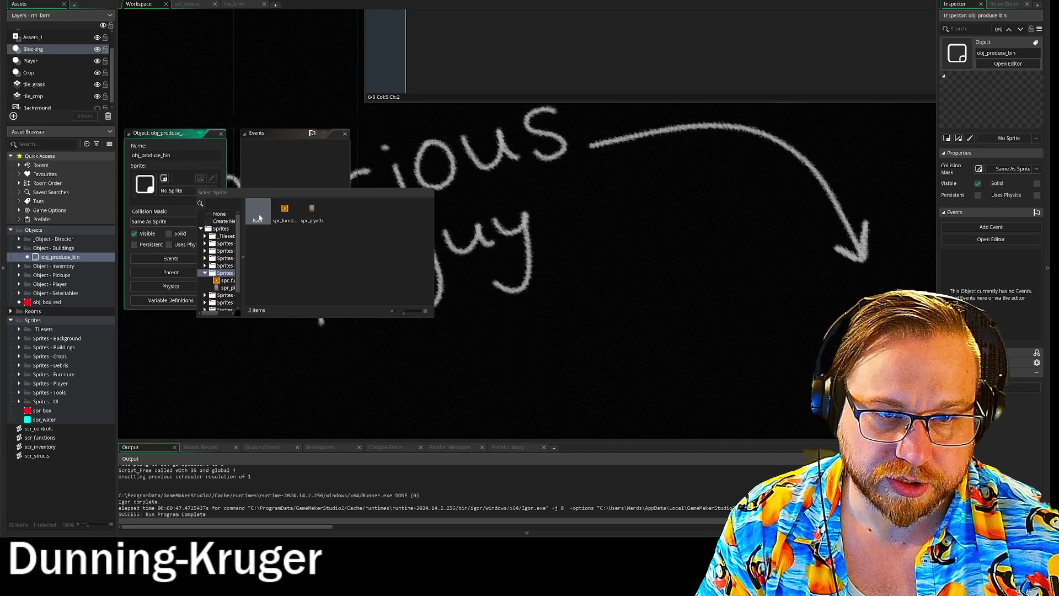
left_click(258, 214)
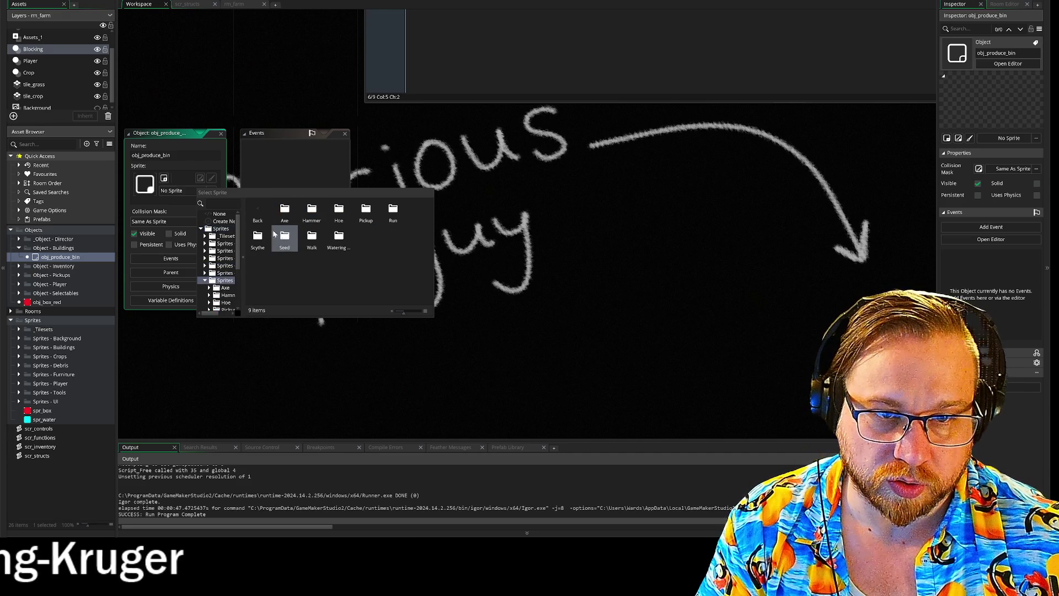
left_click(257, 215)
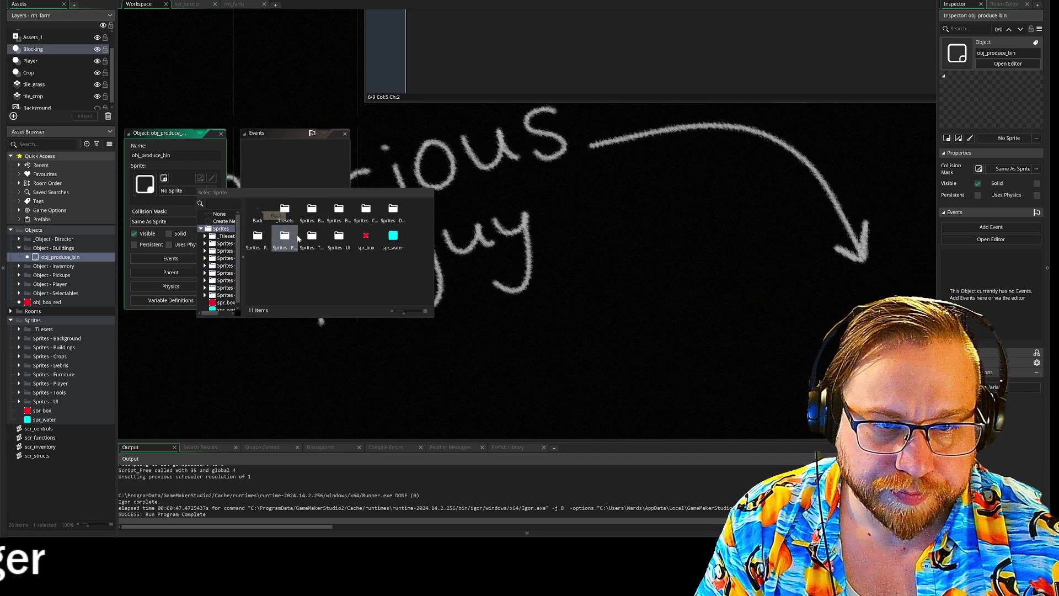
left_click(259, 210)
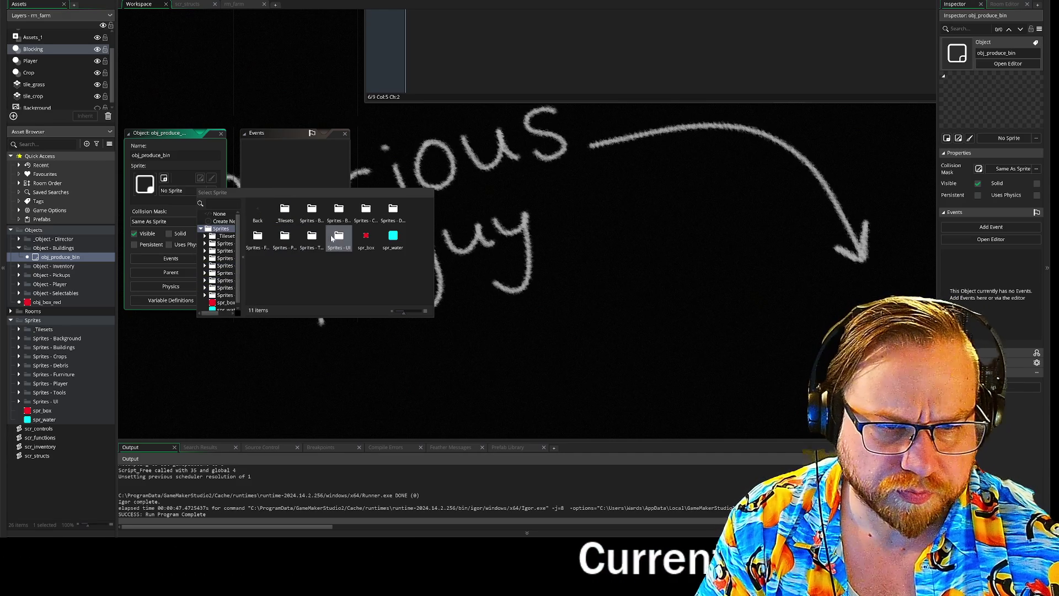
left_click(257, 216)
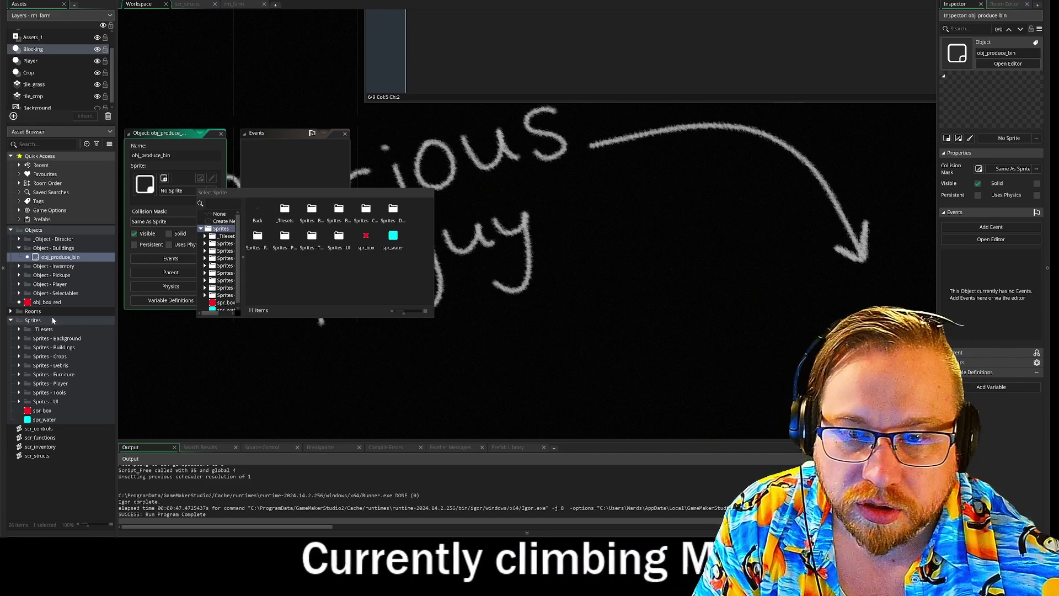
left_click(26, 332)
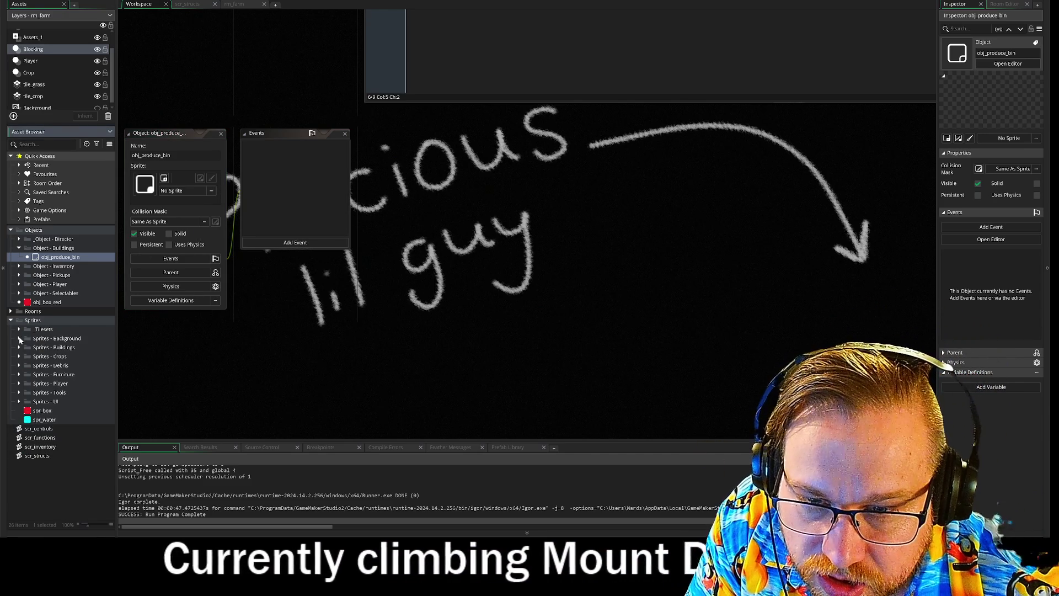
- Expand Sprites - Buildings > House and assign spr_sales_box as obj_produce_bin's sprite from the chooser
left_click(19, 347)
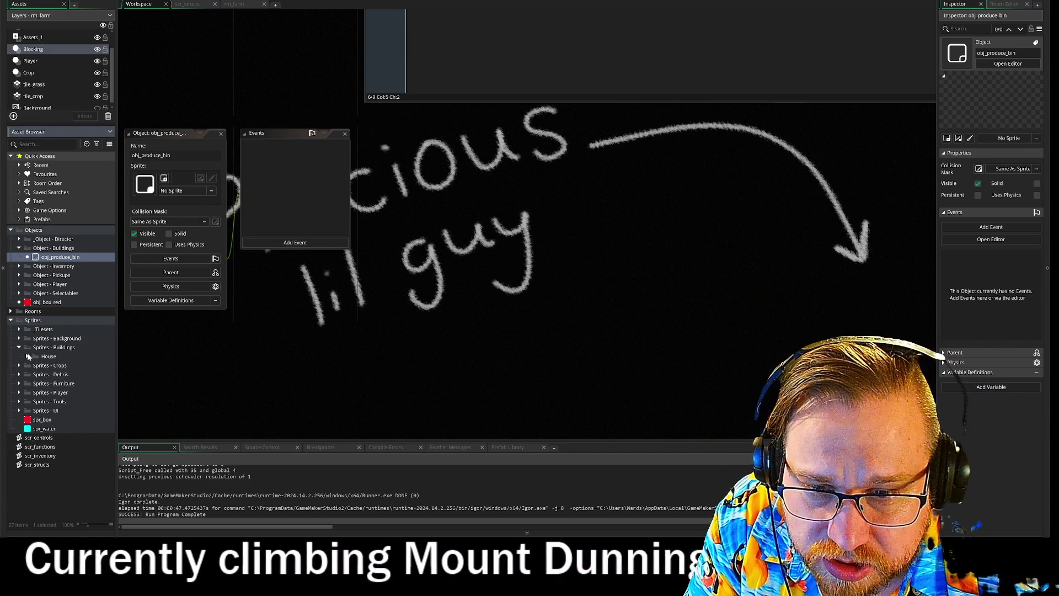
left_click(27, 357)
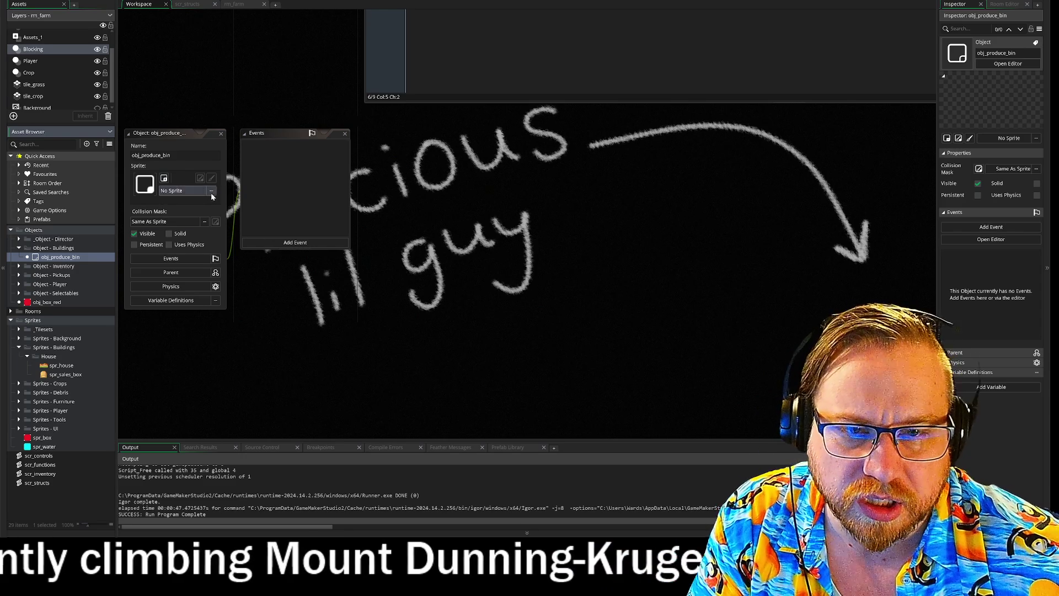
left_click(163, 186)
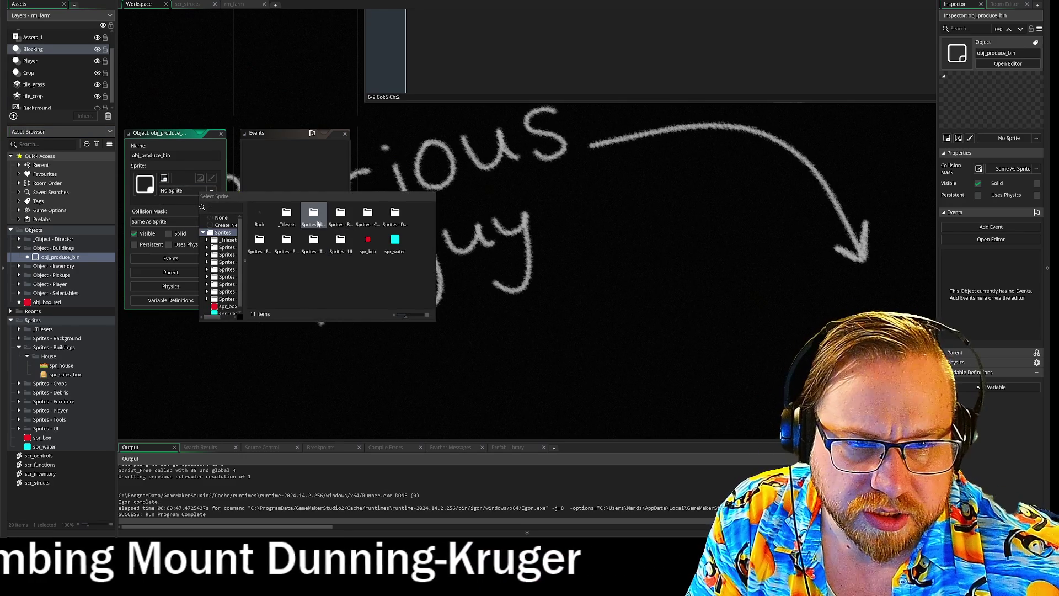
double_click(313, 216)
double_click(260, 216)
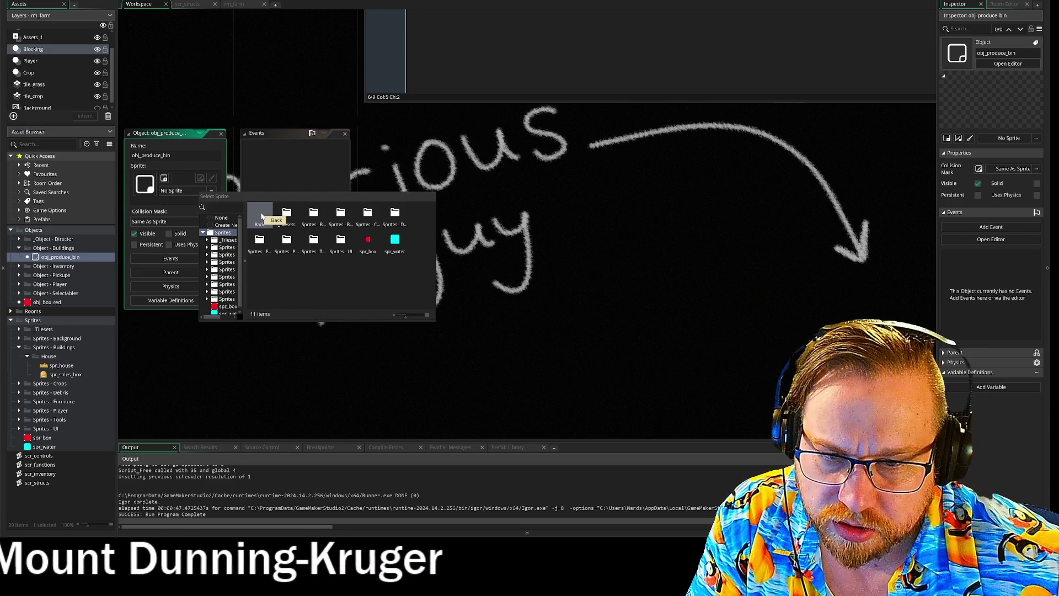
double_click(313, 216)
double_click(260, 221)
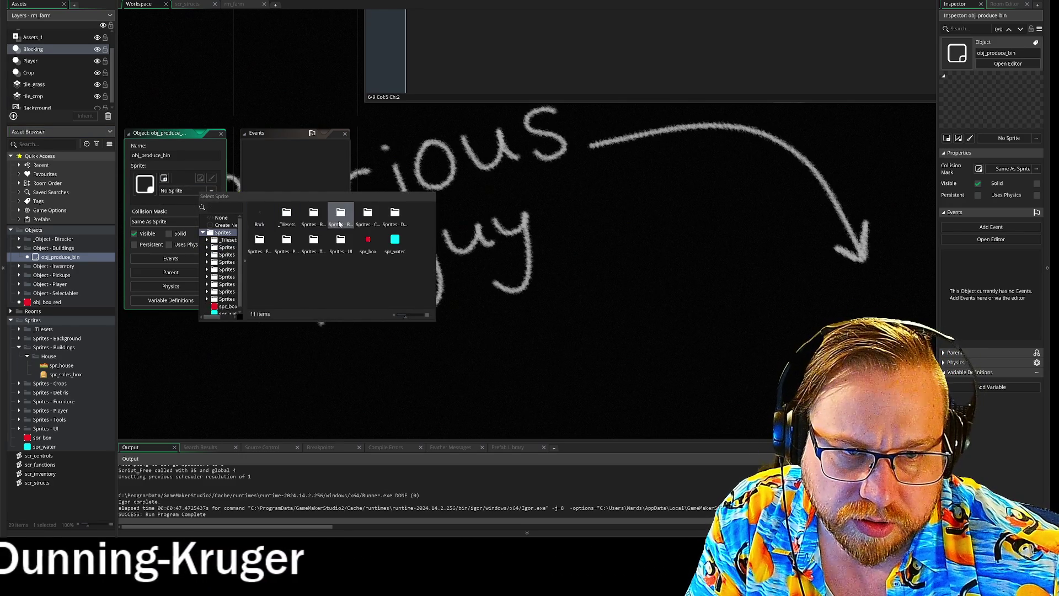
double_click(340, 216)
double_click(312, 223)
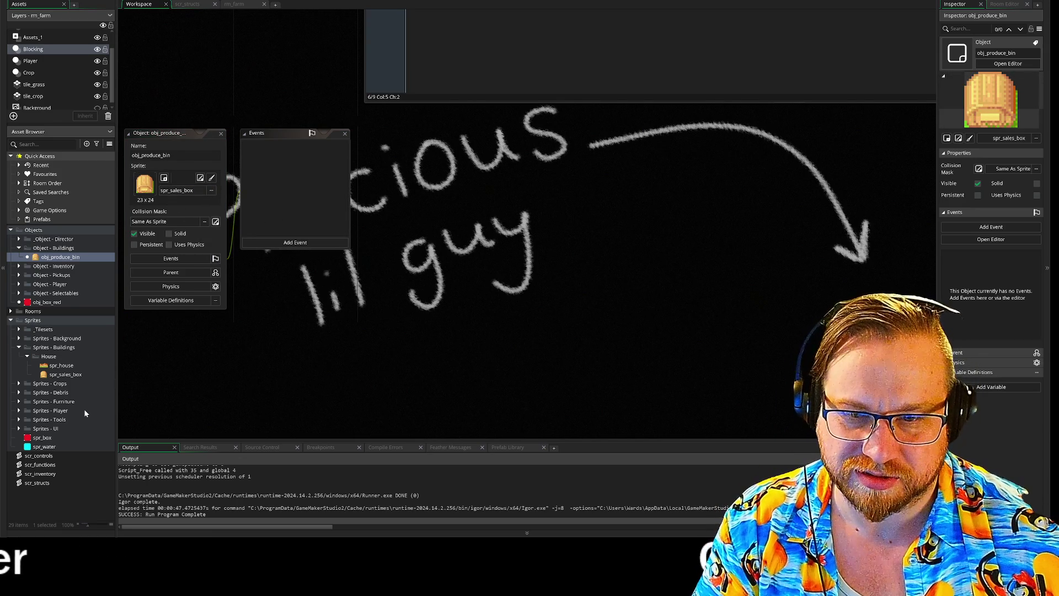
right_click(70, 375)
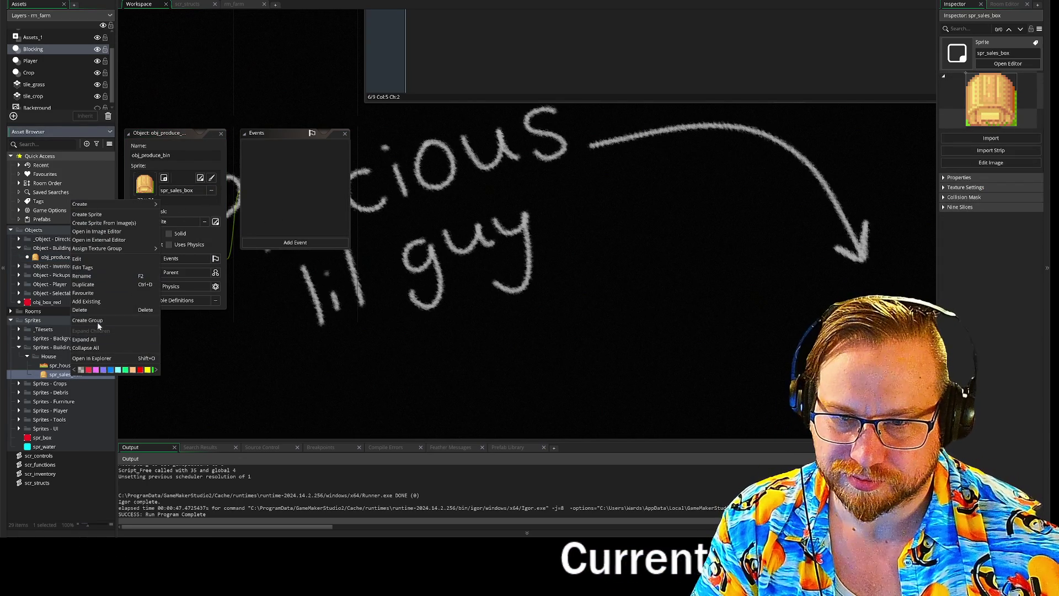
- Rename spr_sales_box to spr_produce_bin and open its sprite settings for pixel editing
left_click(92, 273)
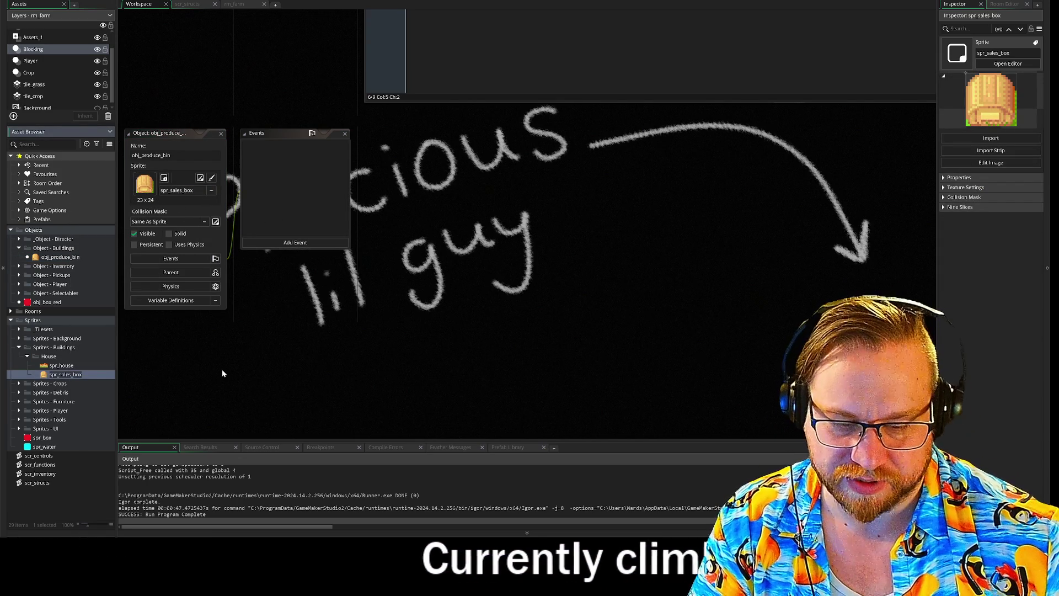
key("BackSpace")
key("BackSpace")
key("BackSpace")
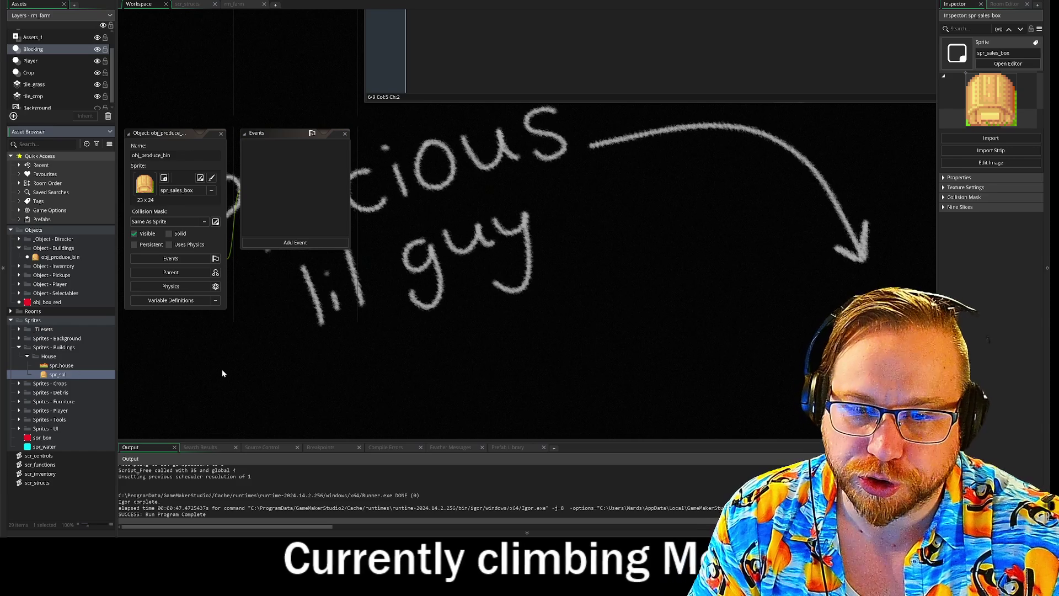
type("prod")
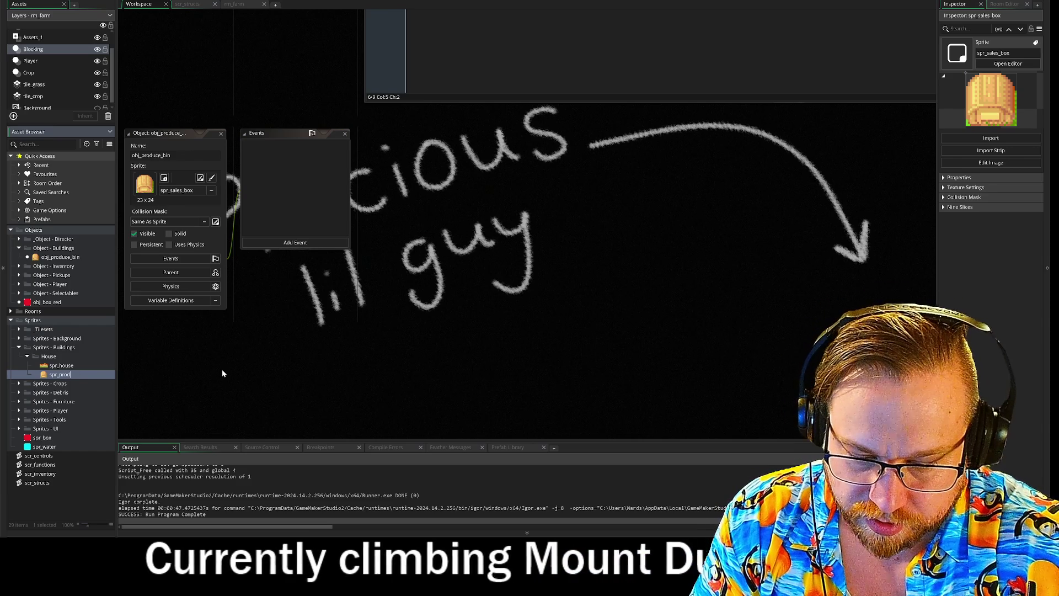
type("ucce")
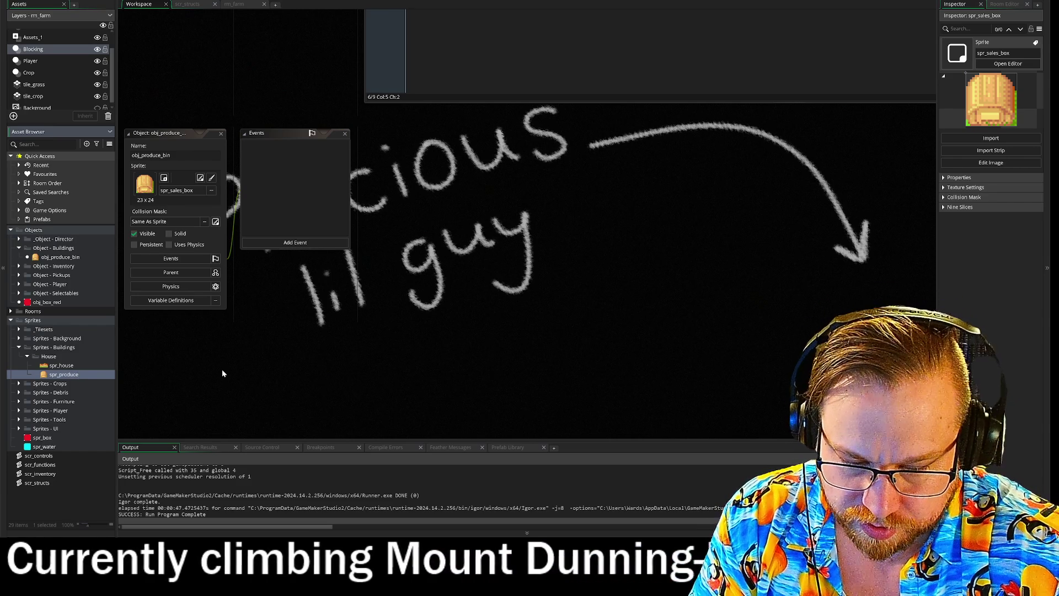
type("_bin")
key("Return")
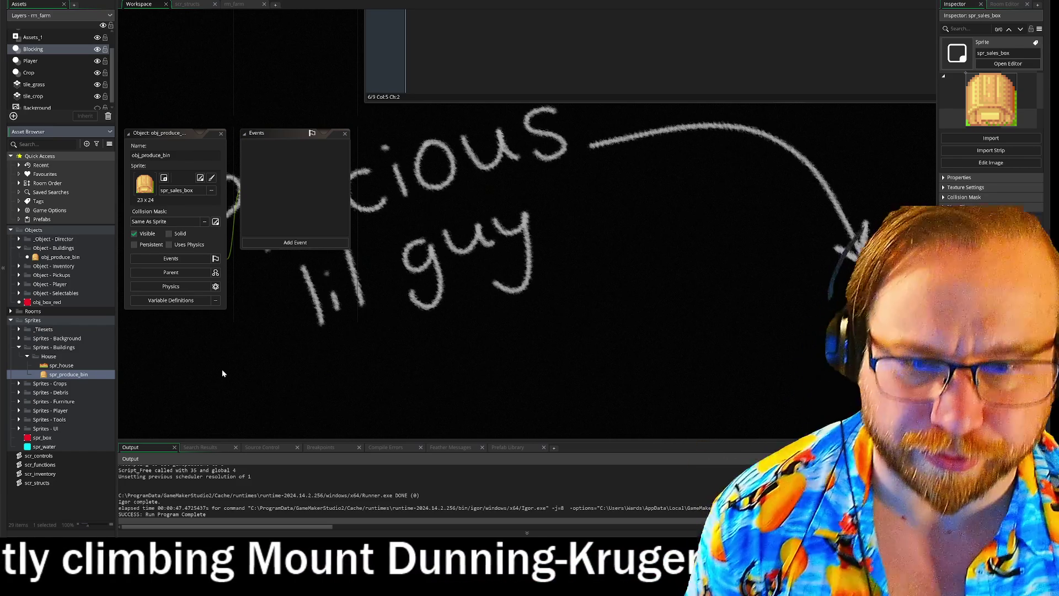
left_click(200, 177)
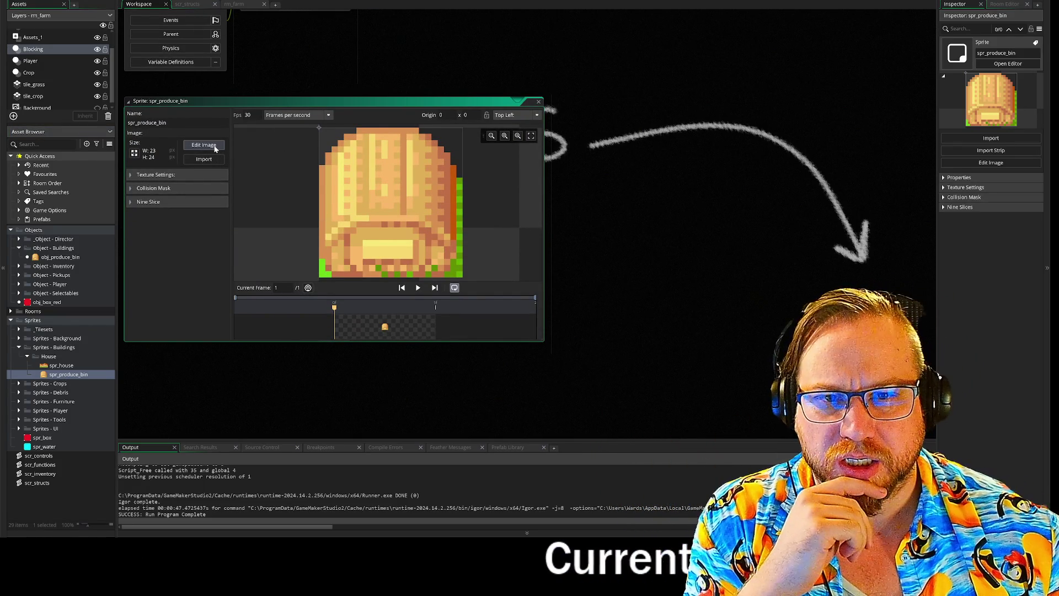
left_click(214, 147)
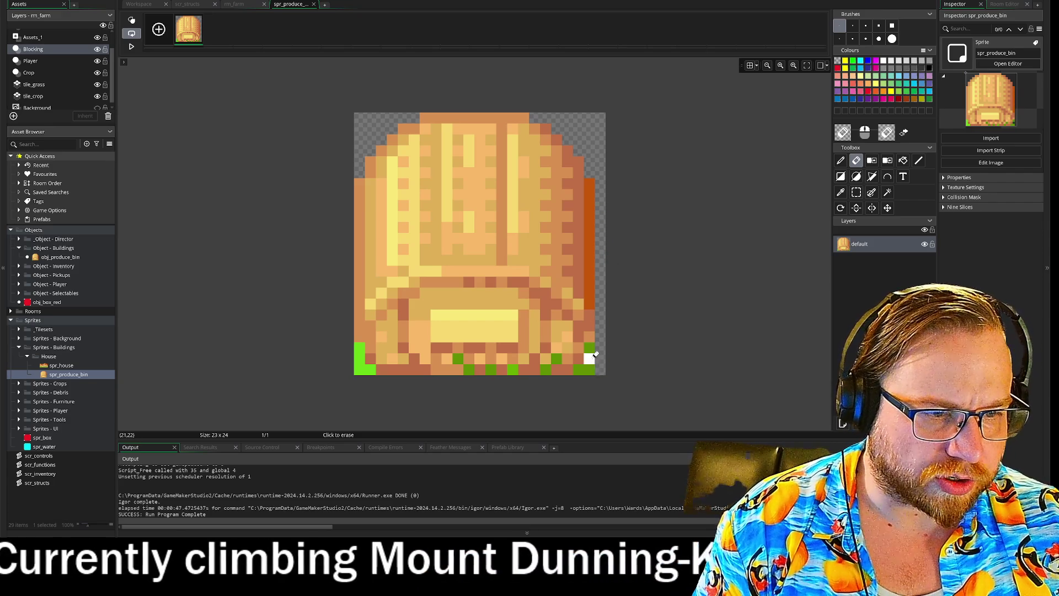
- Erase the green pixels along the sprite's bottom edges, touch up with sampled tan colour, then return to the workspace
mouse_move(597, 349)
left_mouse_down()
mouse_move(579, 366)
mouse_move(451, 362)
left_mouse_up()
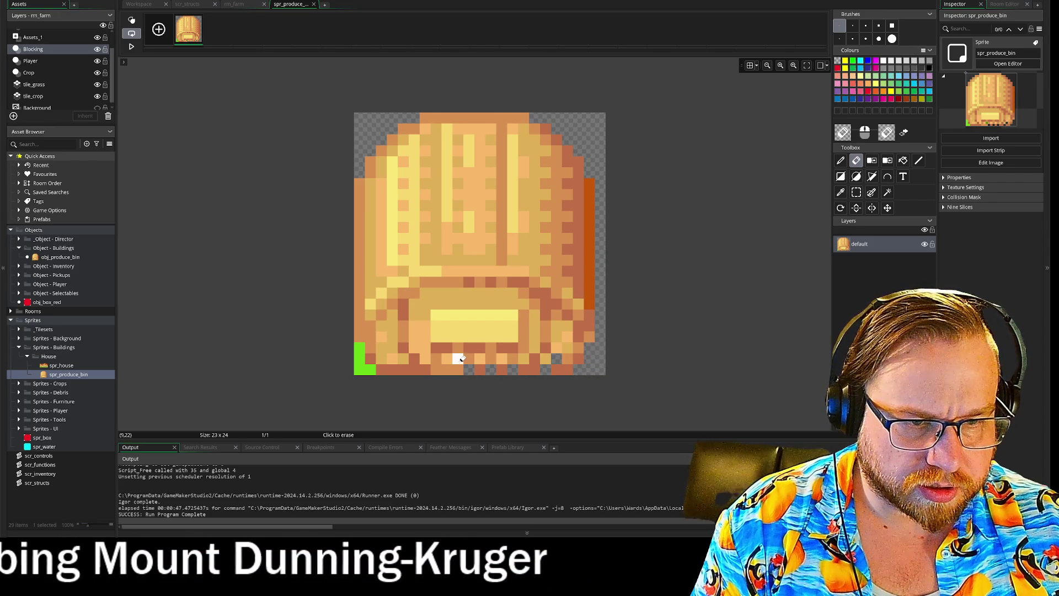
left_click_drag(368, 369, 359, 347)
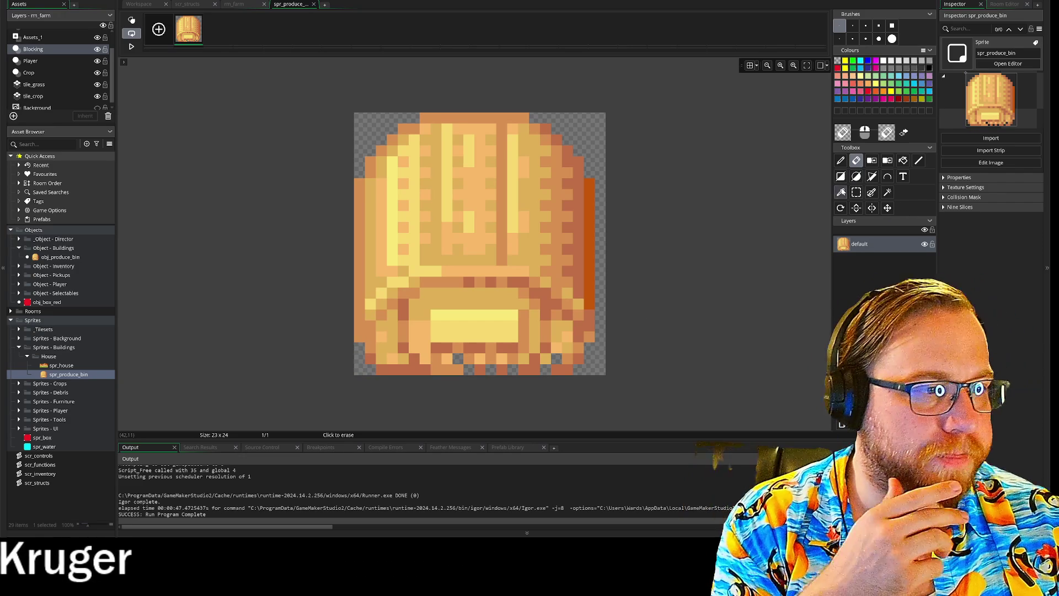
left_click(841, 192)
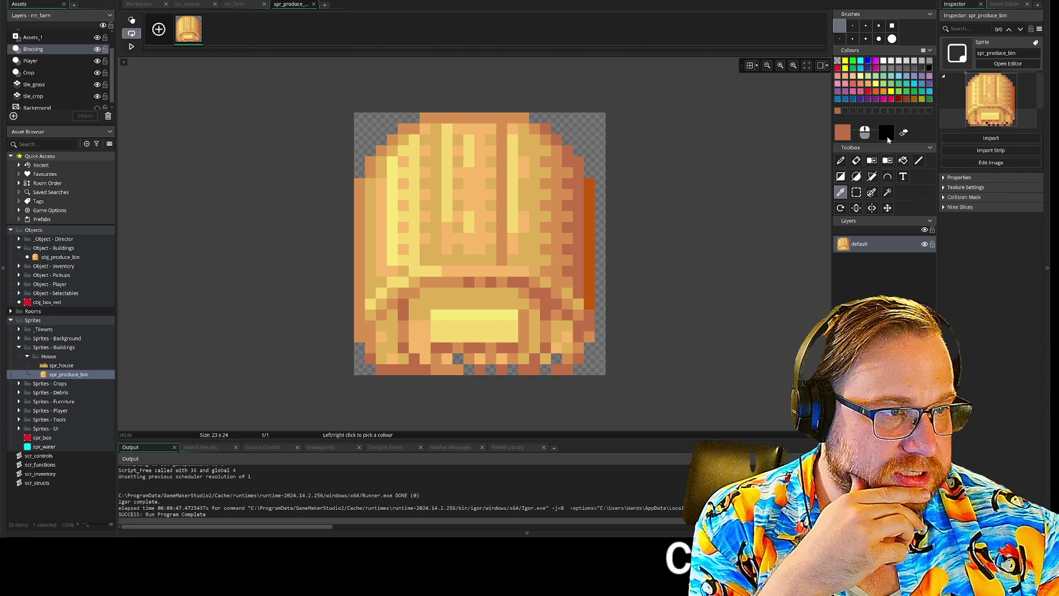
left_click(923, 161)
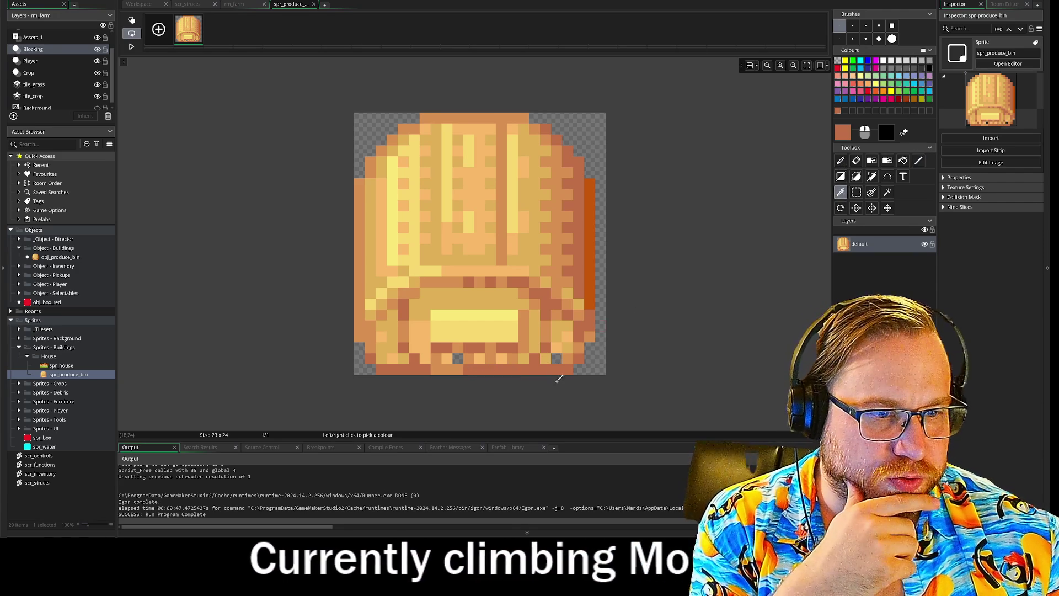
key("i")
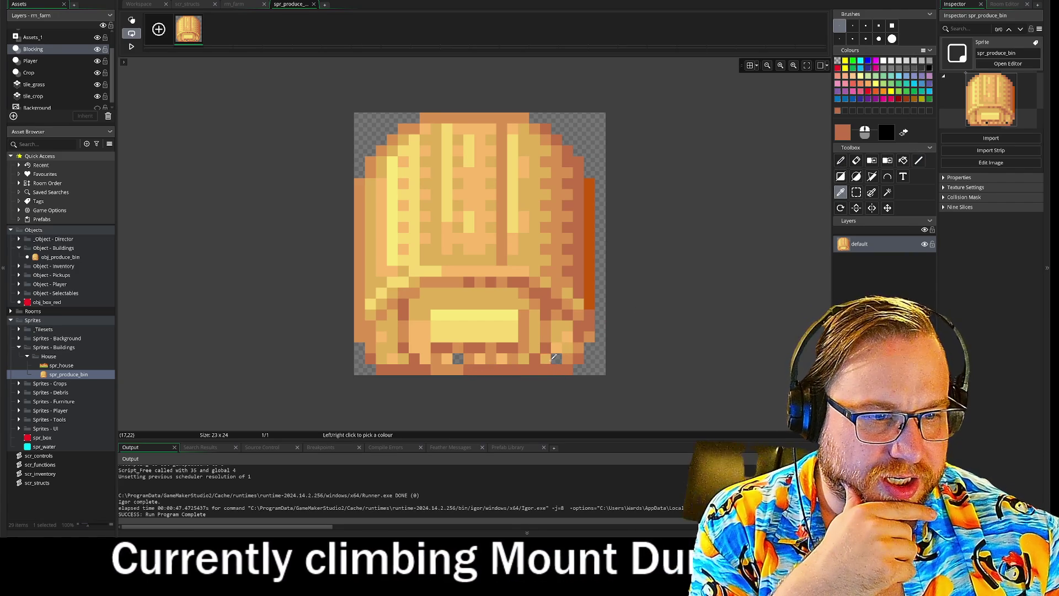
left_click(554, 357)
key("d")
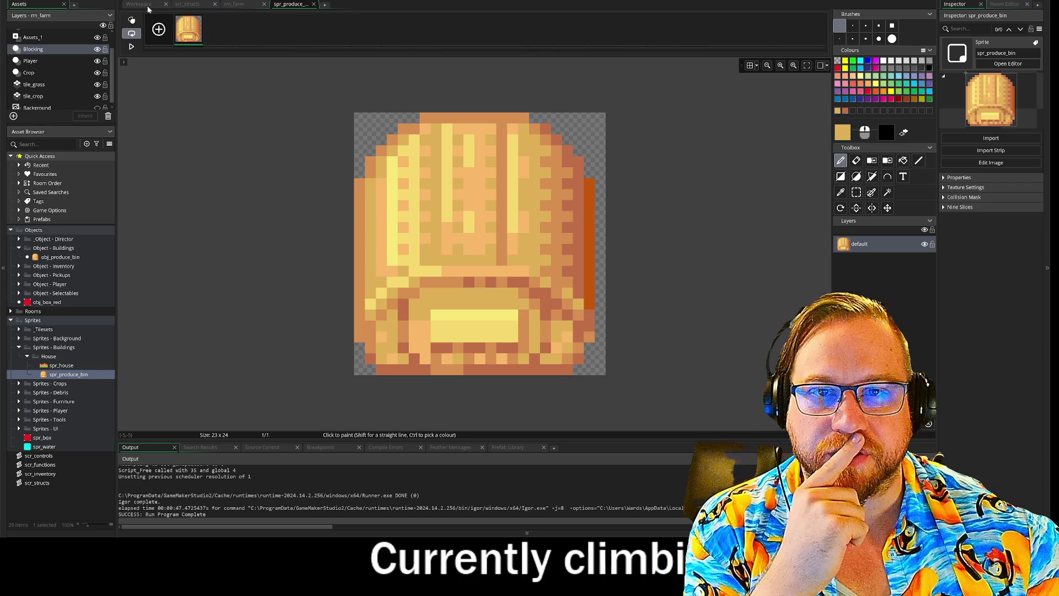
key("ctrl+shift+Tab")
key("ctrl+shift+Tab")
key("ctrl+shift+Tab")
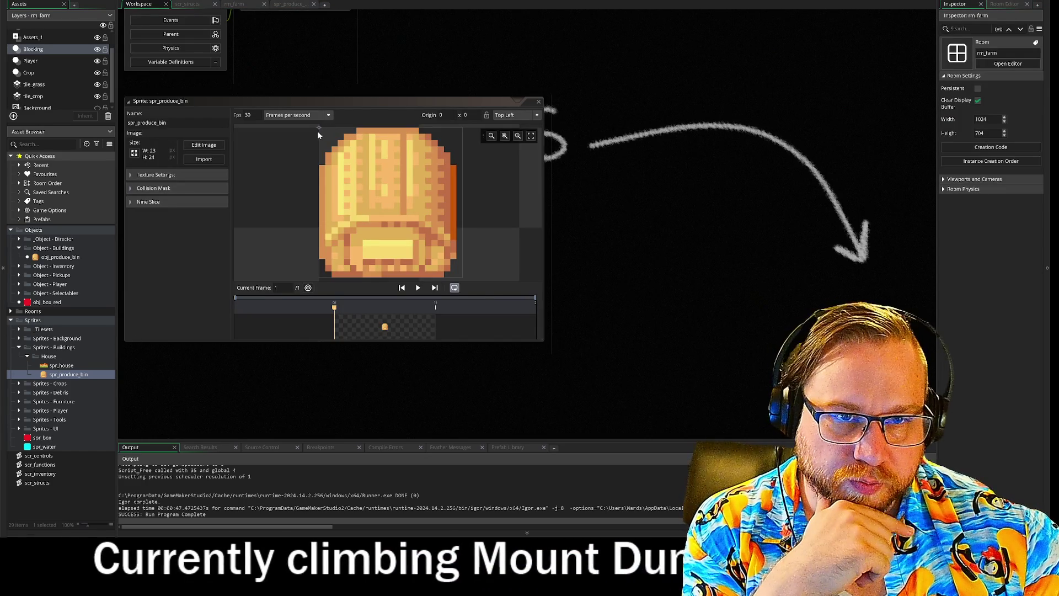
- Set spr_produce_bin's origin to bottom-centre 11,22 and make its collision mask Manual with the top edge lowered
left_click(319, 131)
left_click(387, 267)
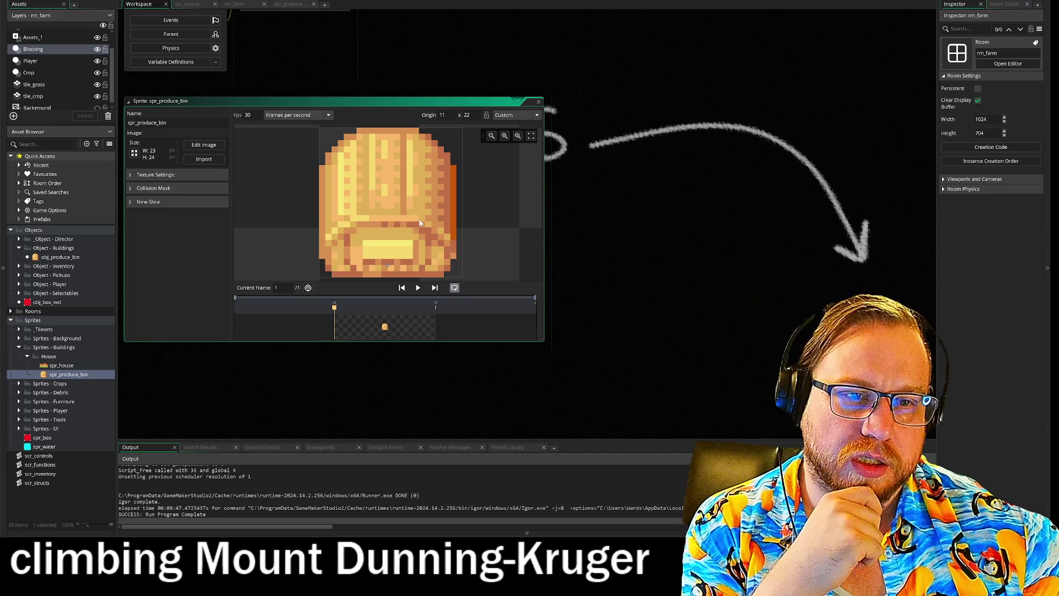
left_click(153, 188)
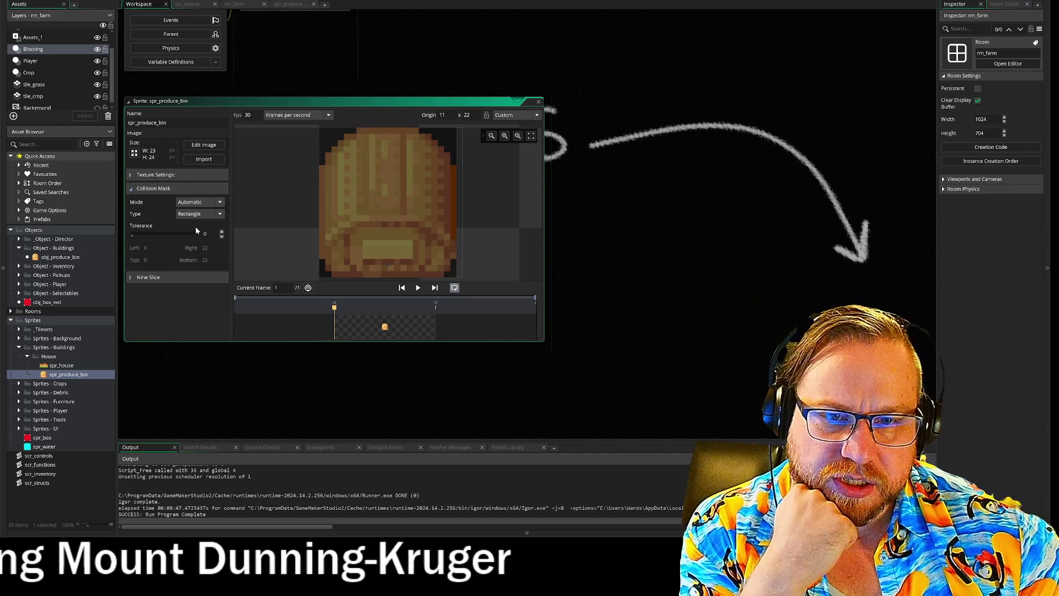
left_click(219, 215)
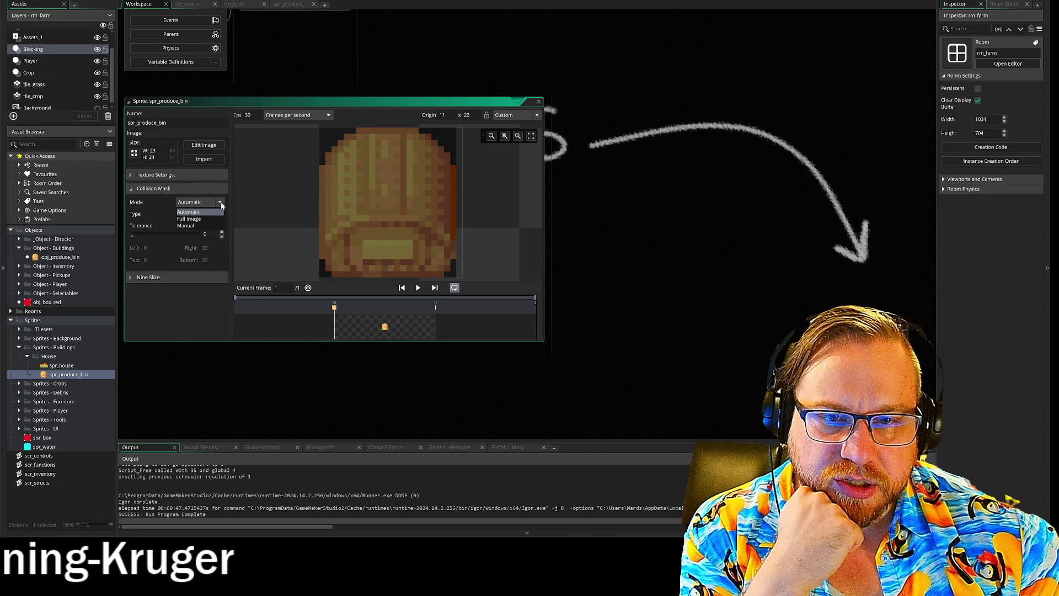
left_click_drag(318, 128, 323, 168)
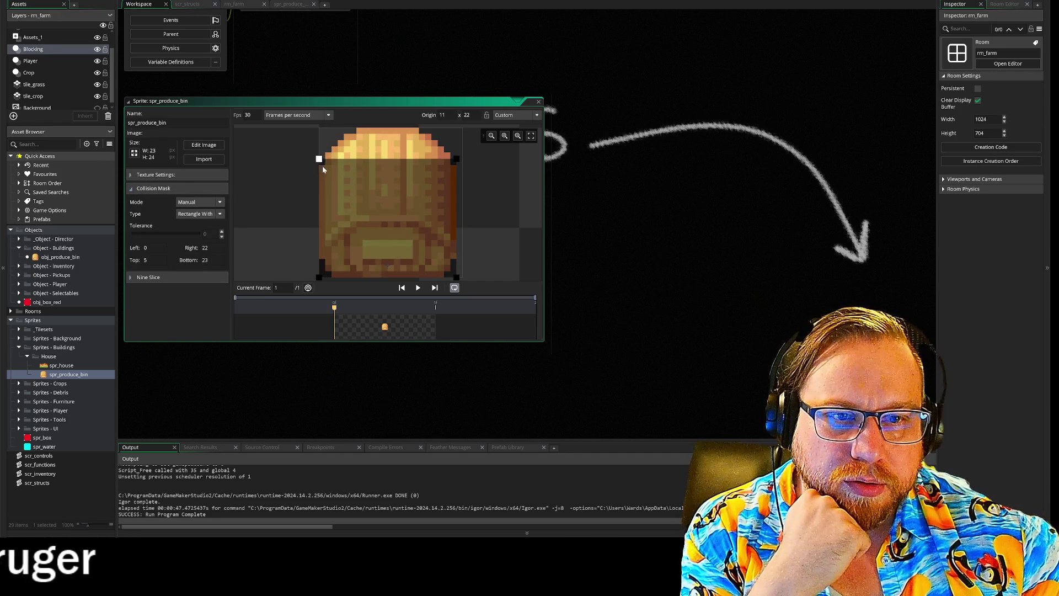
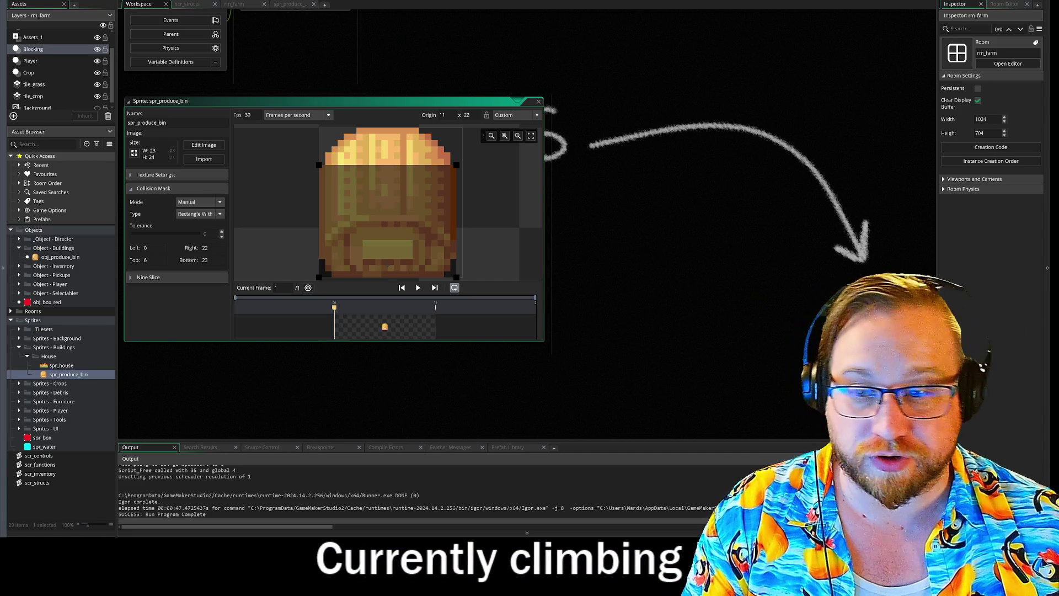
- Switch to the Chrome window showing Google Images results for 'Code Three'
key("alt+Tab")
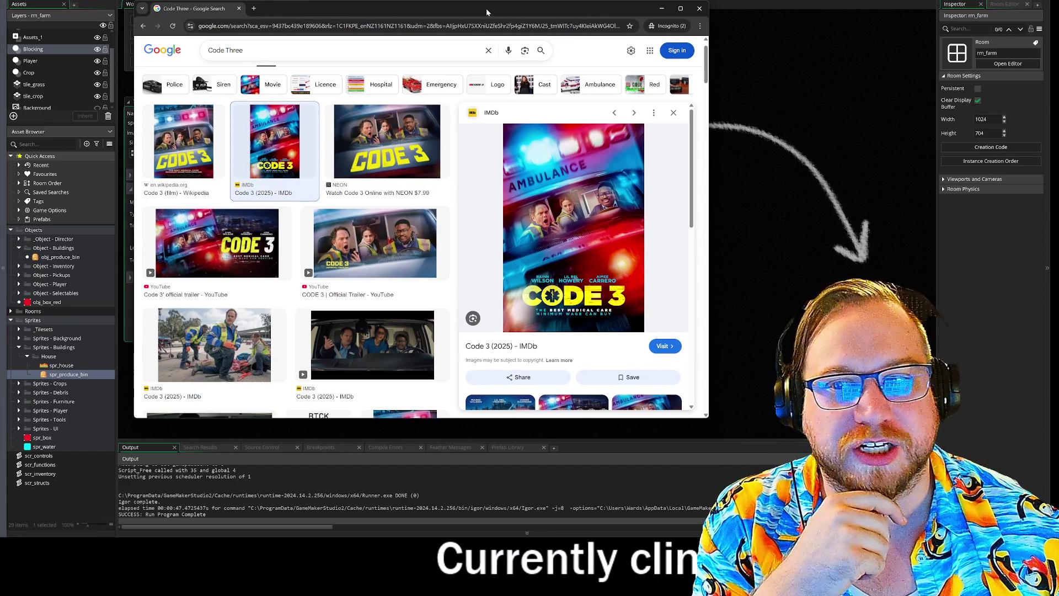
- Switch away from the browser back to the spr_produce_bin sprite editor
key("alt+Tab")
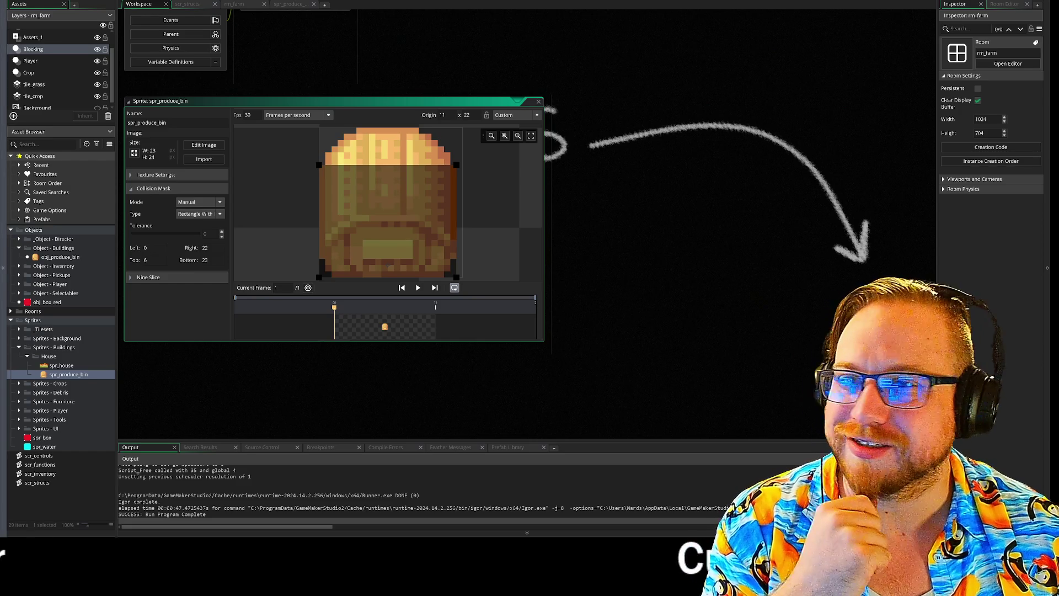
- Add a Create event to obj_produce_bin with the code 'depth = -y'
left_click(538, 102)
left_click(170, 20)
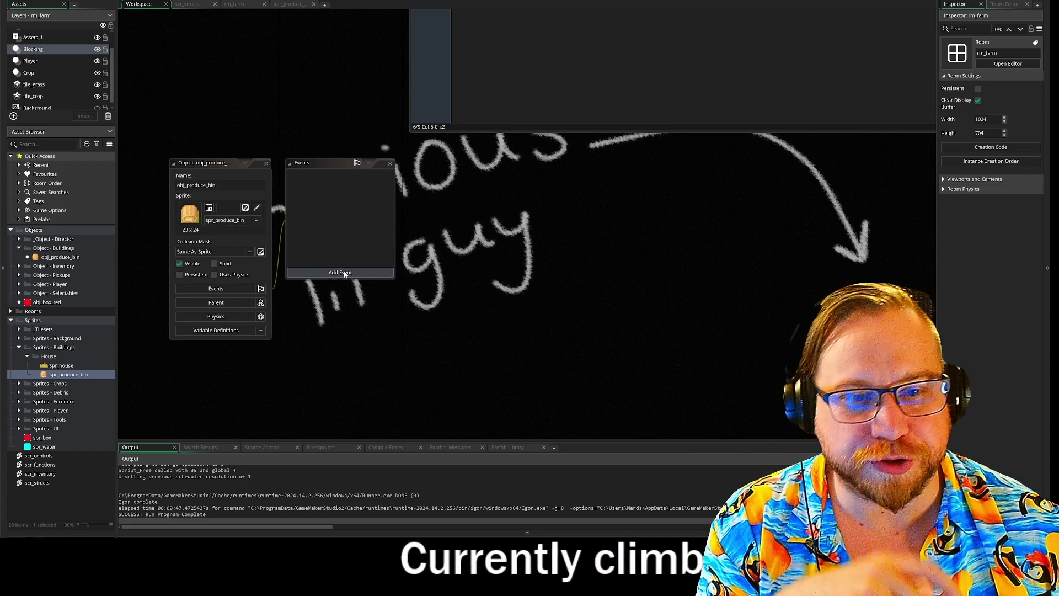
left_click(345, 275)
left_click_drag(322, 271, 273, 200)
left_click(276, 204)
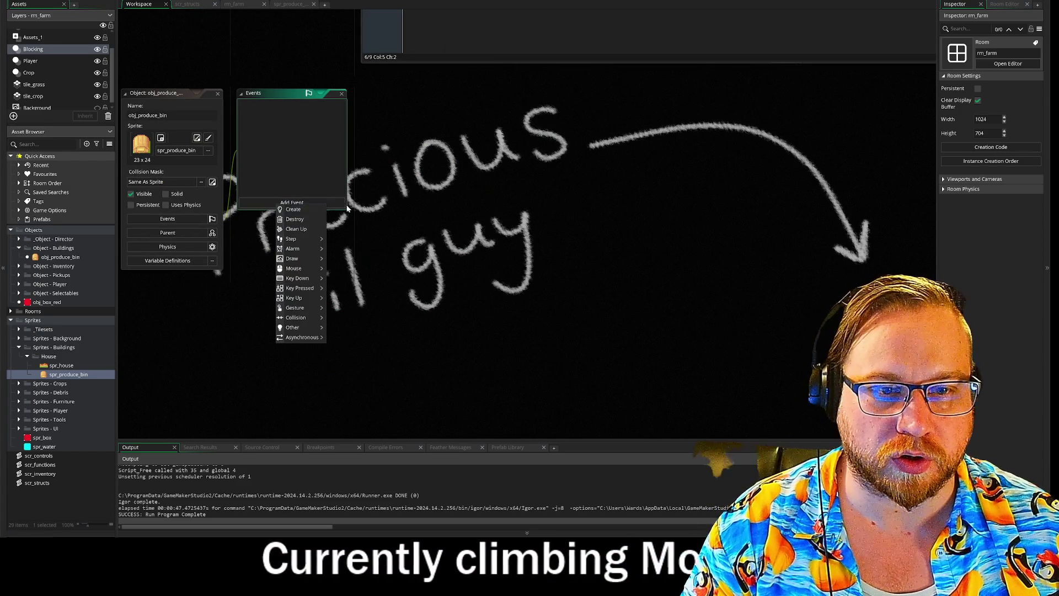
left_click(295, 210)
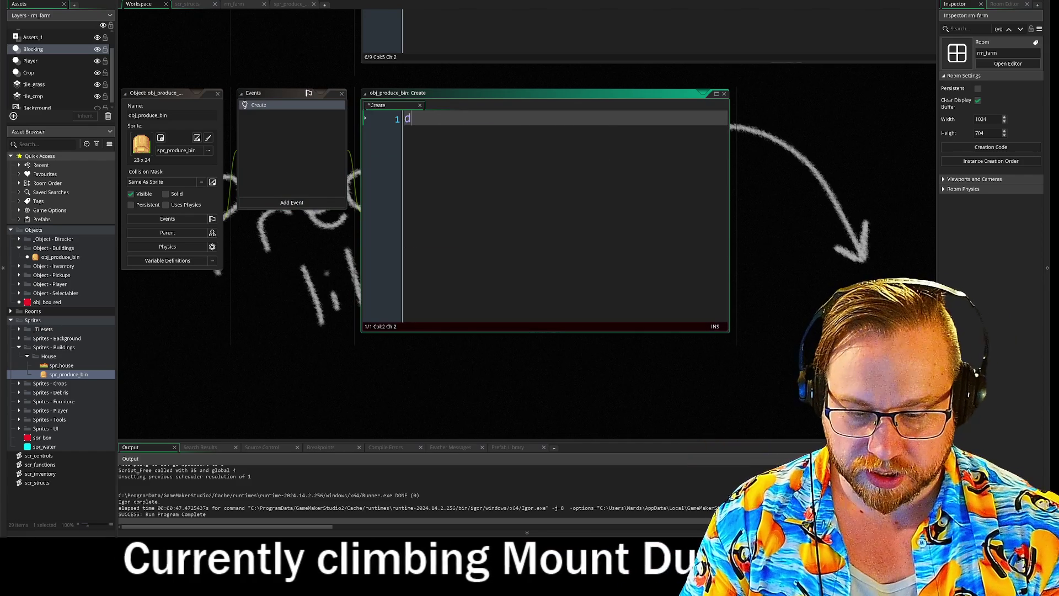
type("epth = -")
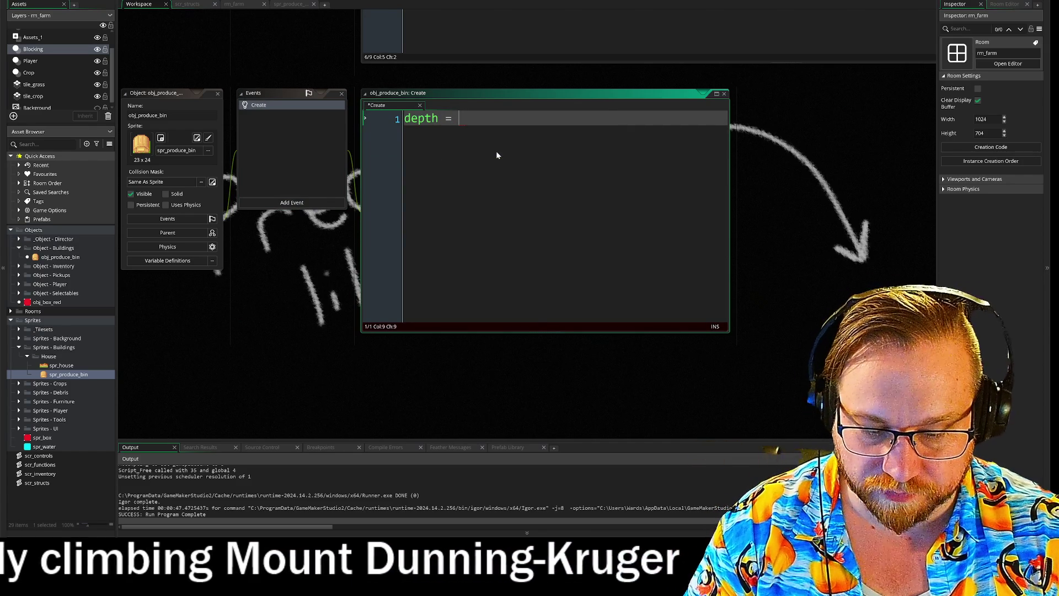
type("y")
key("Escape")
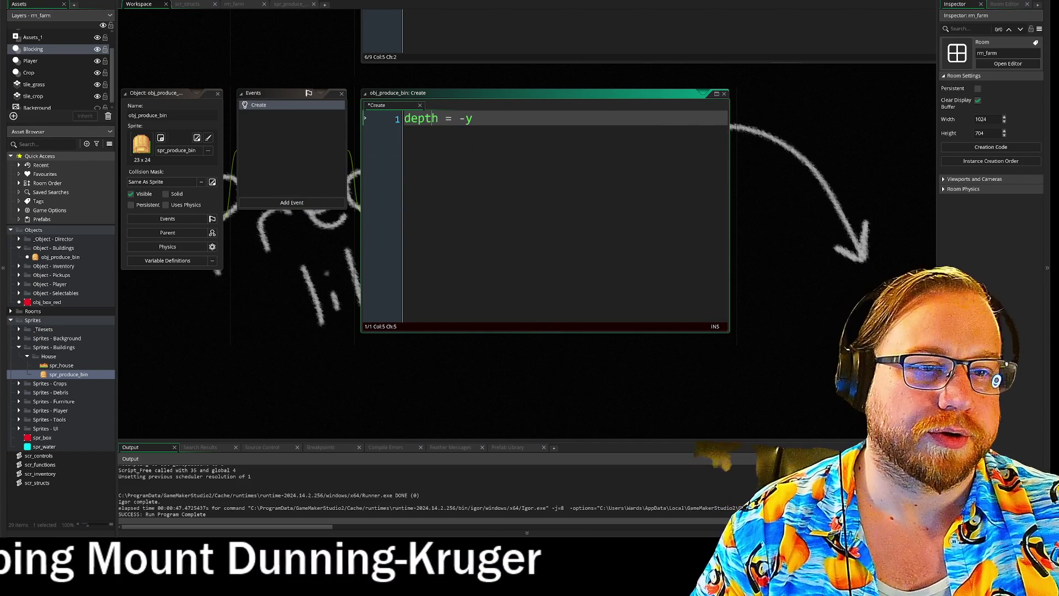
key("End")
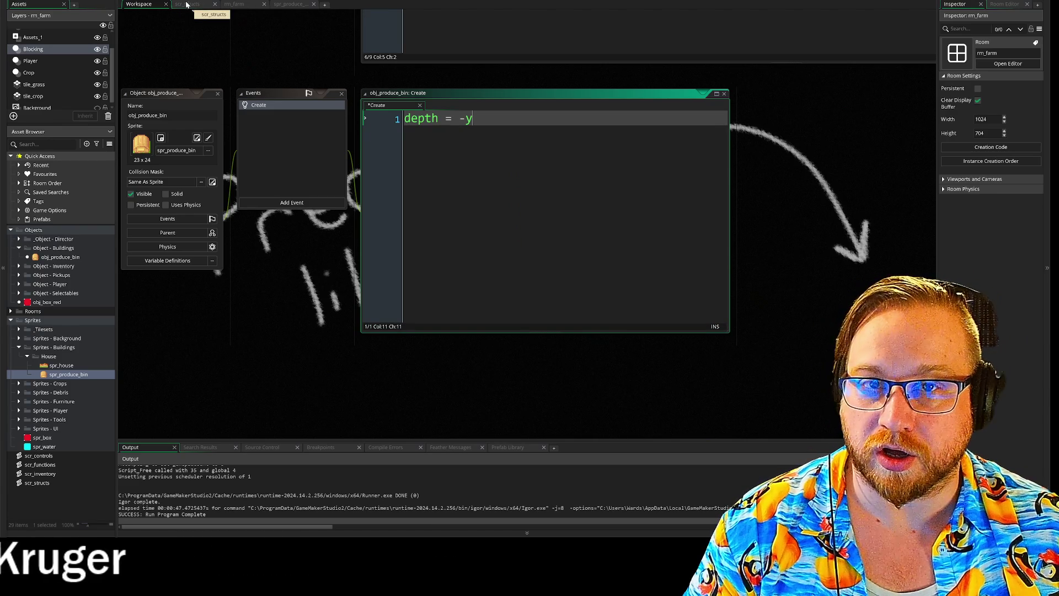
left_click(190, 5)
left_click(237, 5)
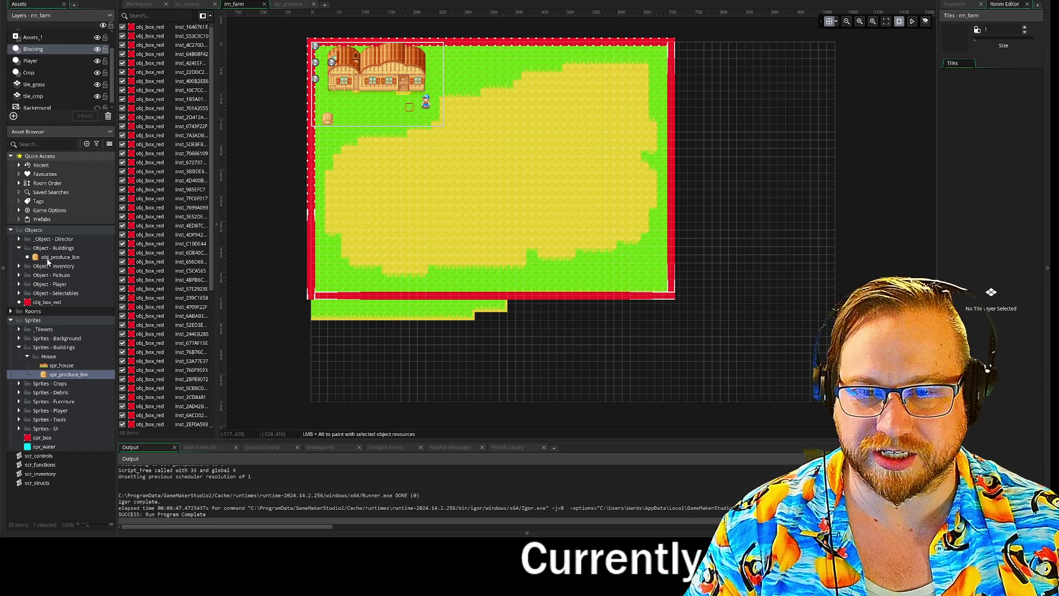
- Drop obj_produce_bin into rm_farm and delete the house, bin sprites and Assets_1 layer
left_click_drag(47, 259, 508, 154)
left_click_drag(336, 120, 352, 119)
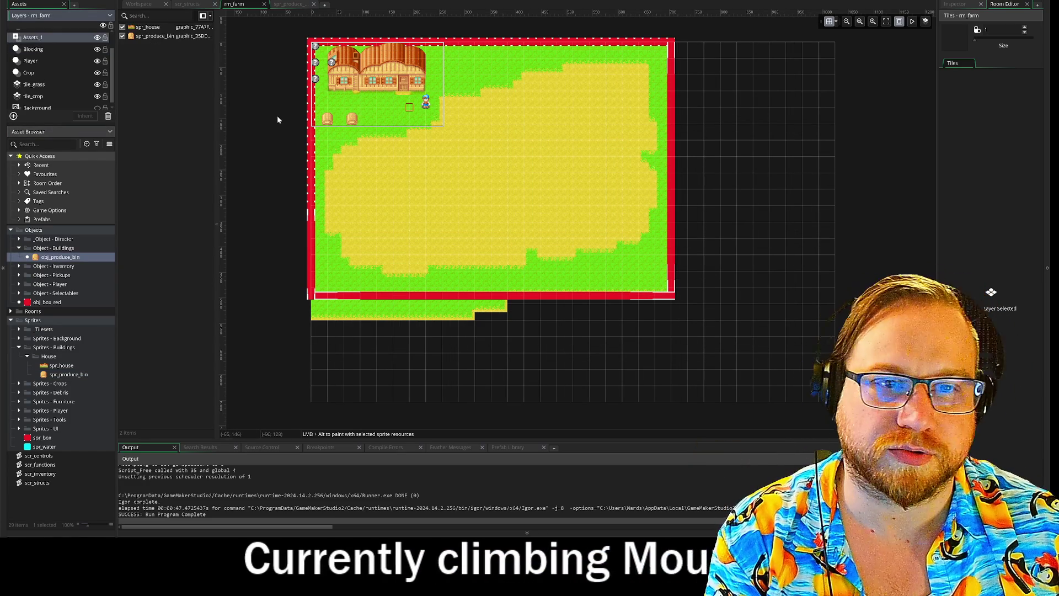
left_click(160, 36)
key("Delete")
left_click(148, 26)
key("Delete")
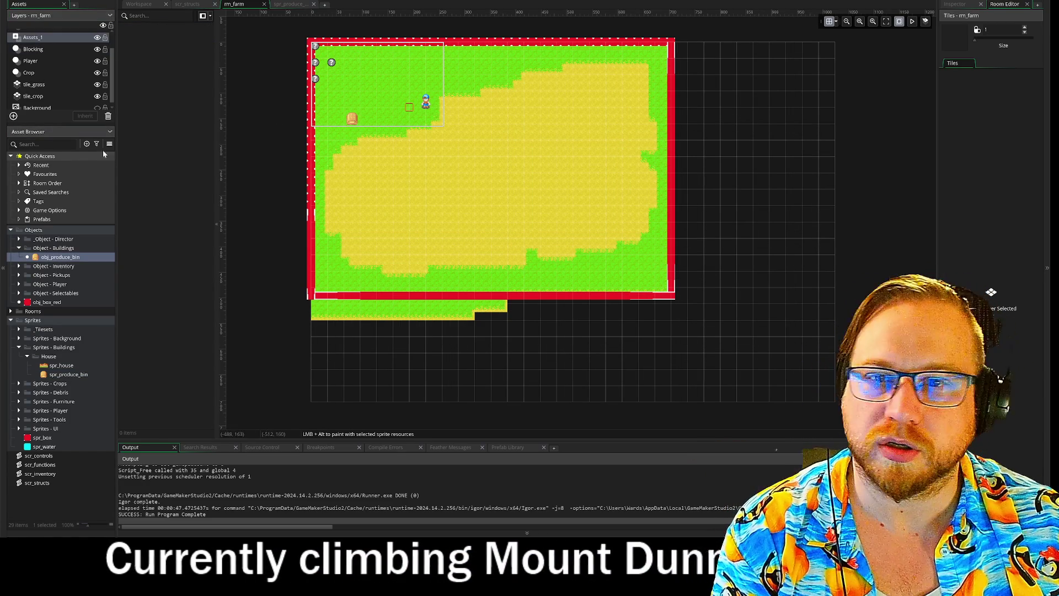
left_click(108, 116)
- Delete the stray produce bin instance from the Blocking layer
left_click(34, 45)
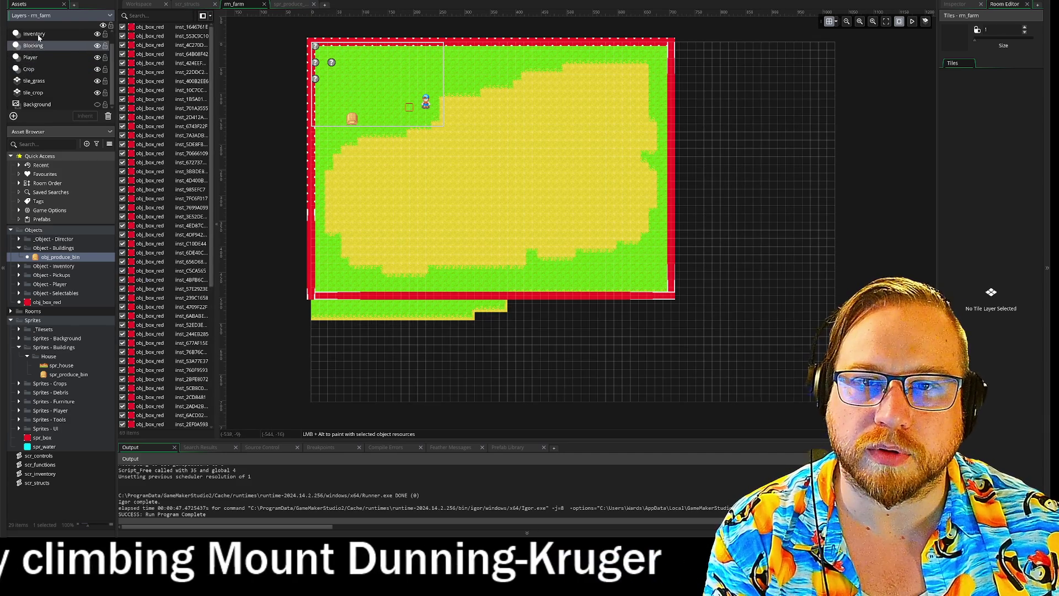
scroll(39, 38, "up", 1)
left_click(38, 38)
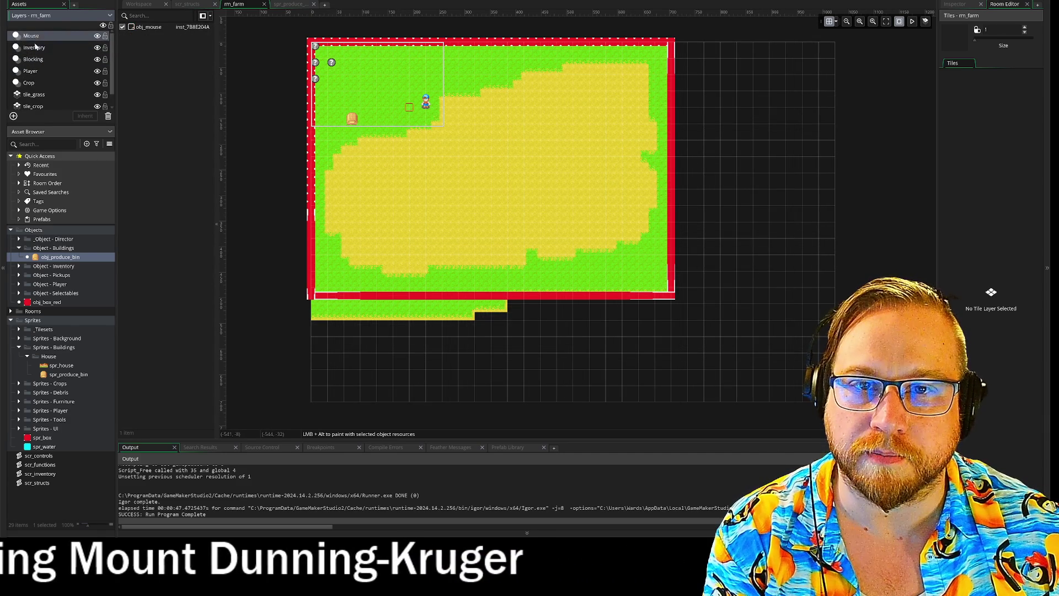
left_click(33, 59)
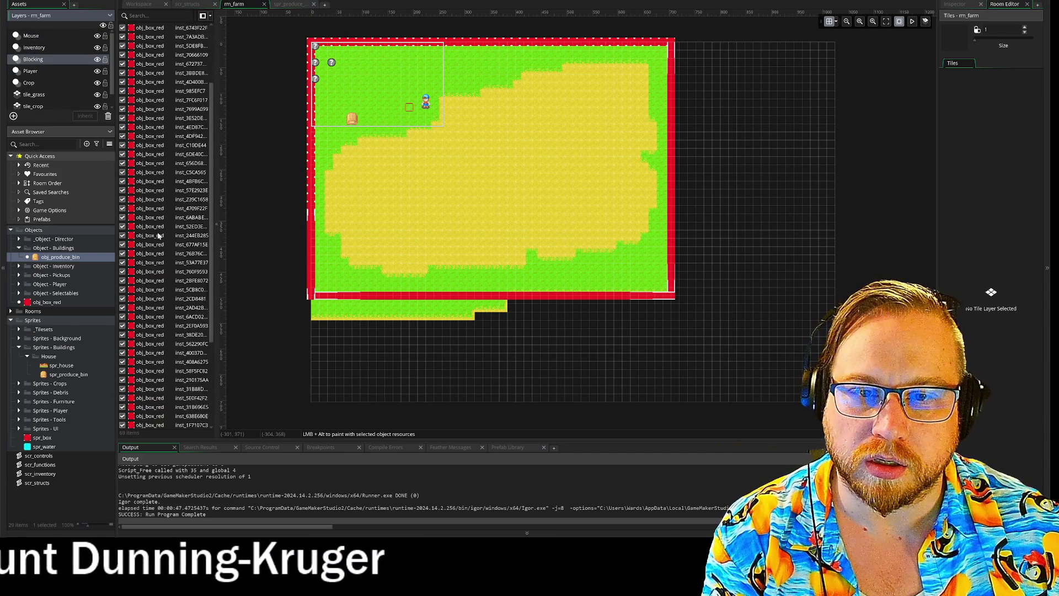
key("Delete")
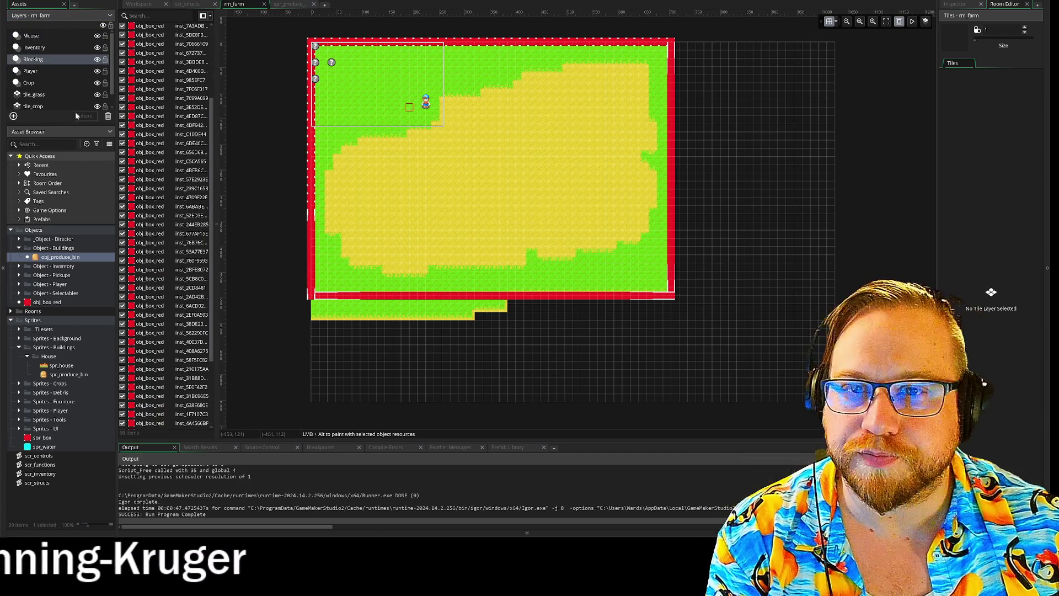
- Add a Buildings instance layer, place a produce bin left of the player, and run
left_click(13, 116)
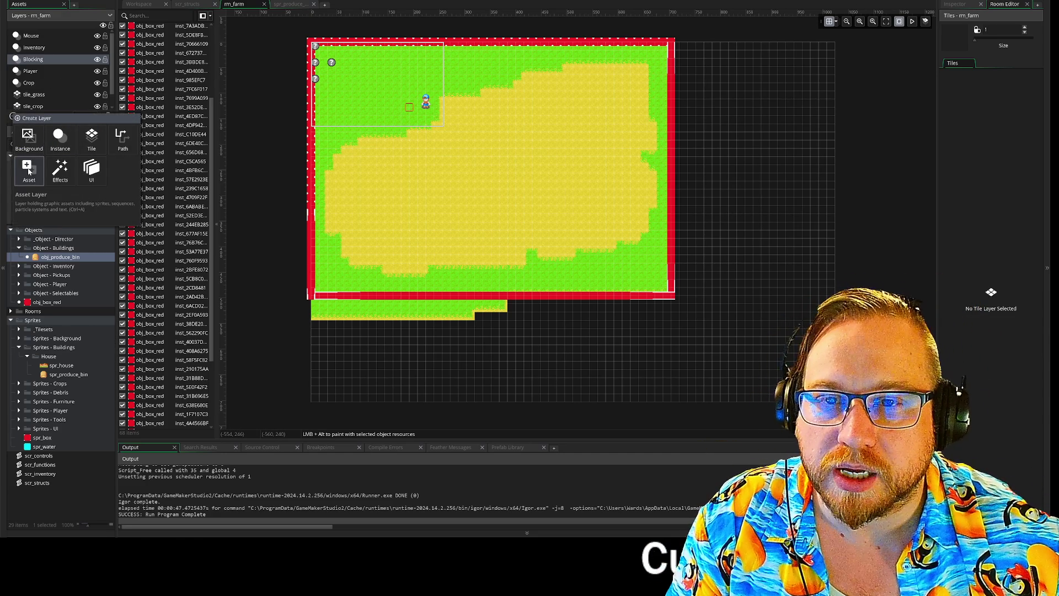
left_click(55, 141)
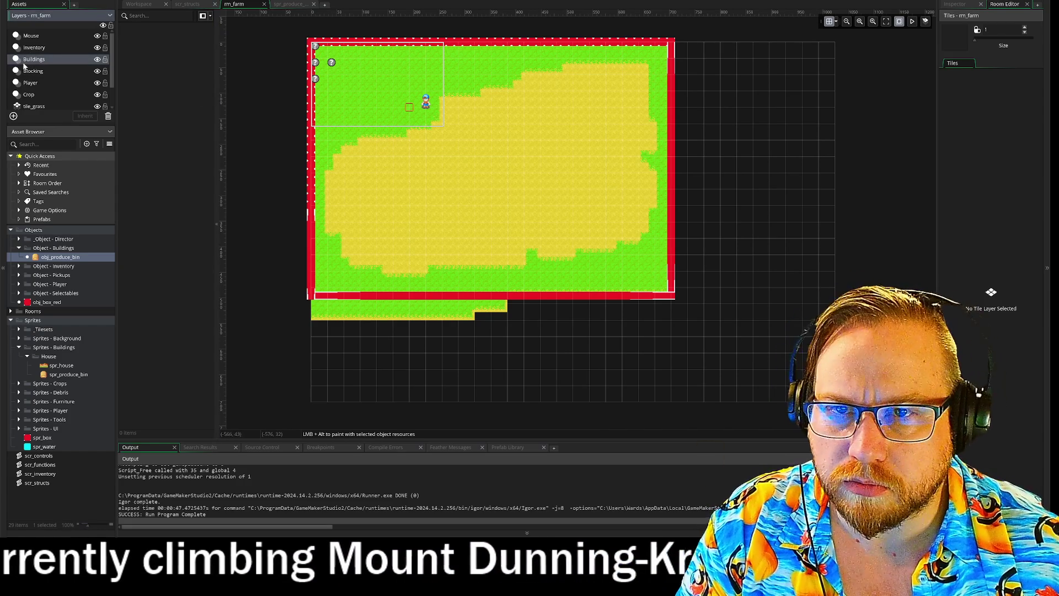
left_click(25, 60)
left_click(392, 118, "alt")
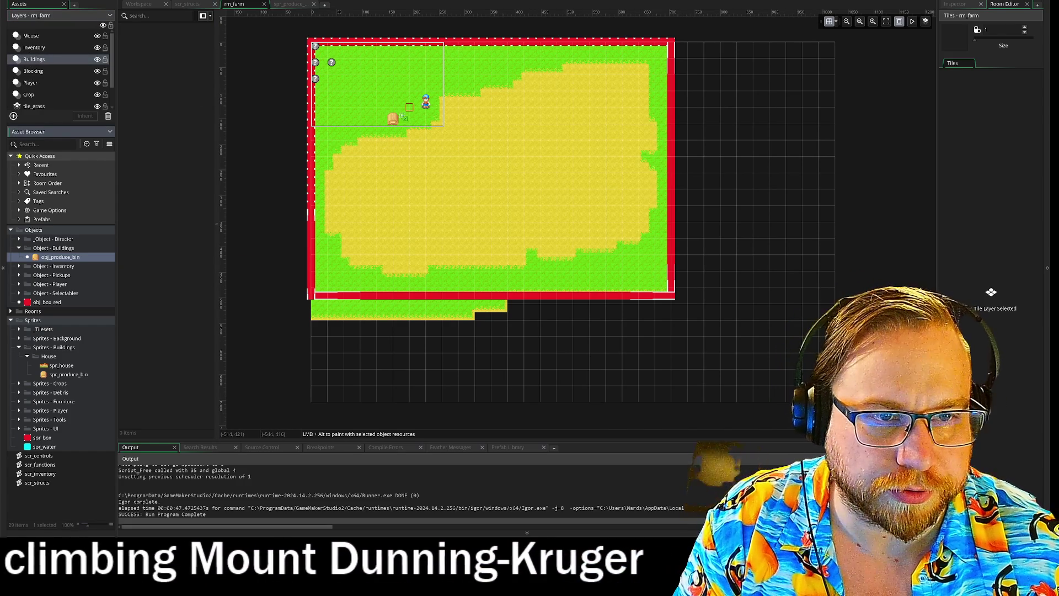
key("F5")
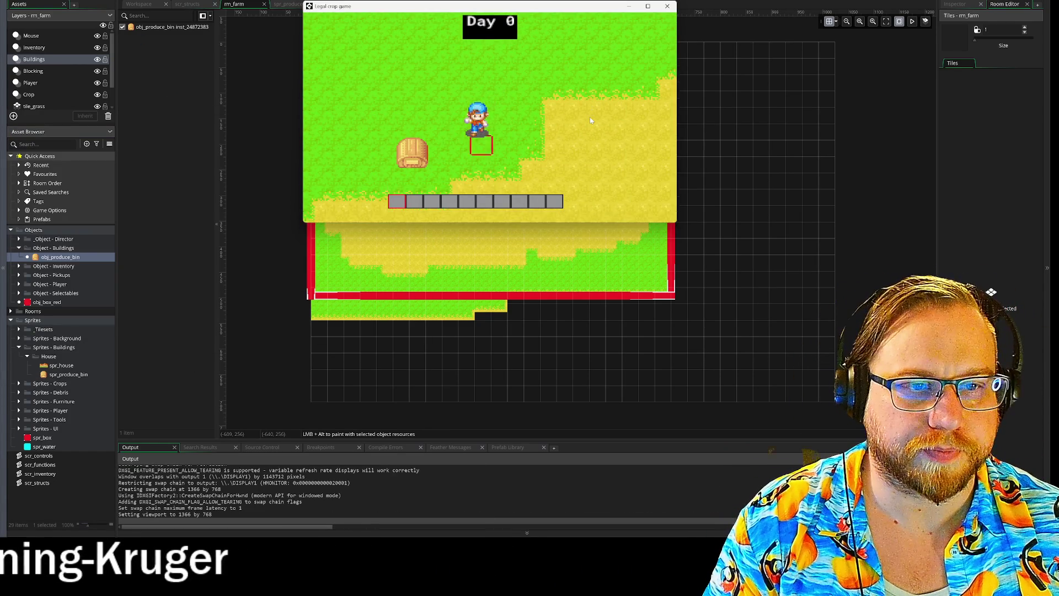
- Walk the farmer left, down and right around the bin, then close the game
key("a")
key("s")
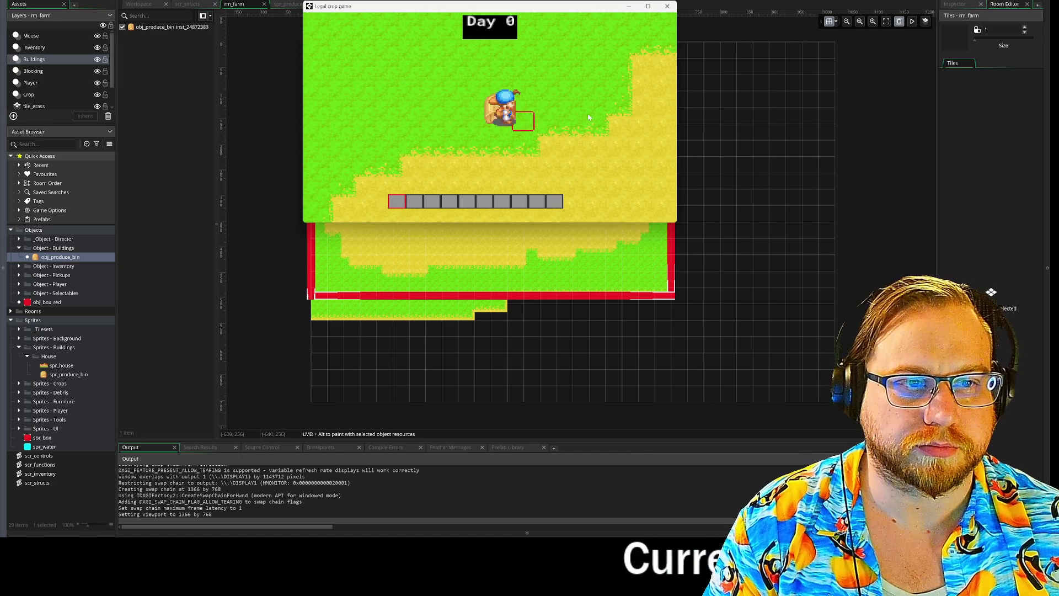
key("d")
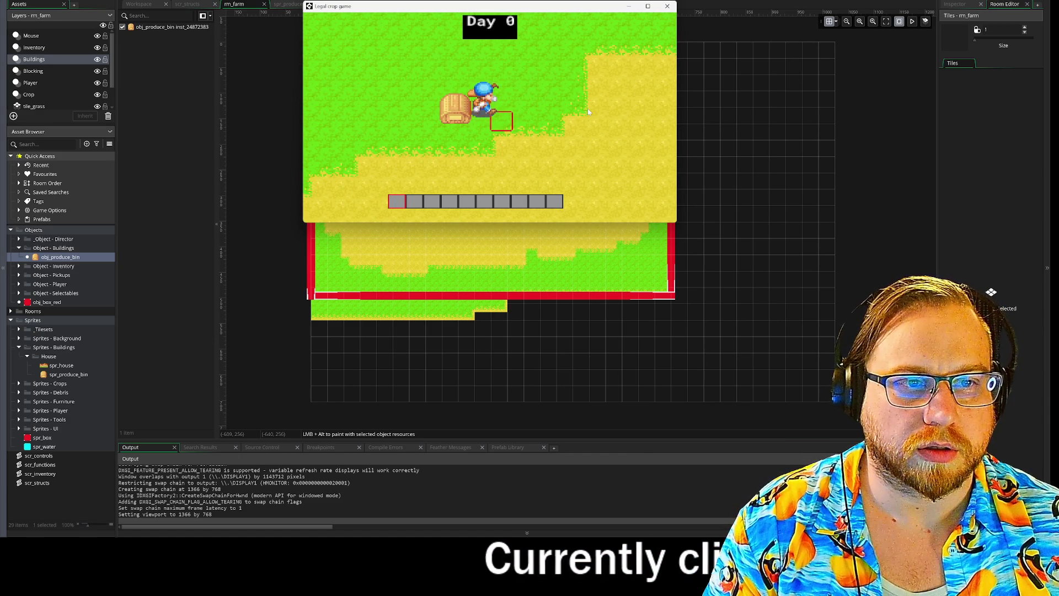
left_click(666, 6)
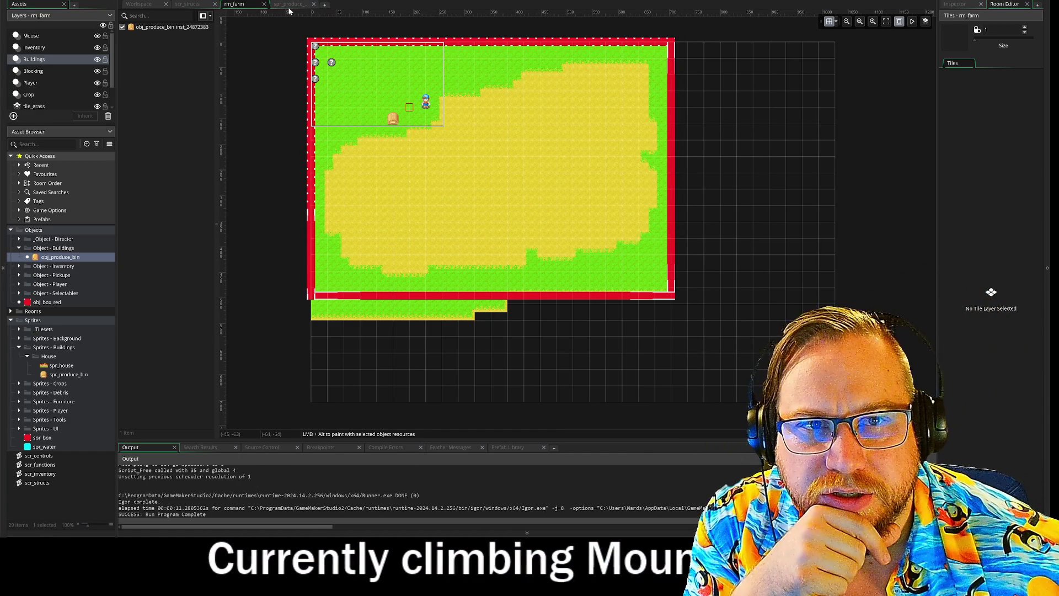
key("ctrl+Tab")
key("ctrl+Tab")
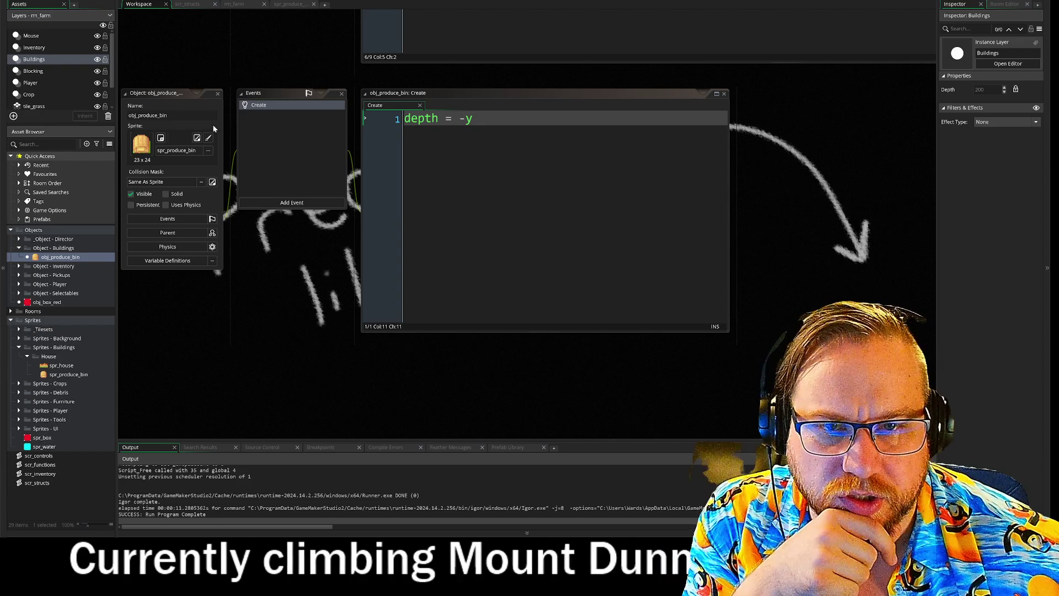
- Open obj_player's Create event code from the player objects folder
scroll(259, 48, "up", 3)
scroll(305, 138, "down", 5)
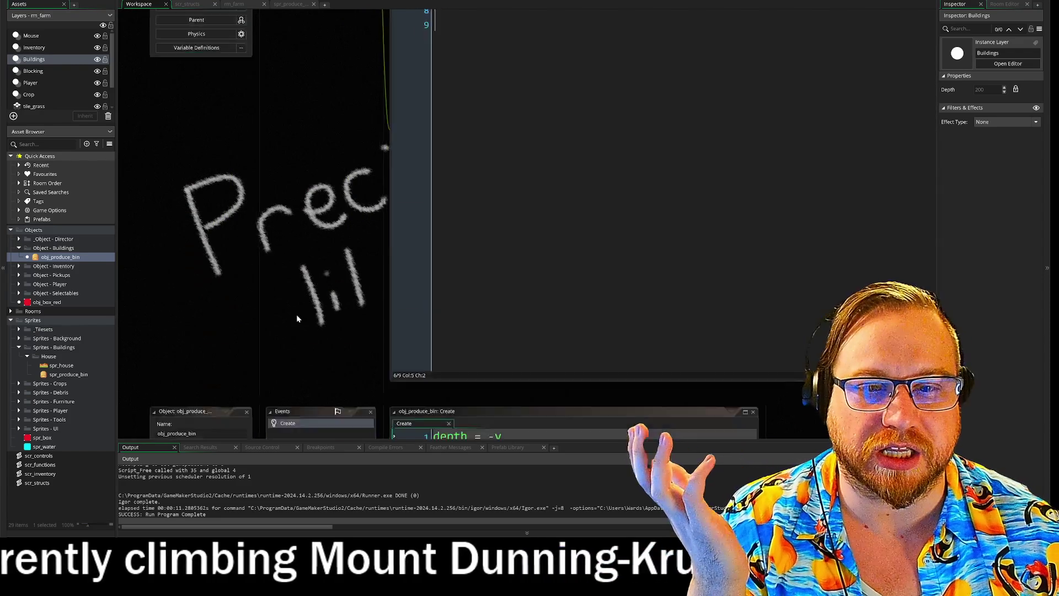
left_click(296, 110)
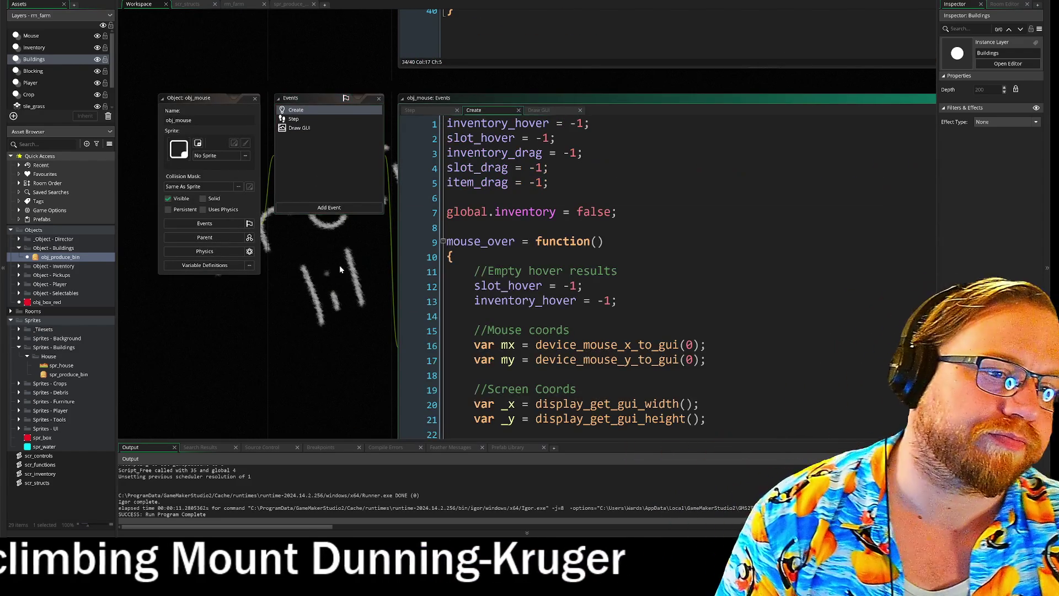
left_click(19, 284)
double_click(53, 302)
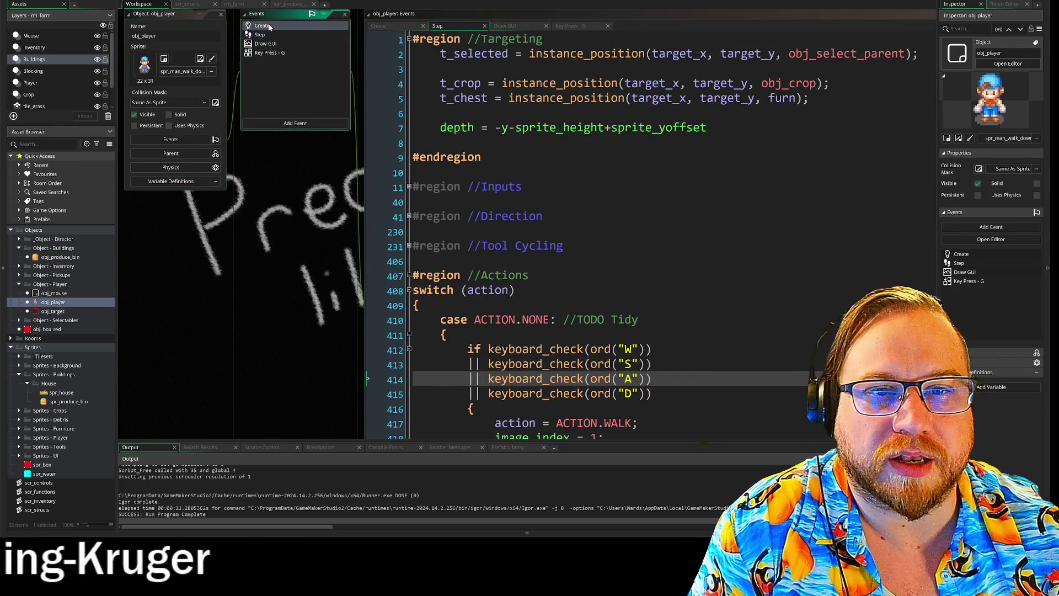
left_click(261, 26)
scroll(469, 221, "down", 12)
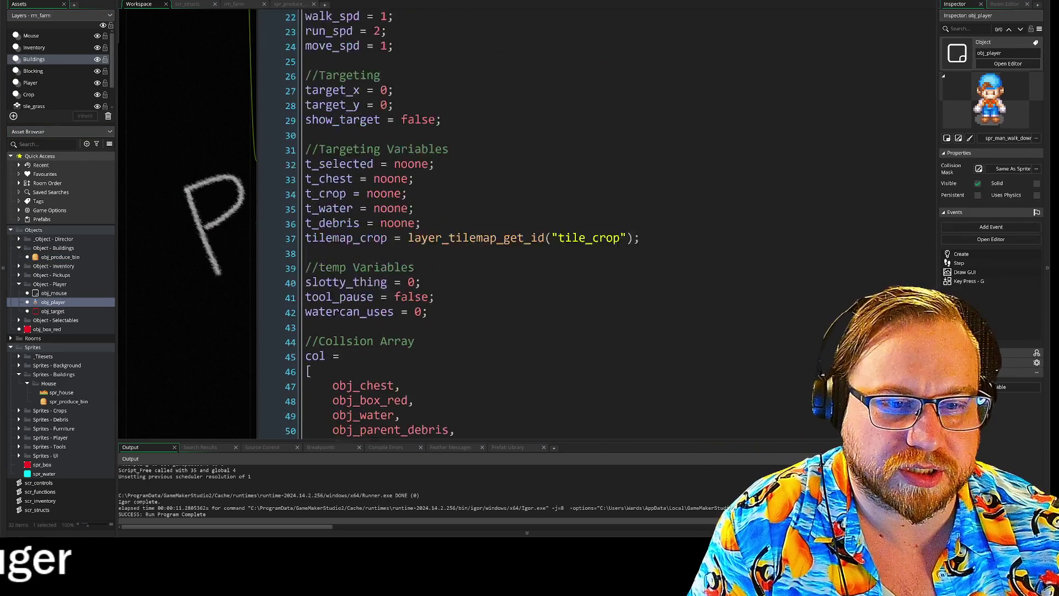
scroll(469, 220, "up", 3)
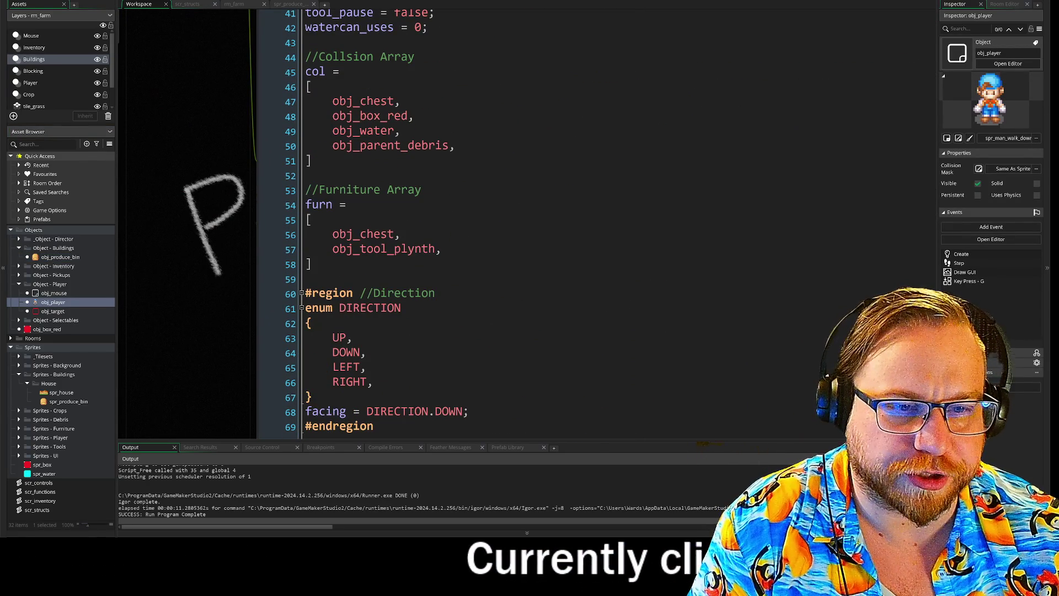
- Add obj_produce_bin to the furniture array after obj_tool_plynth and run the game
left_click(442, 249)
key("Return")
type("obj")
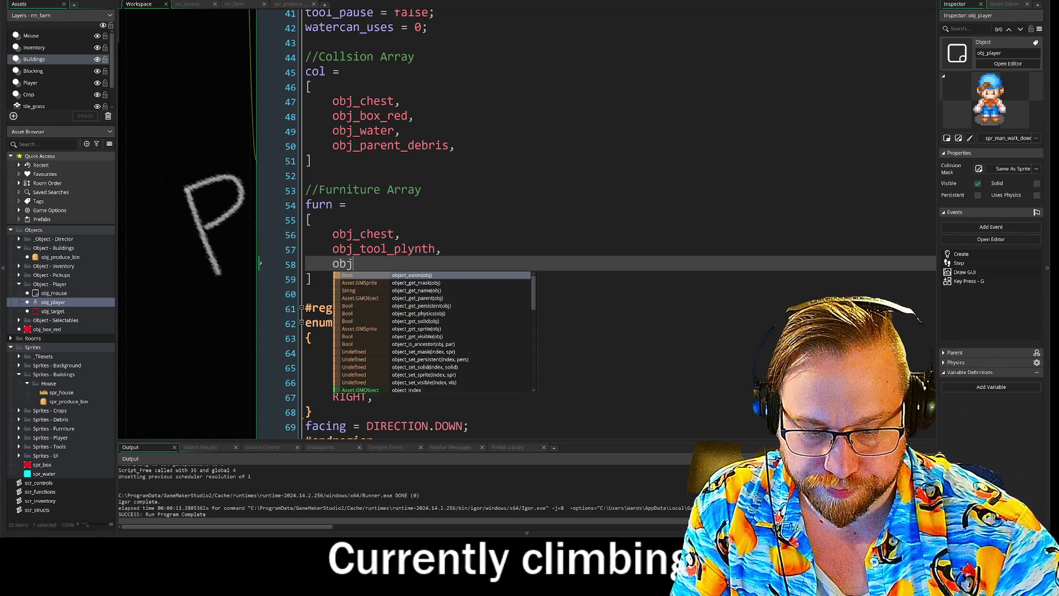
type("_pro")
key("Return")
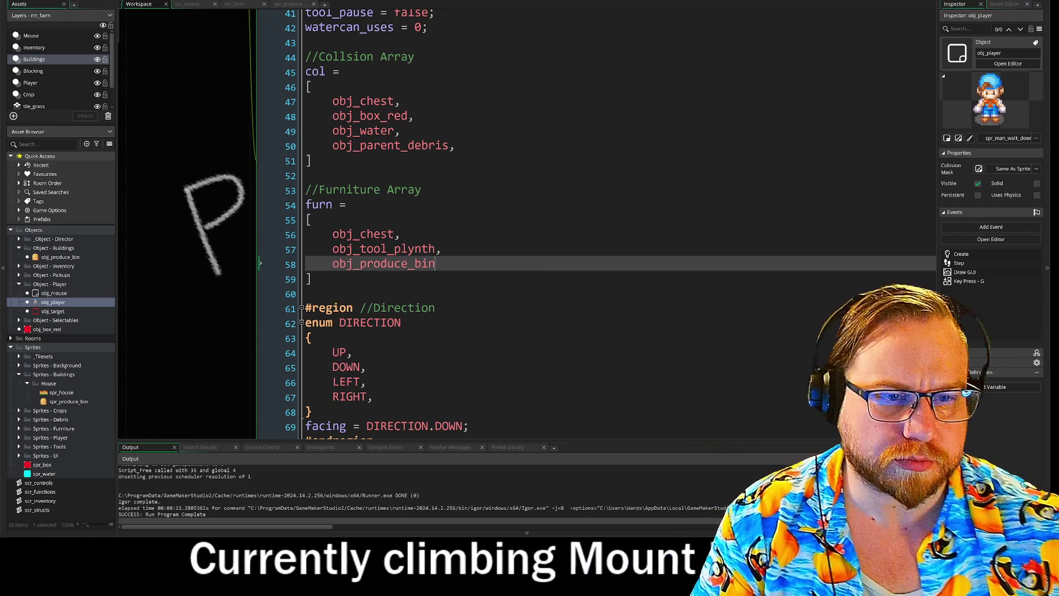
type(",")
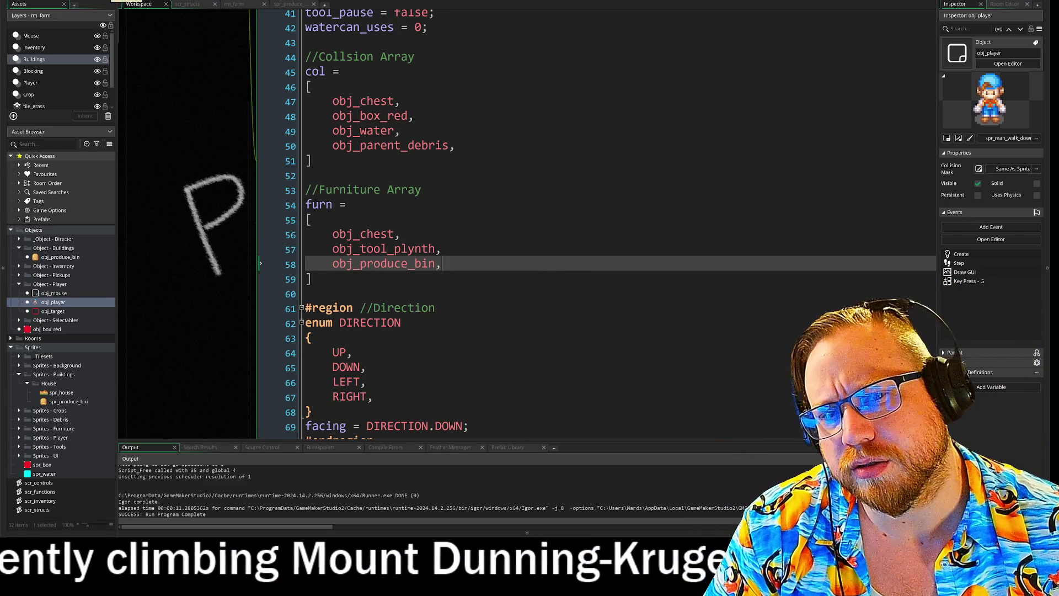
key("F5")
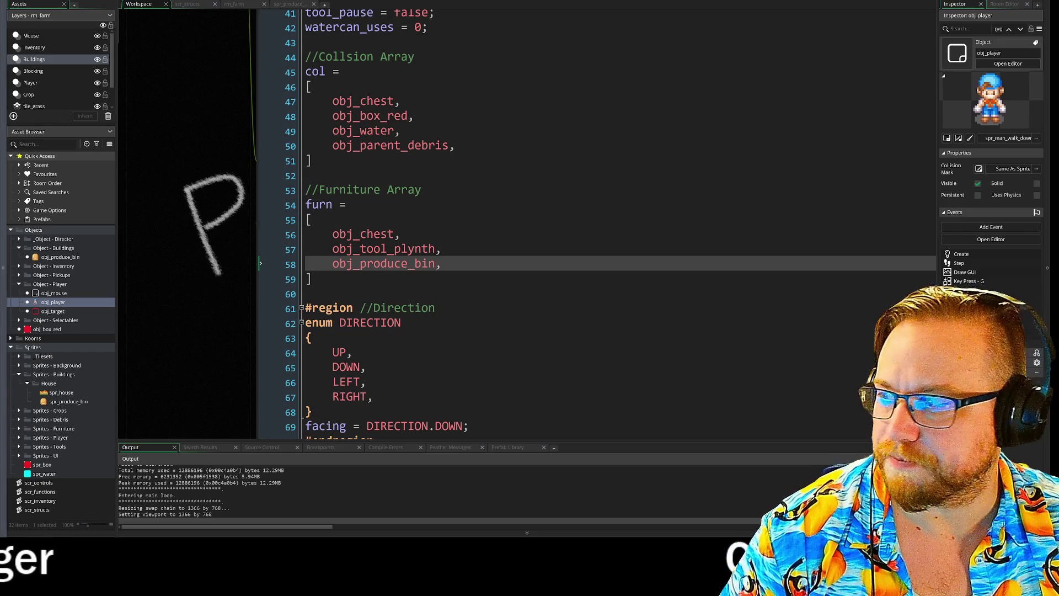
mouse_move(476, 102)
left_mouse_down()
mouse_move(469, 82)
mouse_move(422, 47)
mouse_move(325, 18)
mouse_move(333, 28)
left_mouse_up()
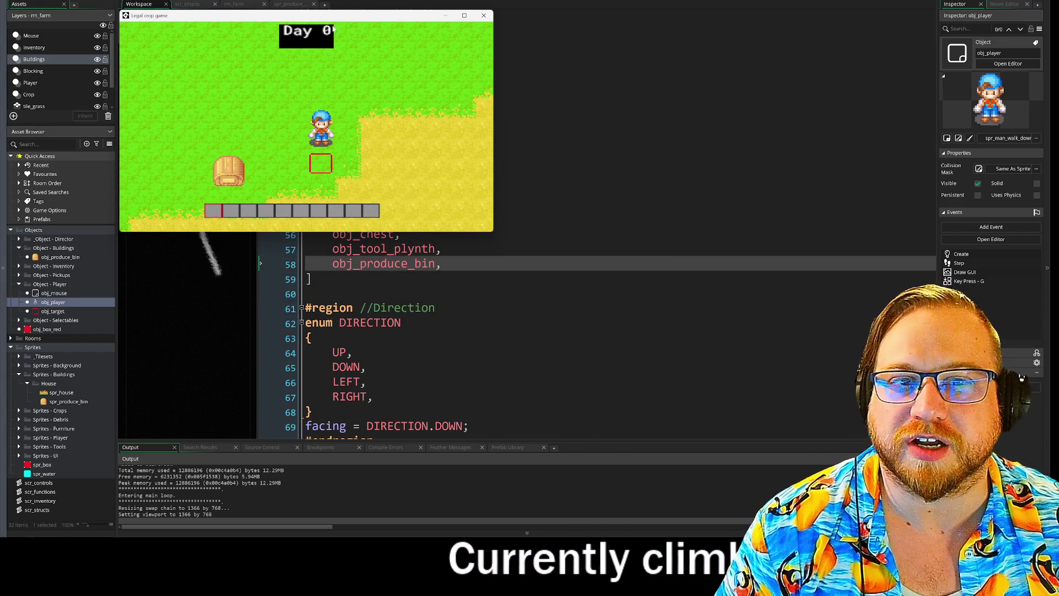
left_click_drag(494, 233, 739, 376)
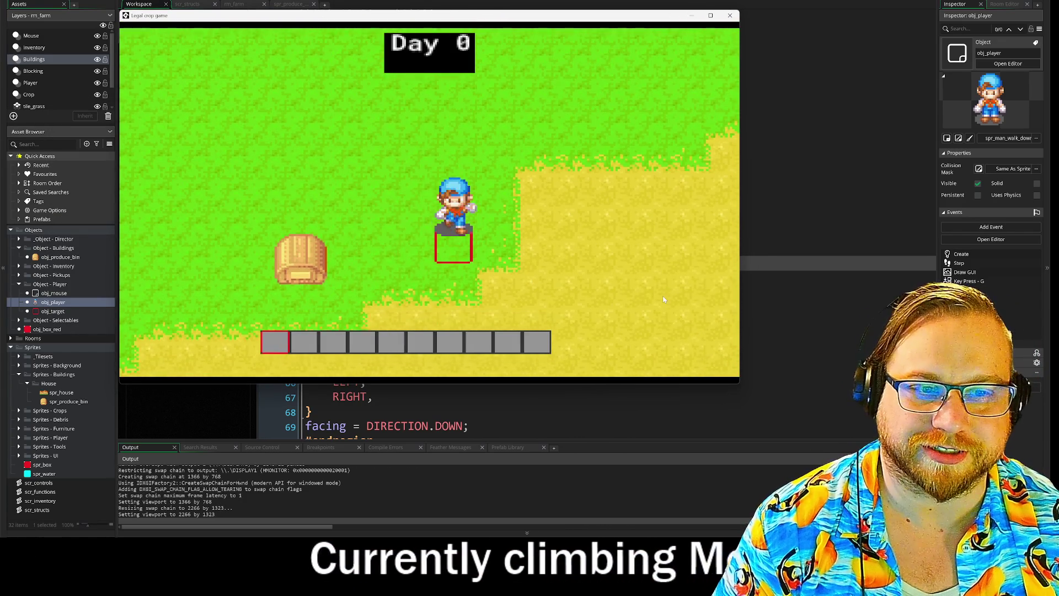
key("a")
key("d")
key("w")
key("s")
key("g")
key("w")
key("a")
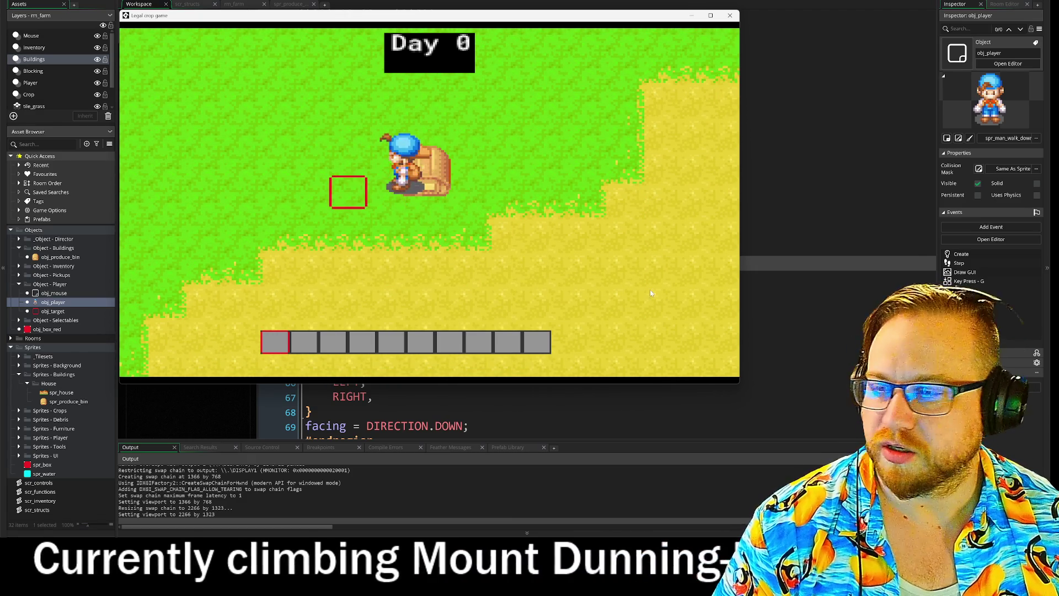
key("d")
key("a")
key("d")
key("a")
key("s")
key("Escape")
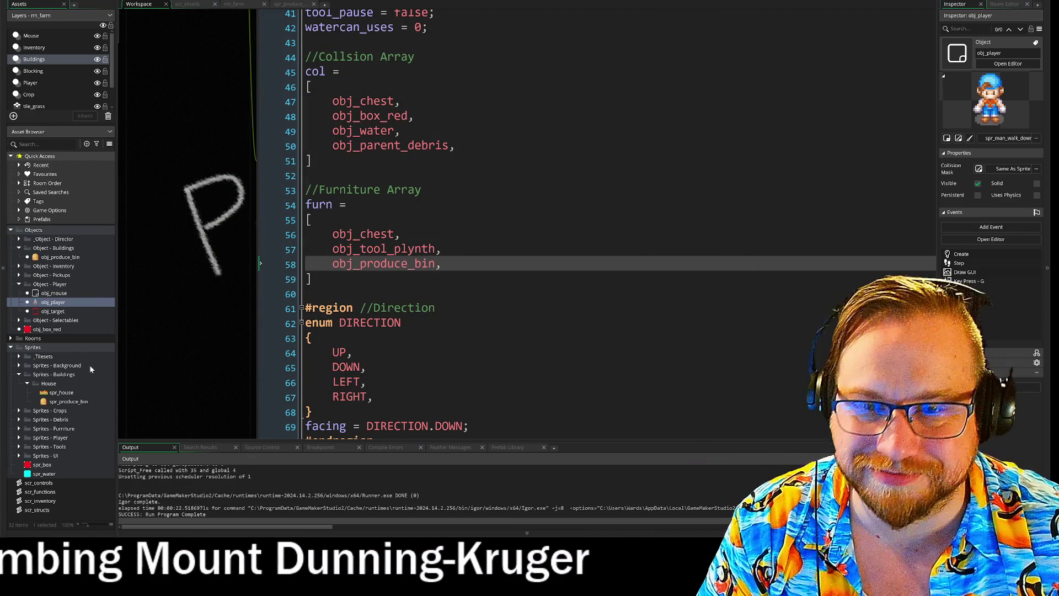
left_click(37, 60)
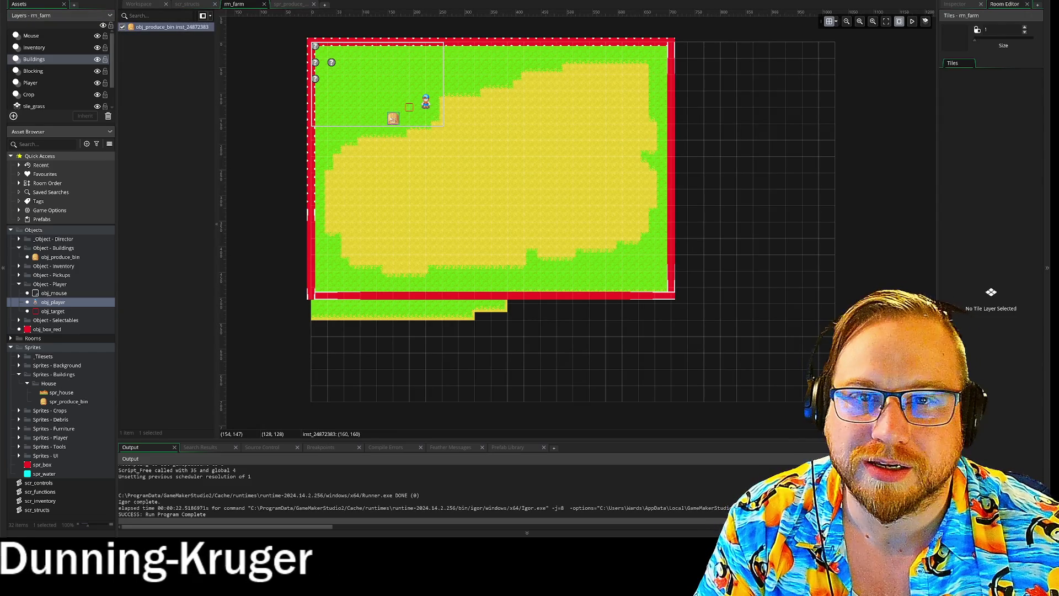
- Move obj_produce_bin from the furn array into col after obj_parent_debris, then run
left_click(187, 6)
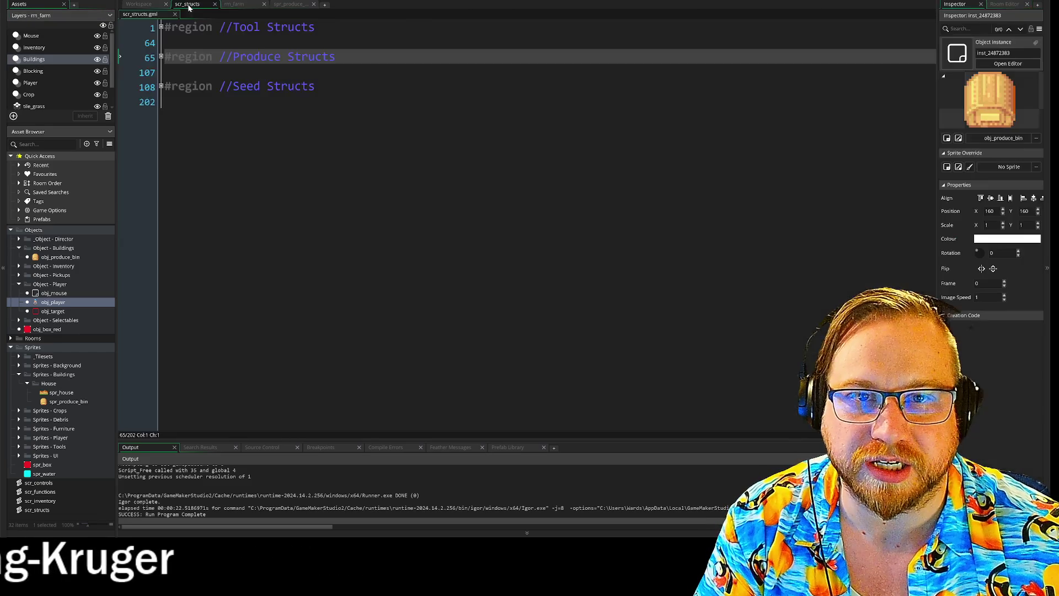
left_click(143, 6)
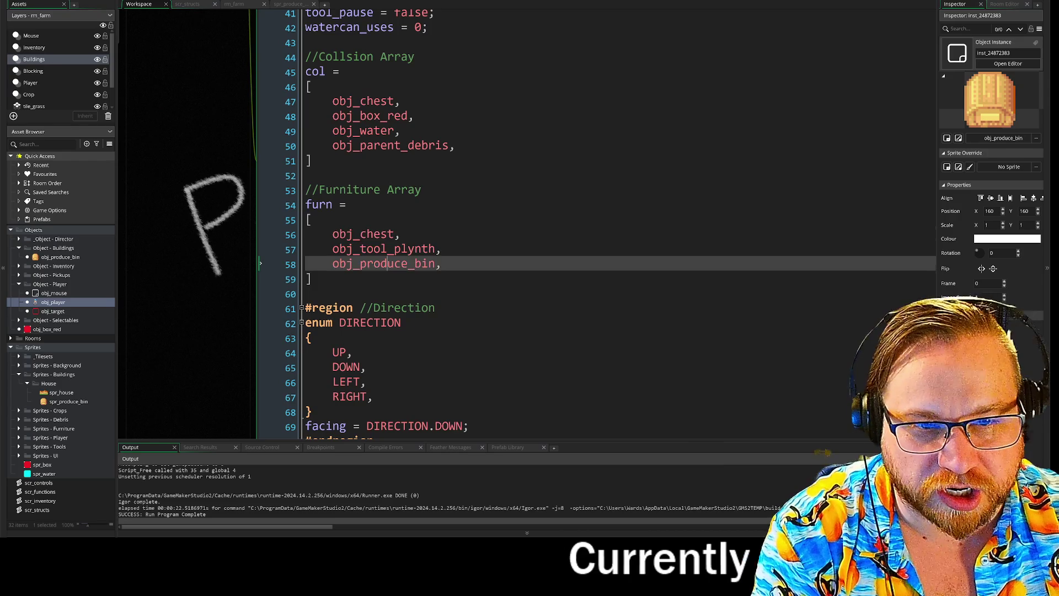
mouse_move(441, 264)
left_mouse_down()
mouse_move(264, 265)
mouse_move(335, 271)
left_mouse_up()
key("ctrl+c")
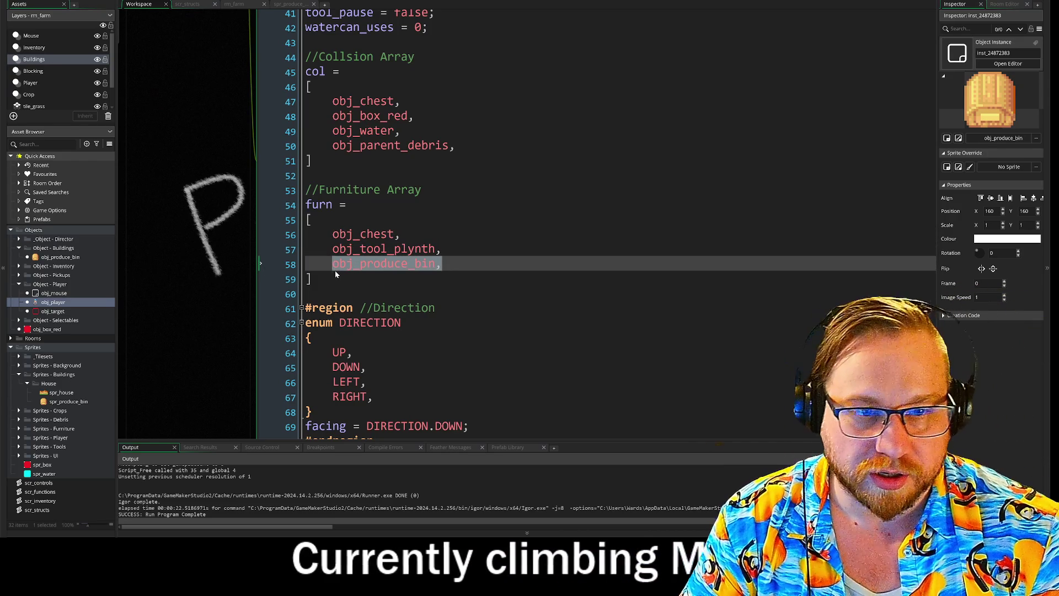
key("BackSpace")
key("BackSpace")
left_click(455, 145)
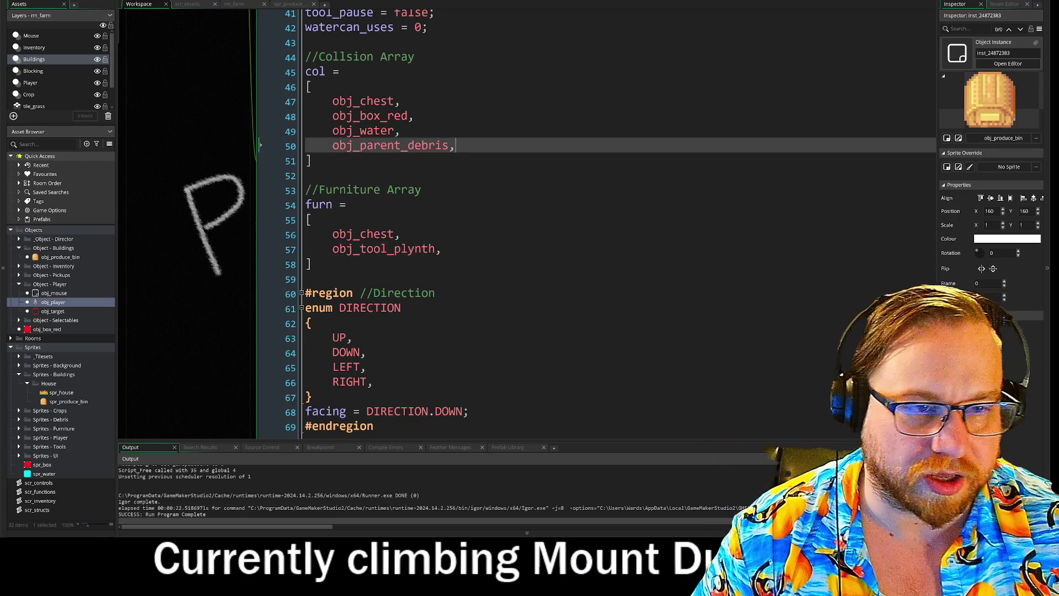
key("Return")
key("ctrl+v")
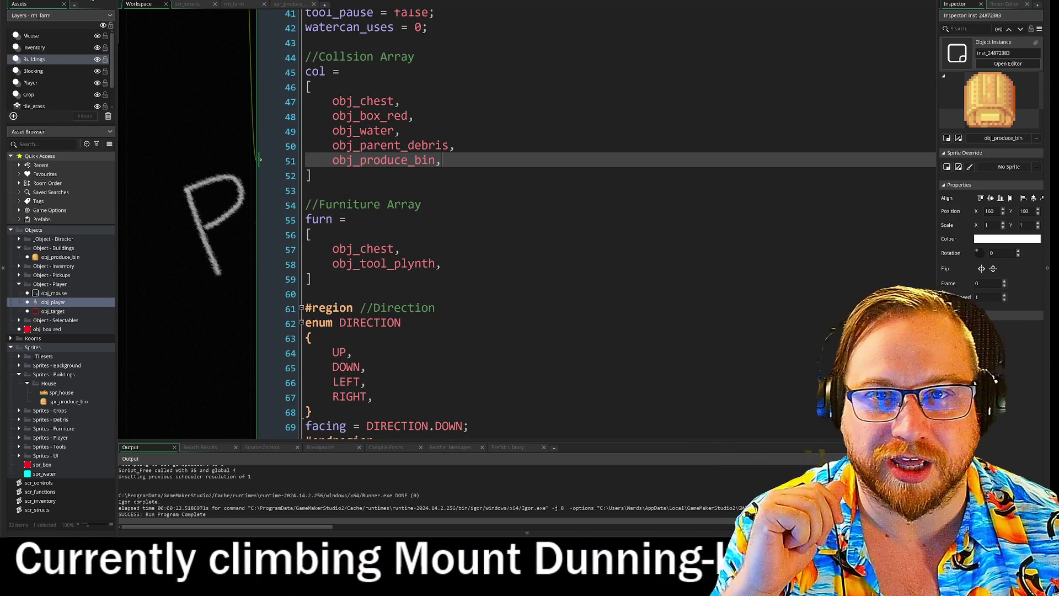
key("F5")
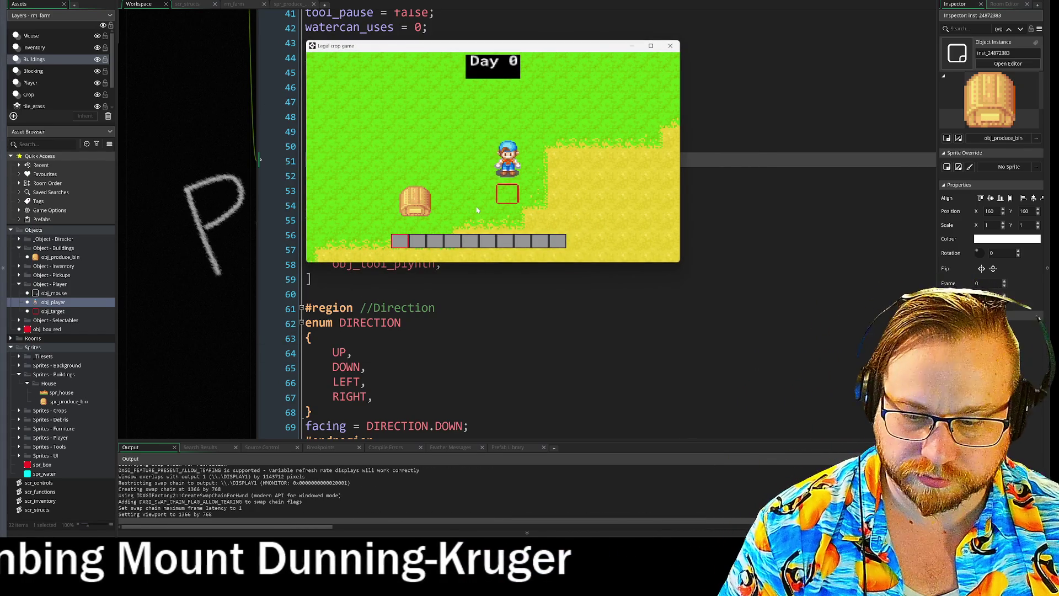
key("a")
key("s")
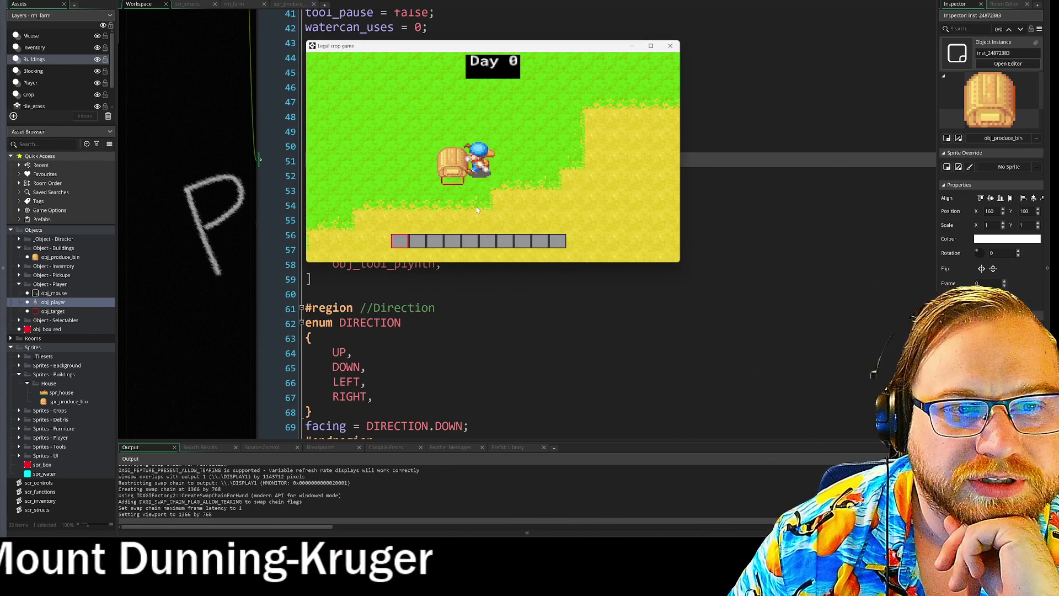
key("w")
key("a")
key("s")
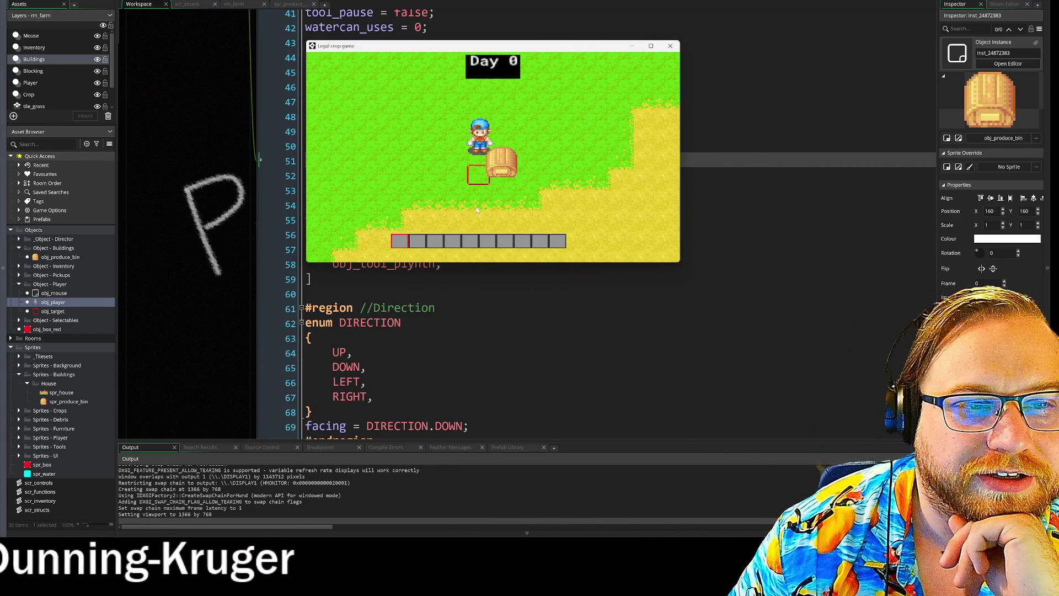
key("w")
key("d")
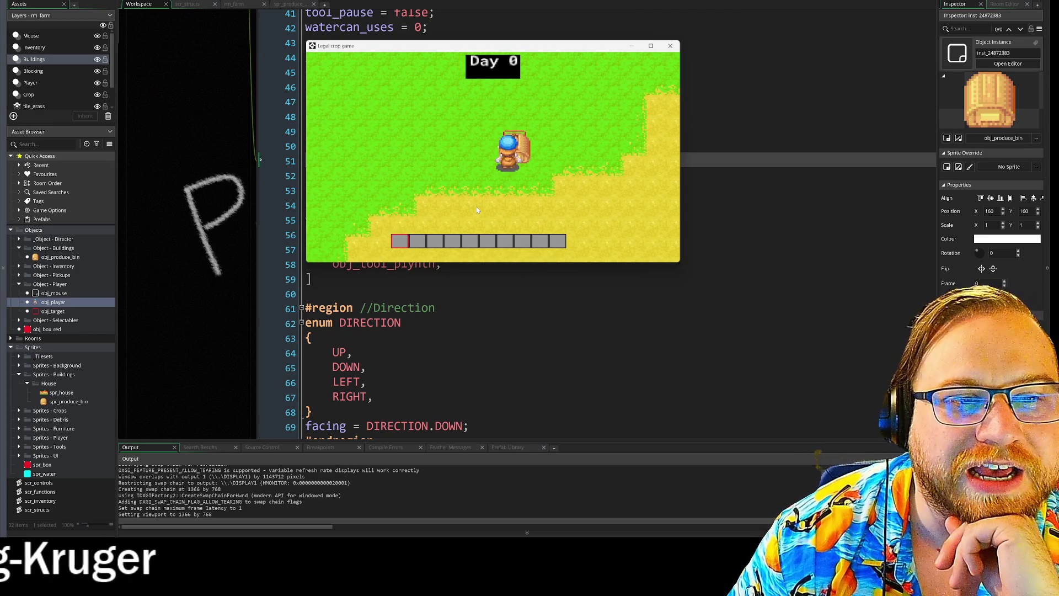
key("w")
key("a")
key("d")
key("a")
key("s")
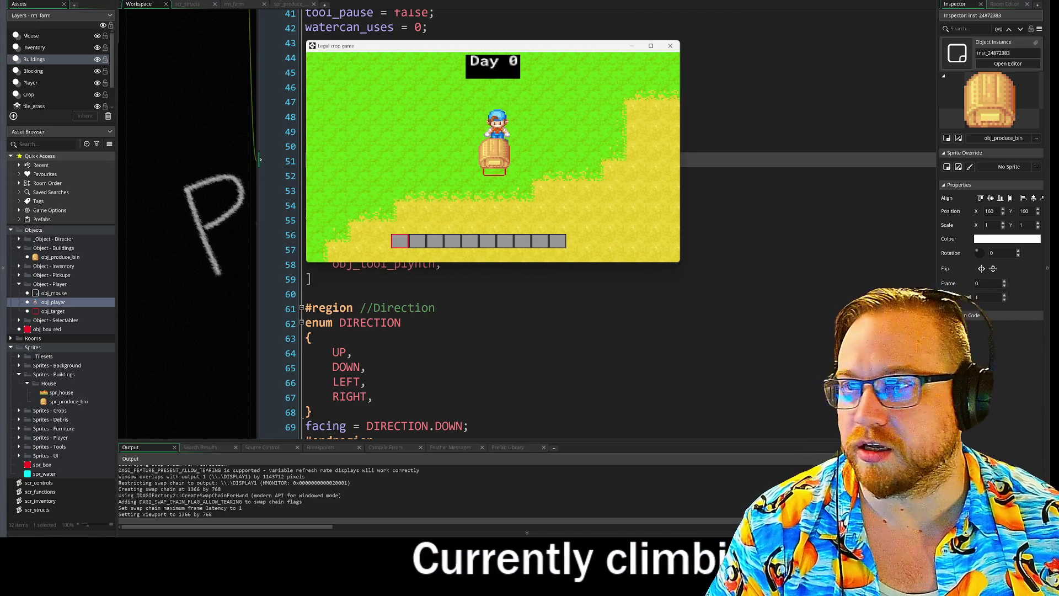
key("alt+Tab")
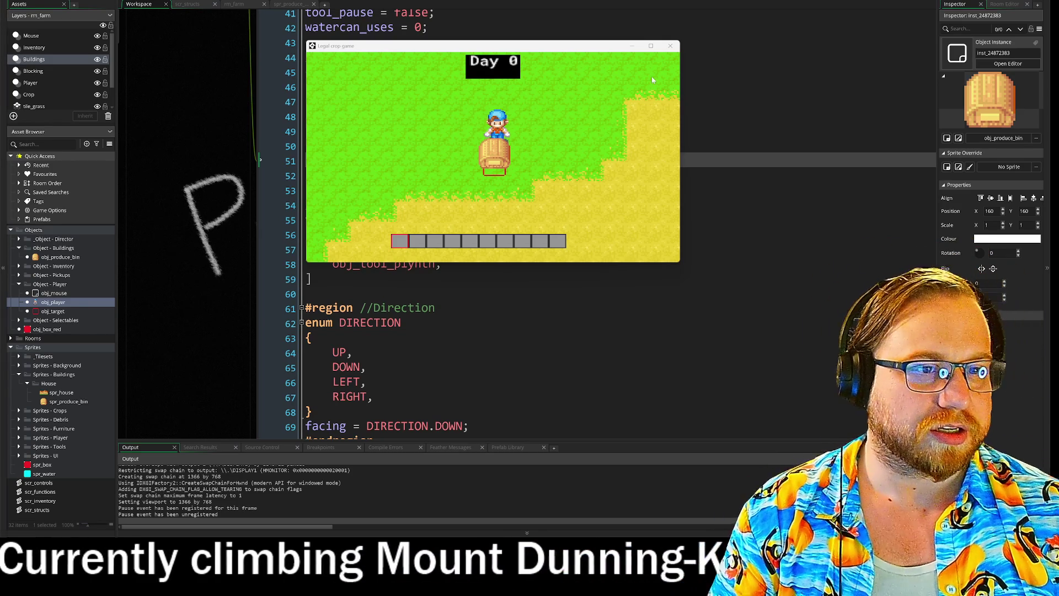
left_click(560, 101)
key("a")
key("d")
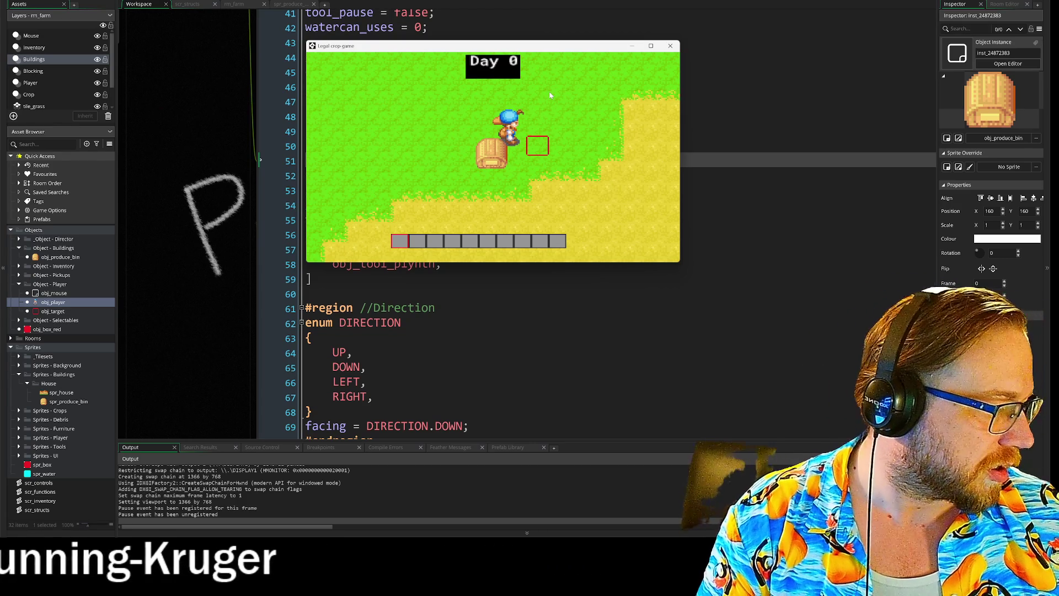
left_click(670, 46)
scroll(199, 141, "up", 5)
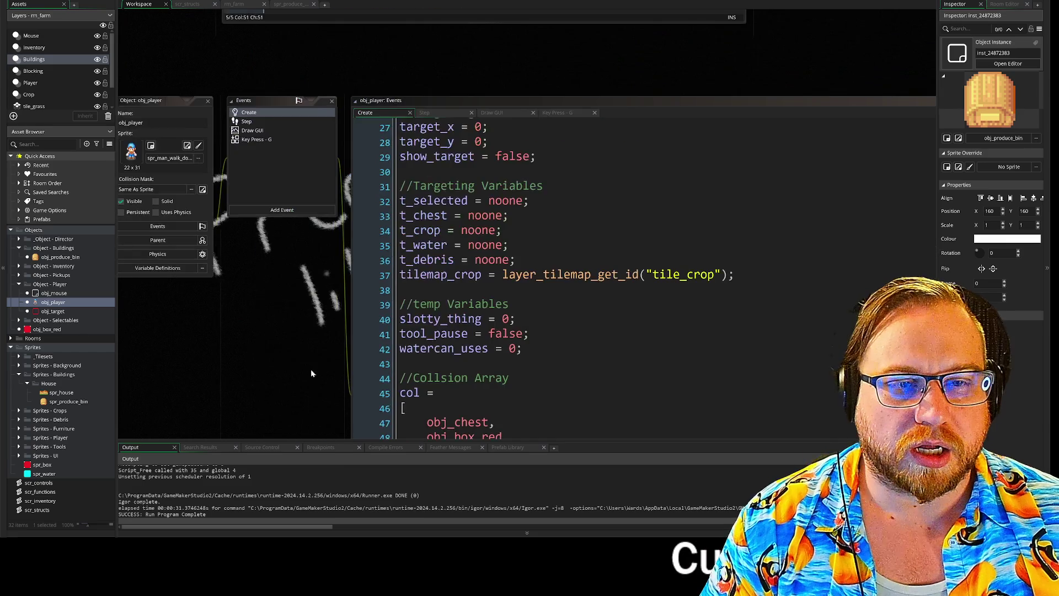
- Review obj_player's Step and Create code and select obj_produce_bin in the collision array
scroll(551, 275, "up", 9)
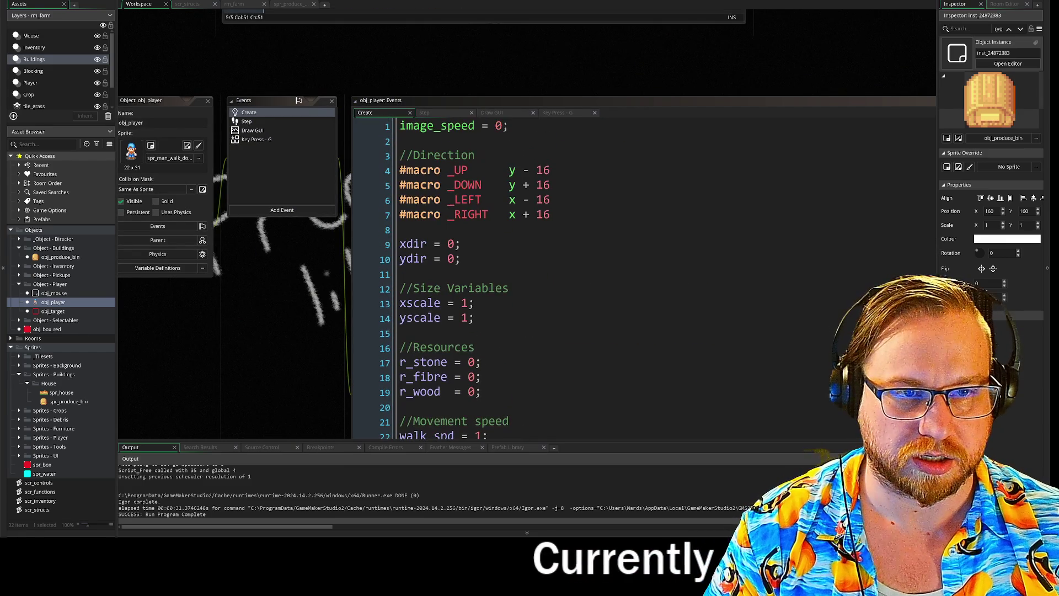
scroll(296, 269, "down", 1)
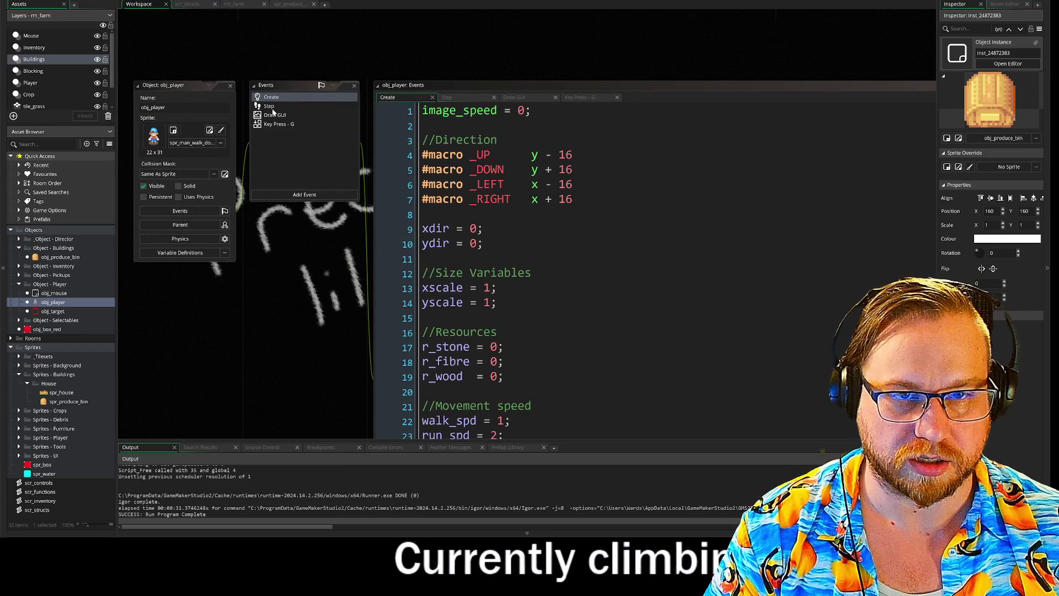
left_click(271, 106)
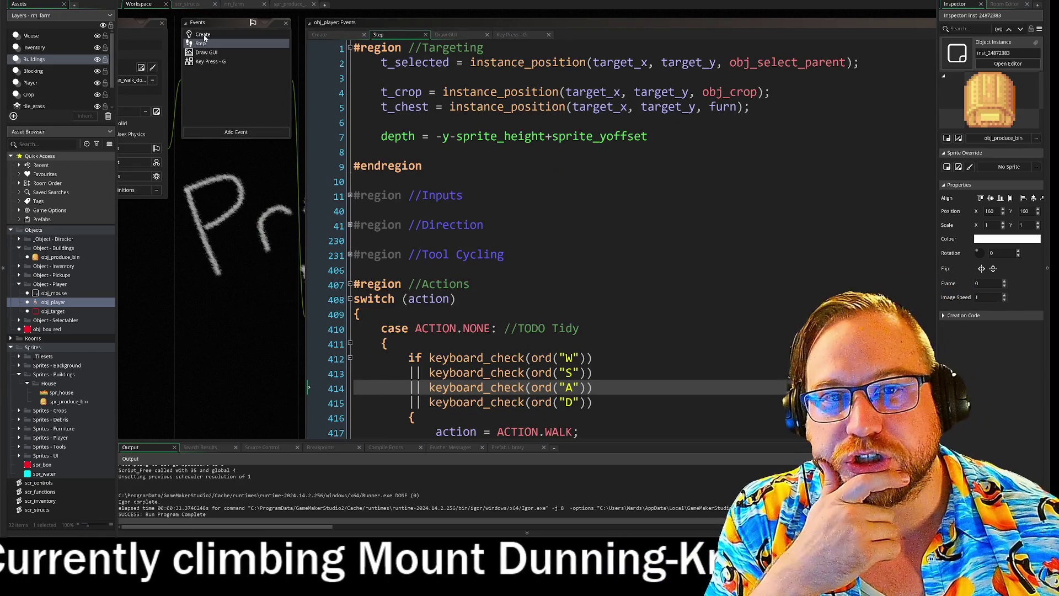
left_click(202, 35)
scroll(217, 150, "down", 5)
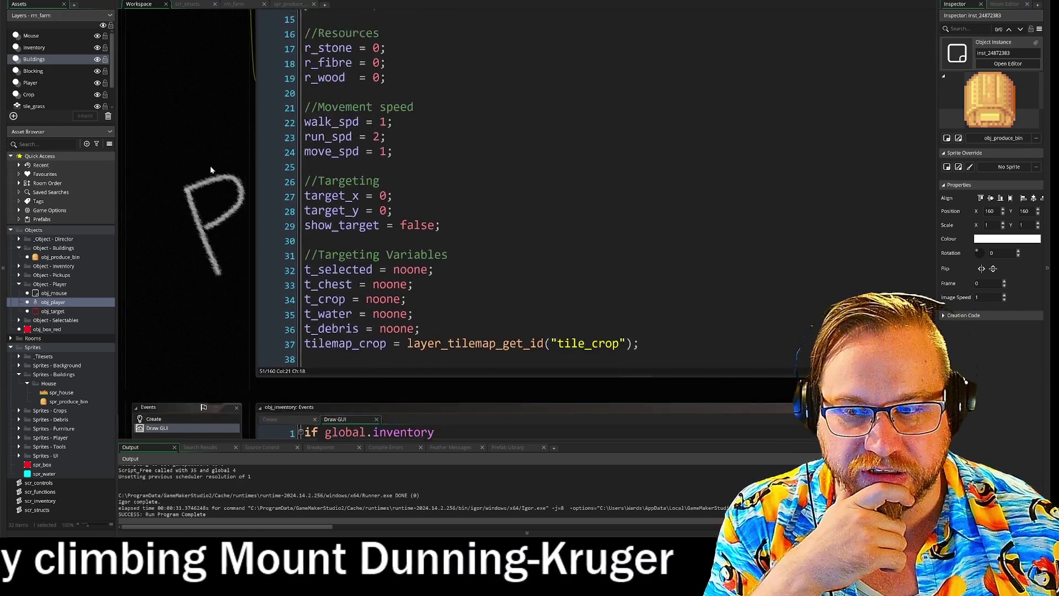
scroll(264, 288, "up", 3)
scroll(247, 176, "down", 3)
scroll(256, 159, "up", 2)
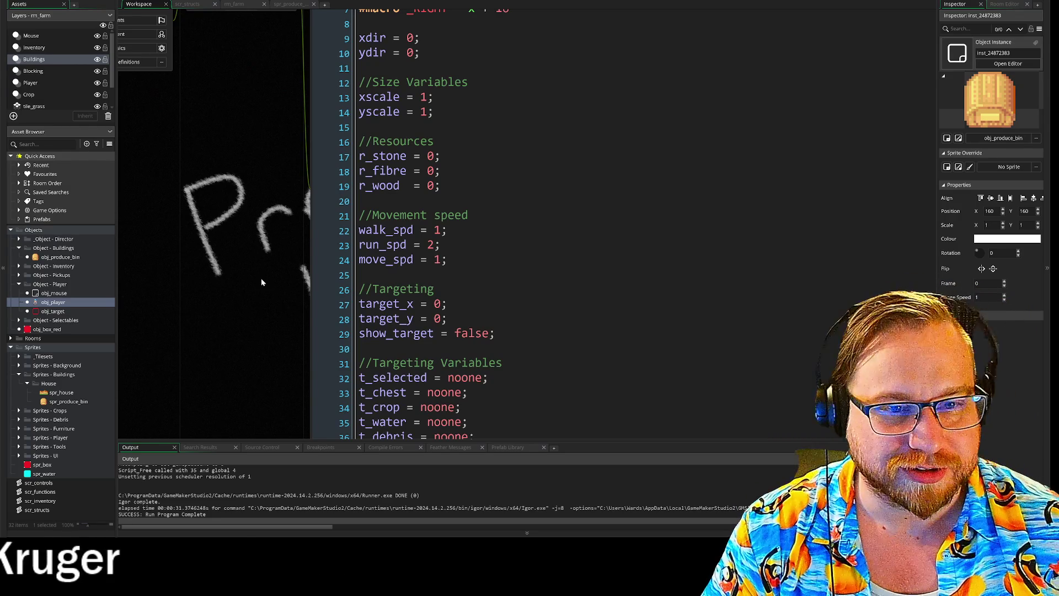
scroll(259, 265, "down", 2)
scroll(298, 222, "down", 8)
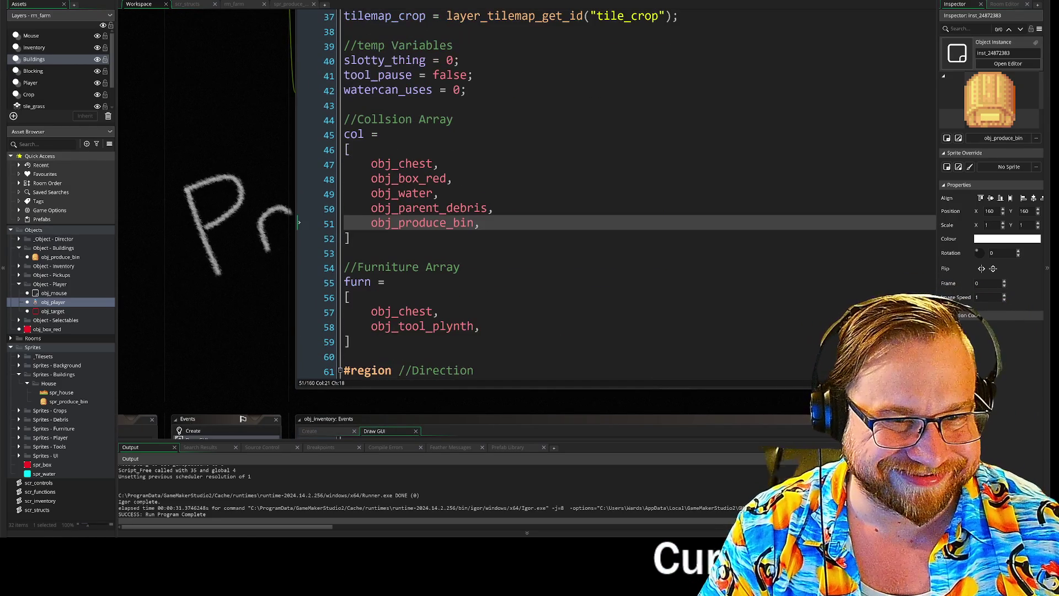
scroll(271, 210, "up", 1)
scroll(248, 217, "down", 5)
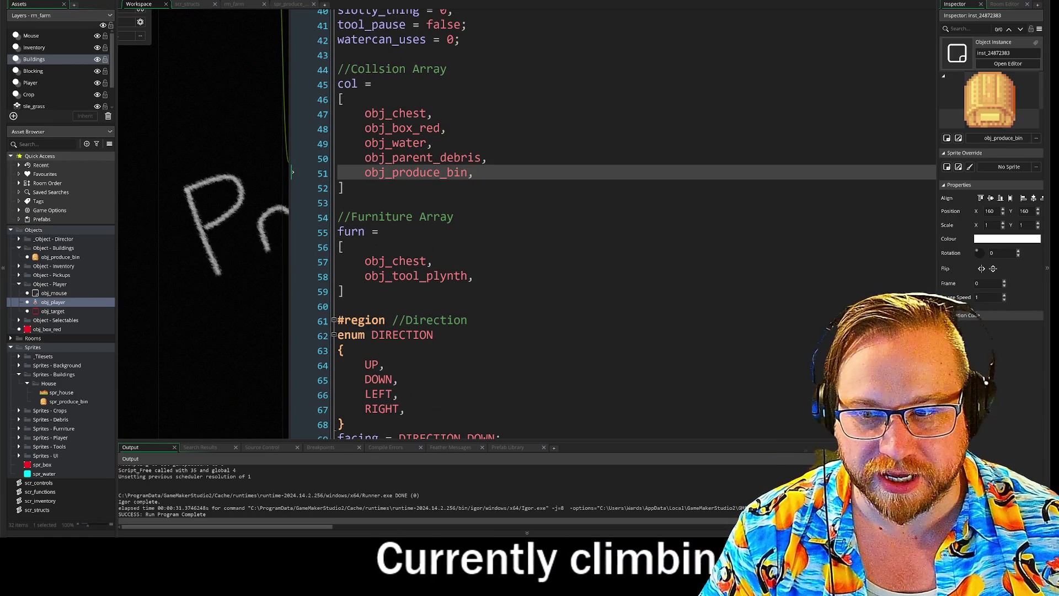
left_click_drag(385, 173, 363, 179)
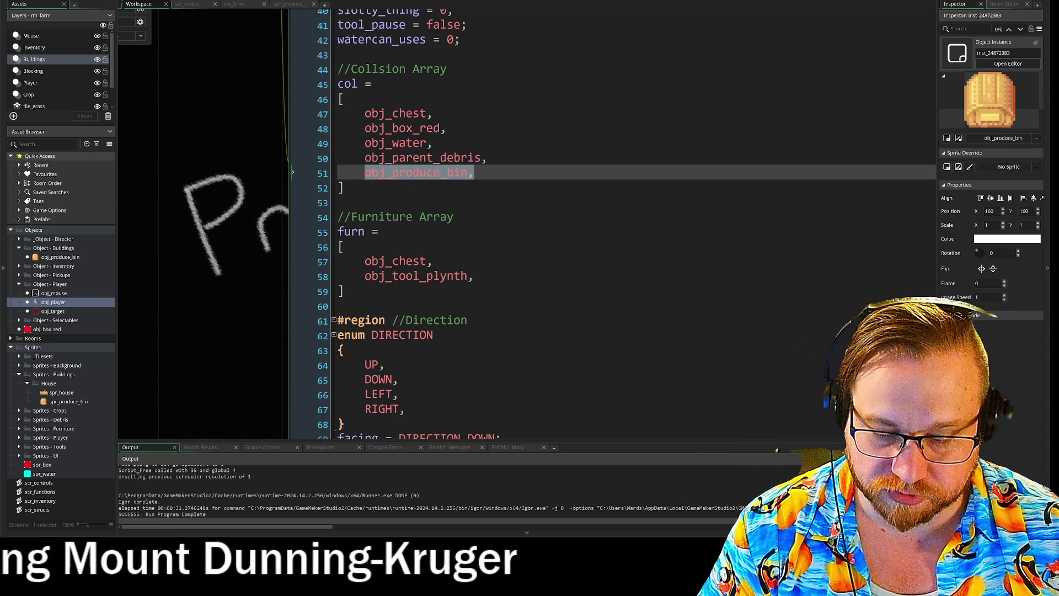
- Open a new entry line after obj_tool_plynth in the furniture array for obj_produce_bin
left_click(473, 276)
key("Return")
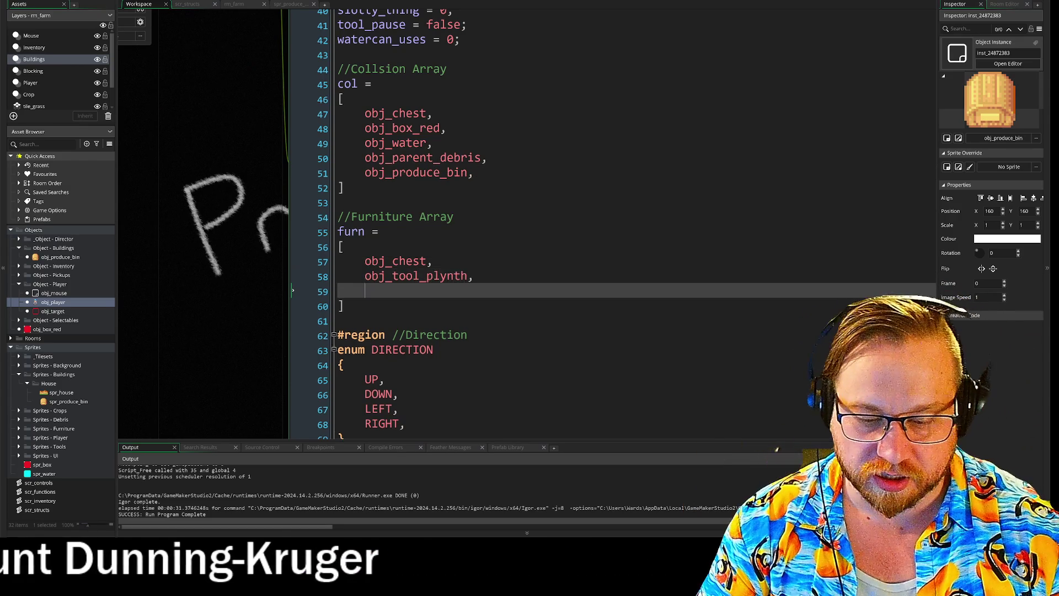
type("obj_produce_bin,")
left_click(345, 306)
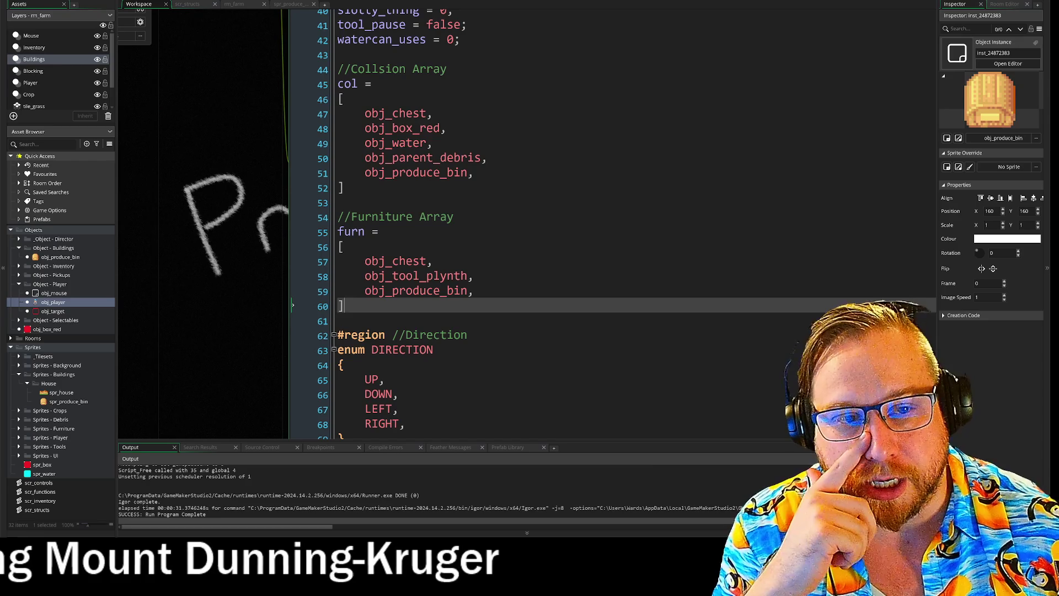
left_click(364, 128)
key("shift+End")
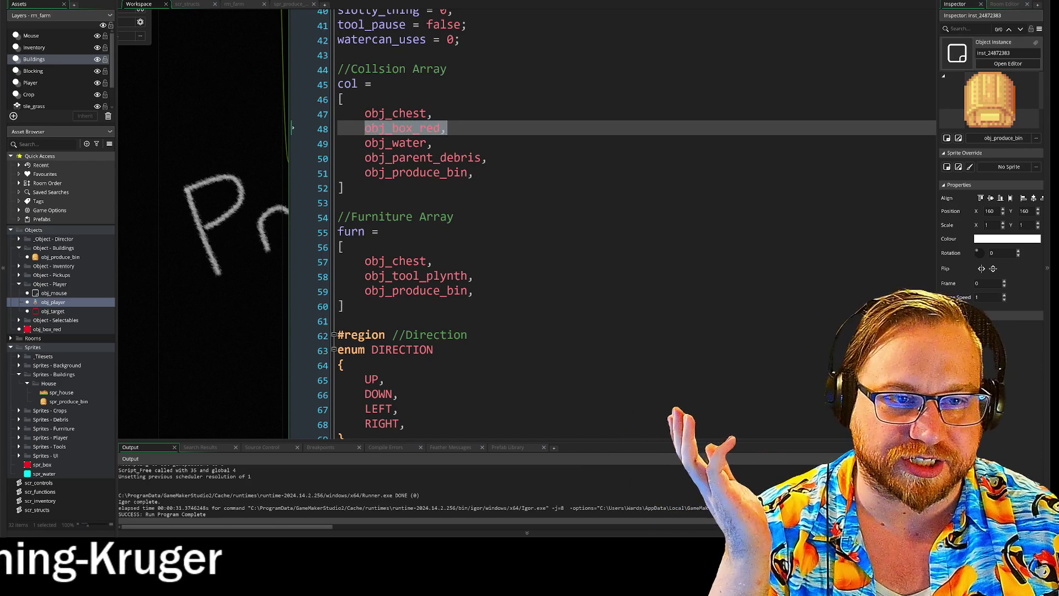
key("Right")
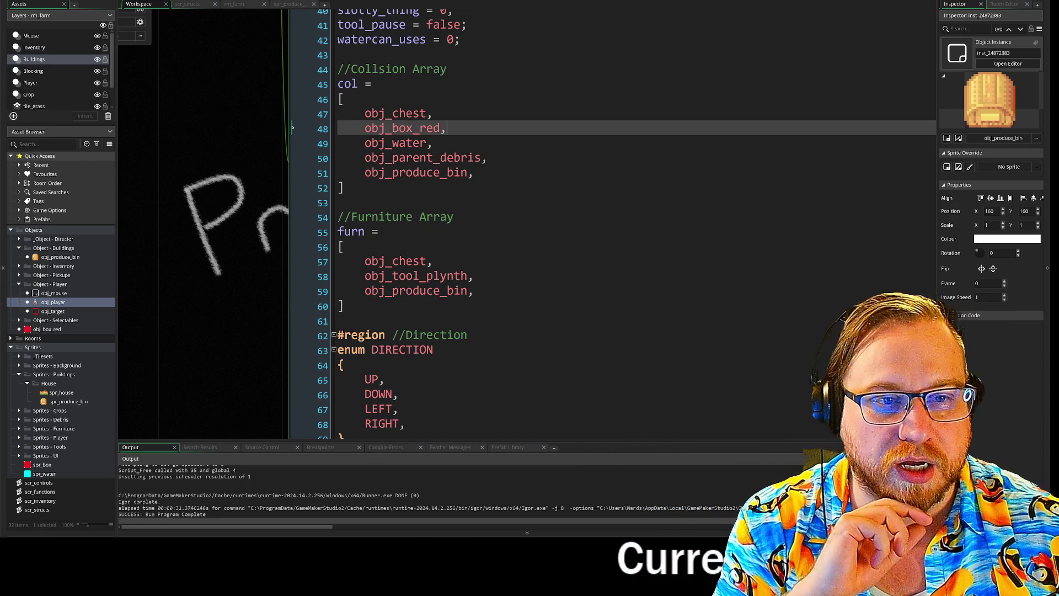
left_click(434, 113)
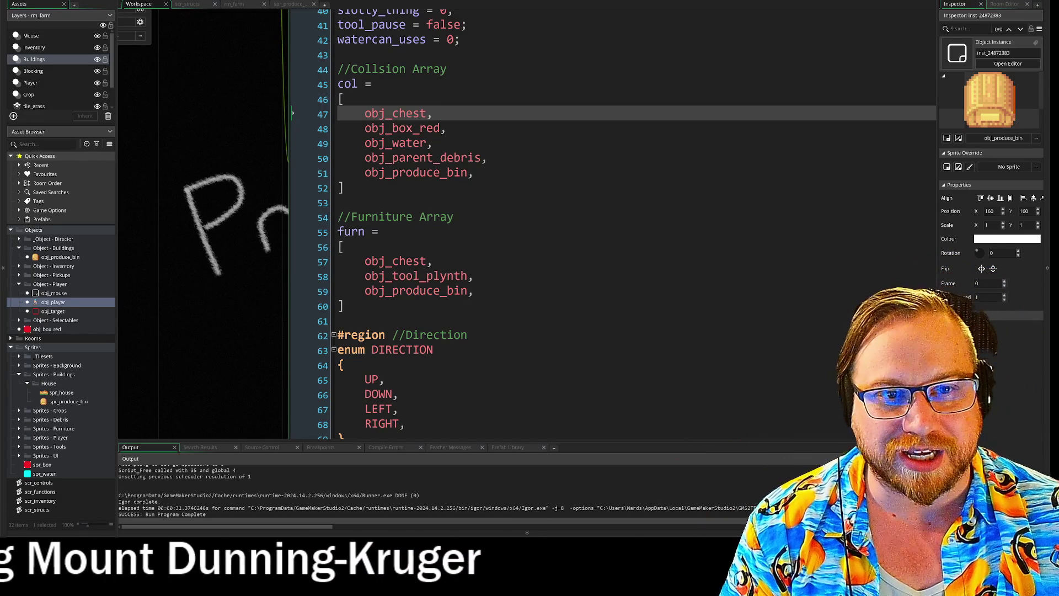
left_click(338, 202)
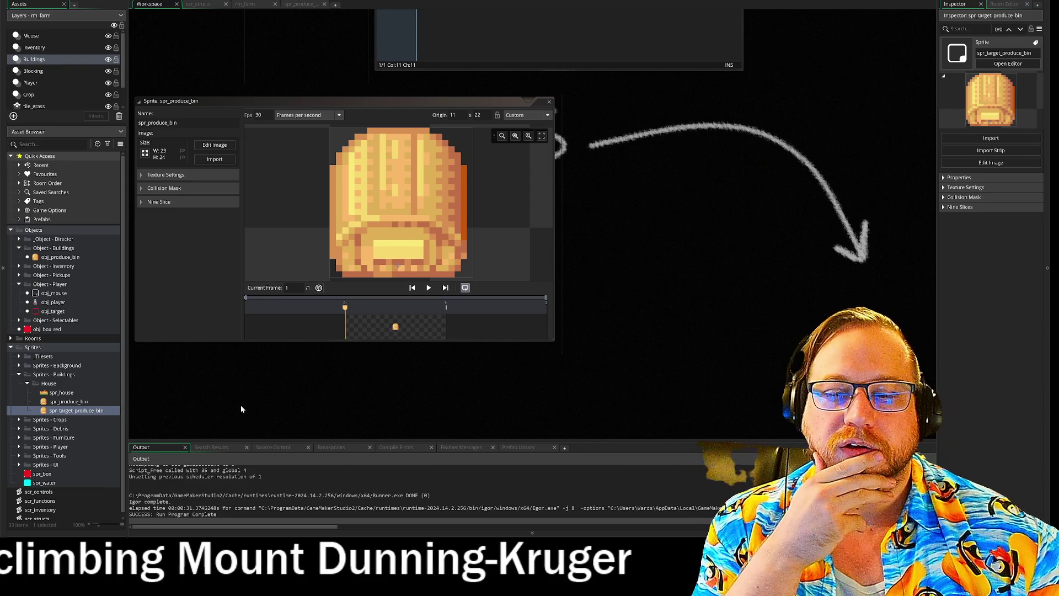
- Open spr_target_produce_bin, try resizing its canvas to 24 pixels wide, then undo
double_click(69, 412)
left_click(216, 141)
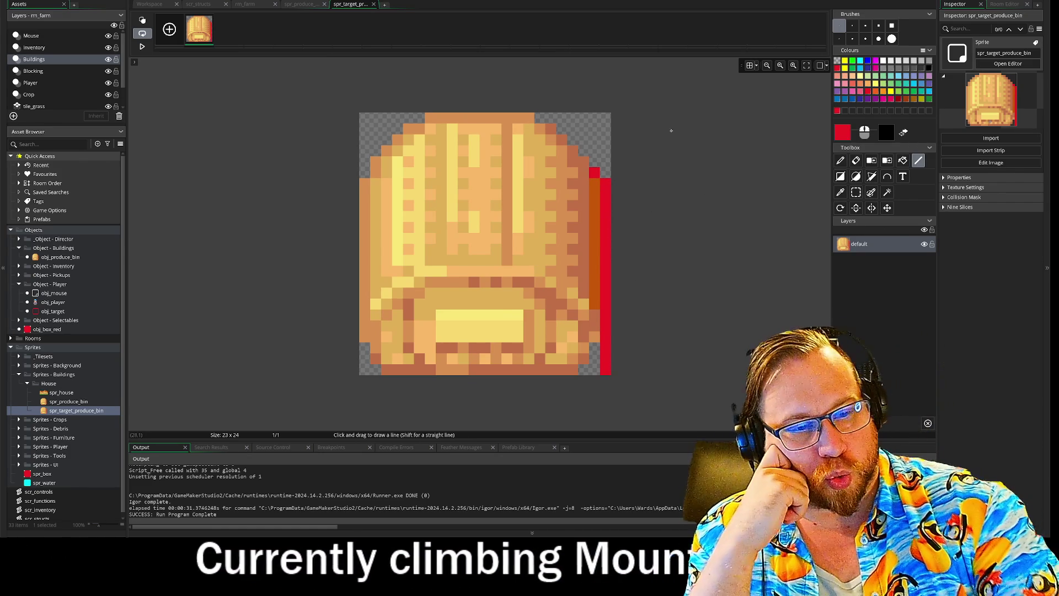
left_click(147, 5)
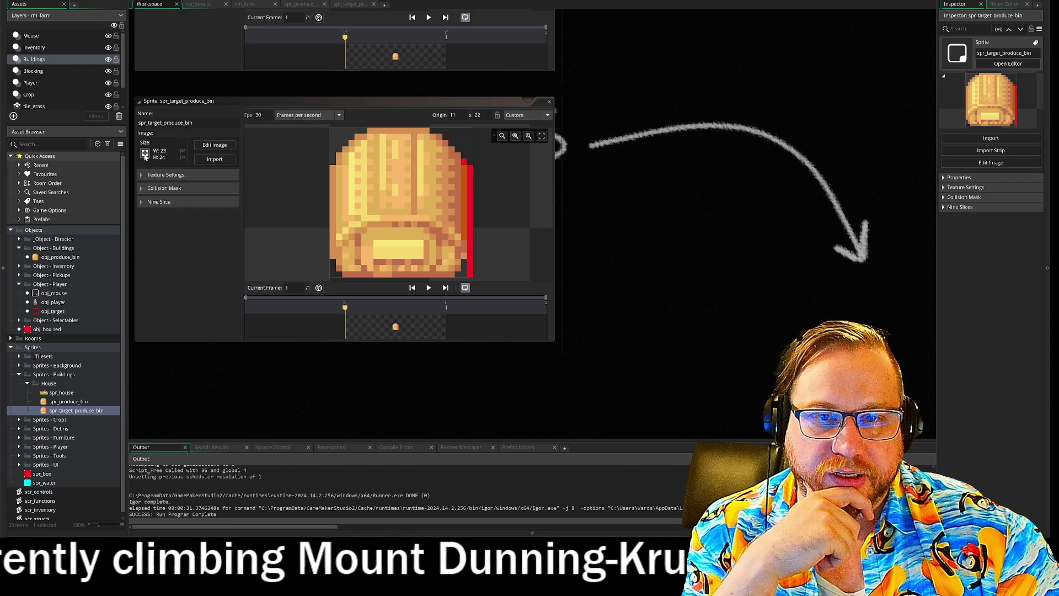
left_click(145, 153)
left_click(133, 60)
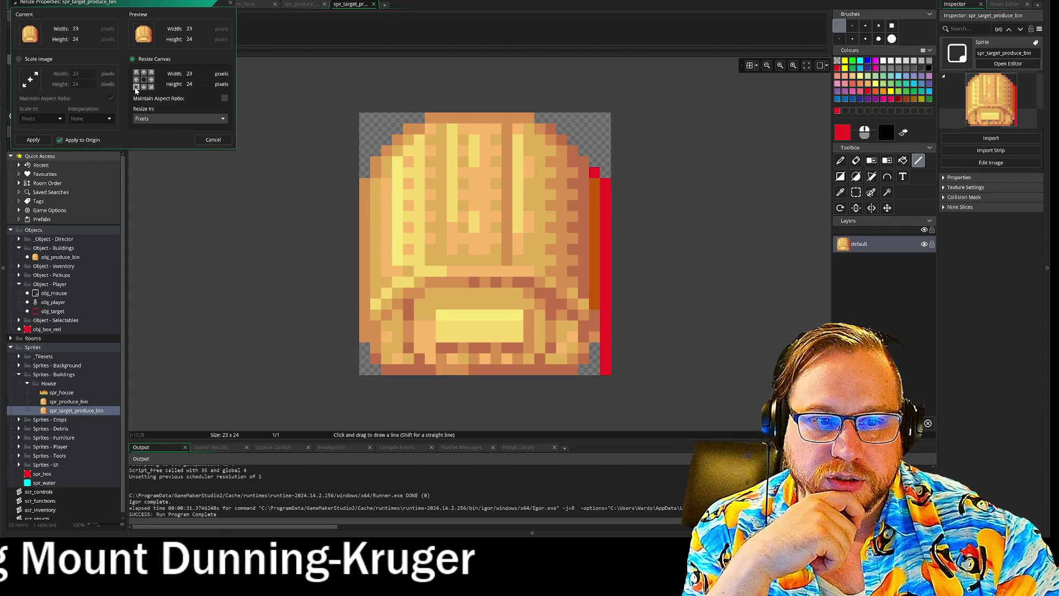
double_click(204, 72)
type("24")
type("25")
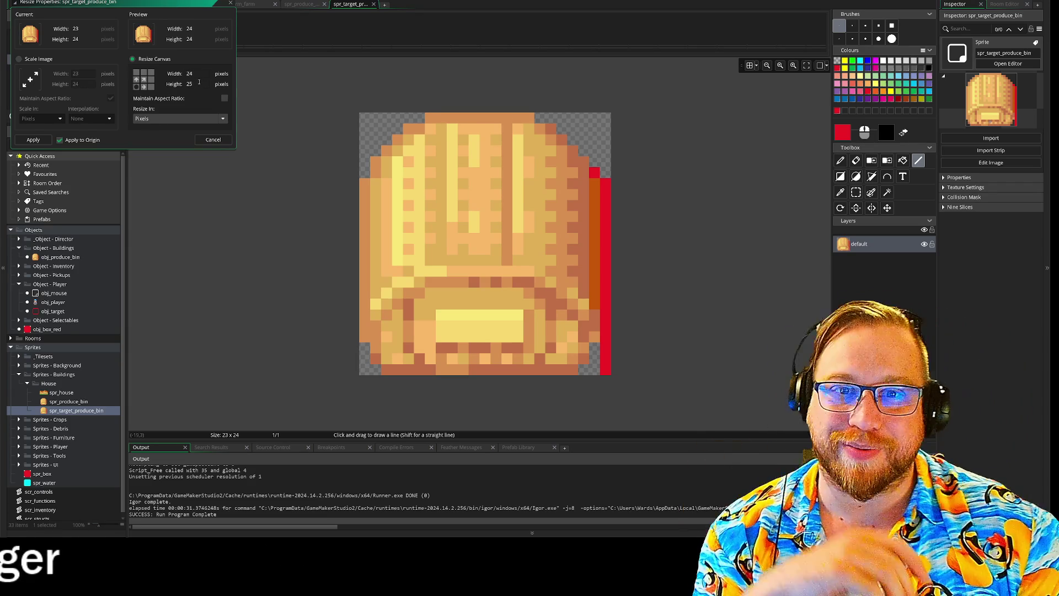
left_click(39, 136)
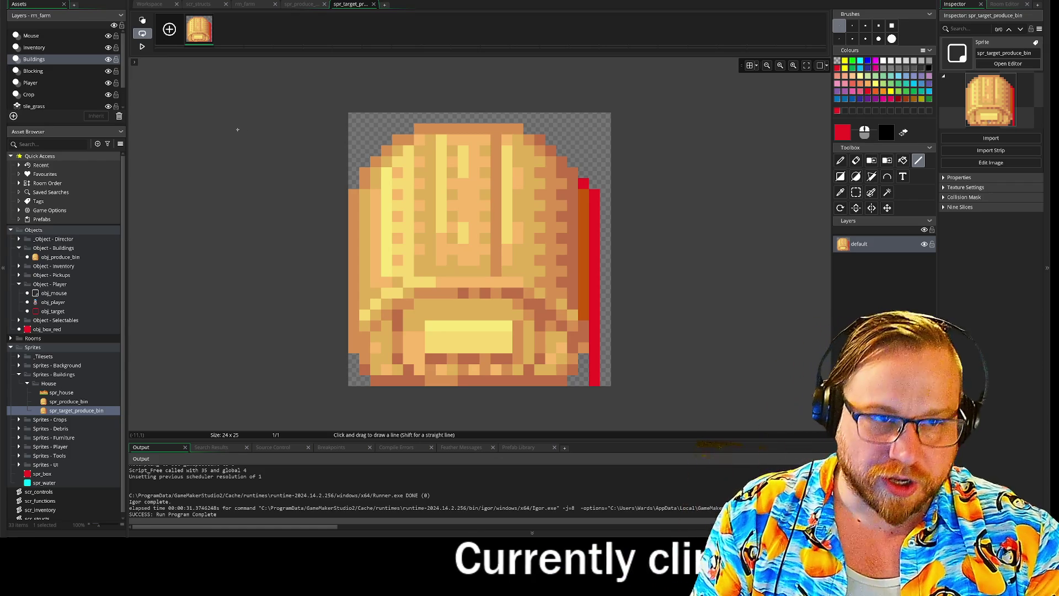
key("ctrl+z")
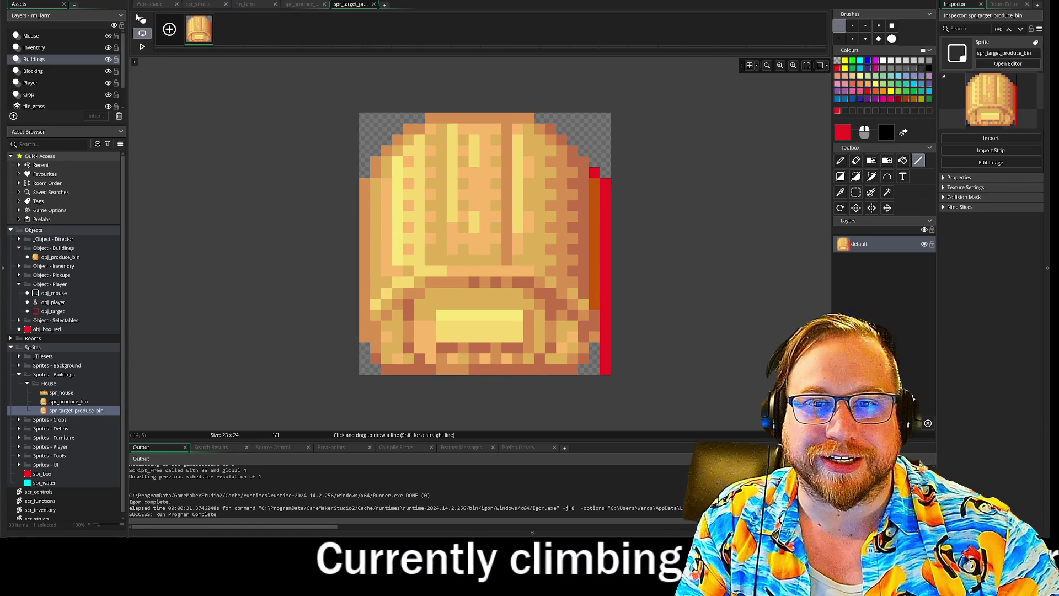
- Retry the canvas resize anchored at the bottom-right, then undo it again
left_click(156, 6)
left_click(212, 146)
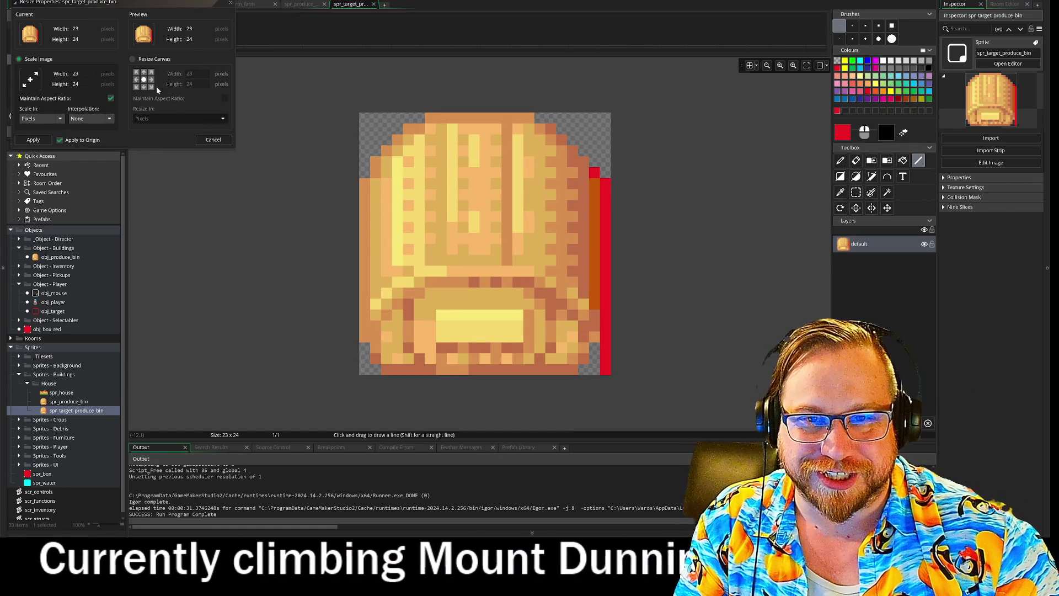
left_click(151, 86)
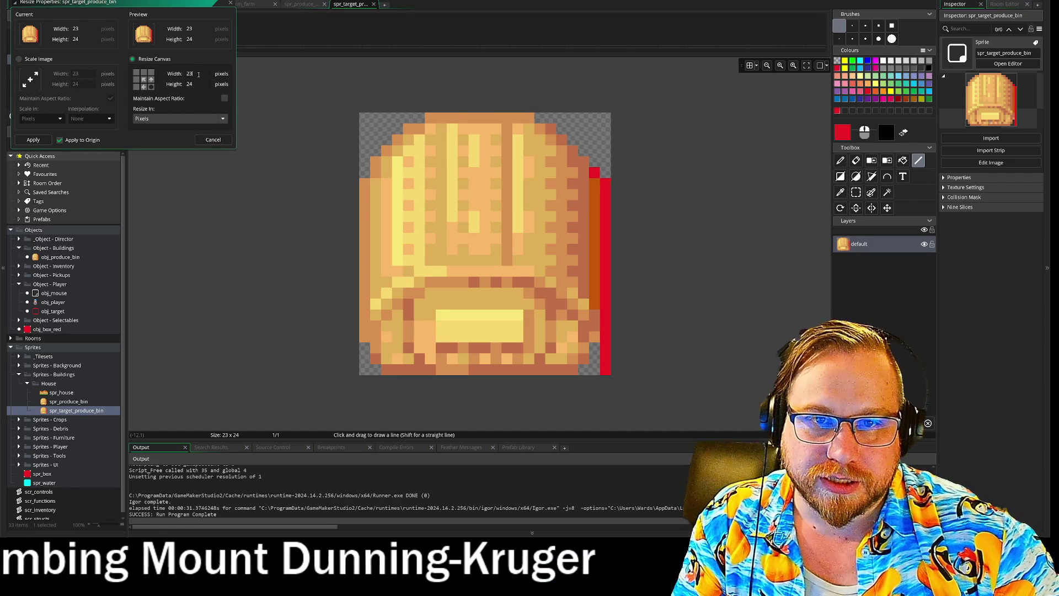
key("BackSpace")
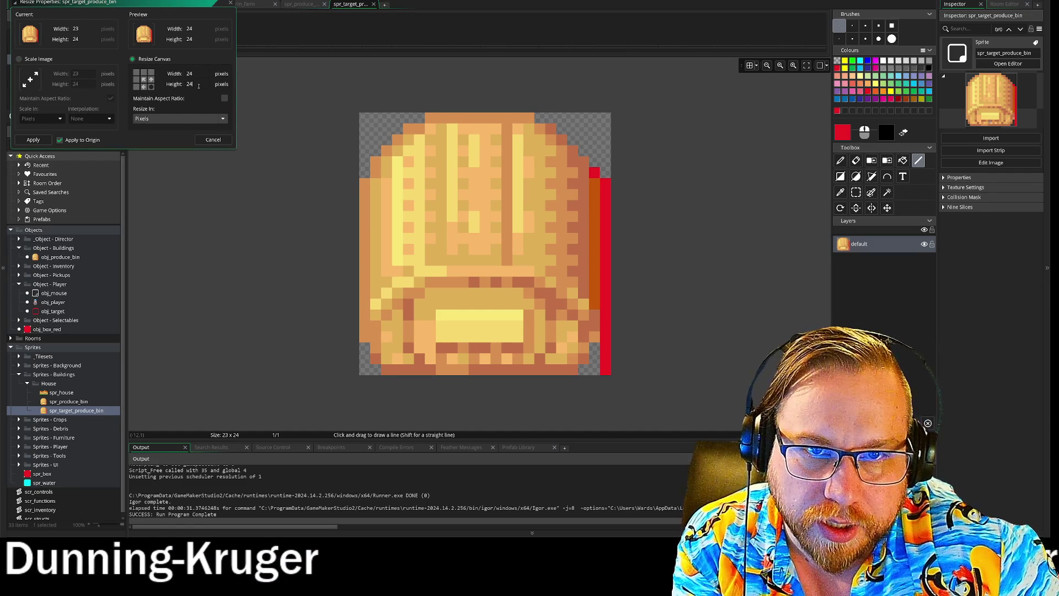
left_click(46, 140)
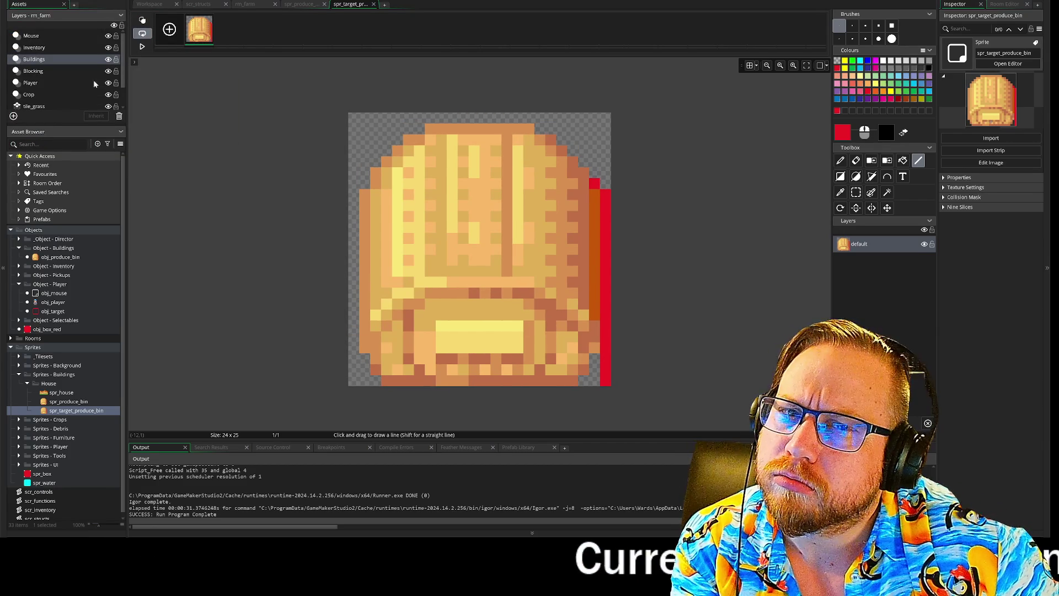
key("ctrl+z")
key("ctrl+z")
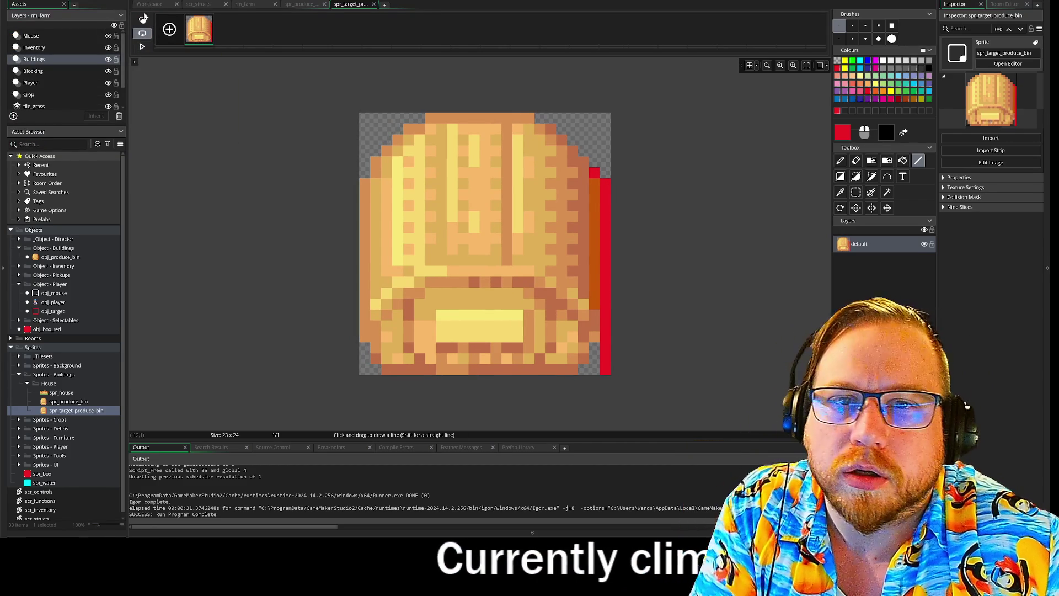
- Resize the sprite canvas to 24 by 25 pixels without scaling the artwork
left_click(157, 5)
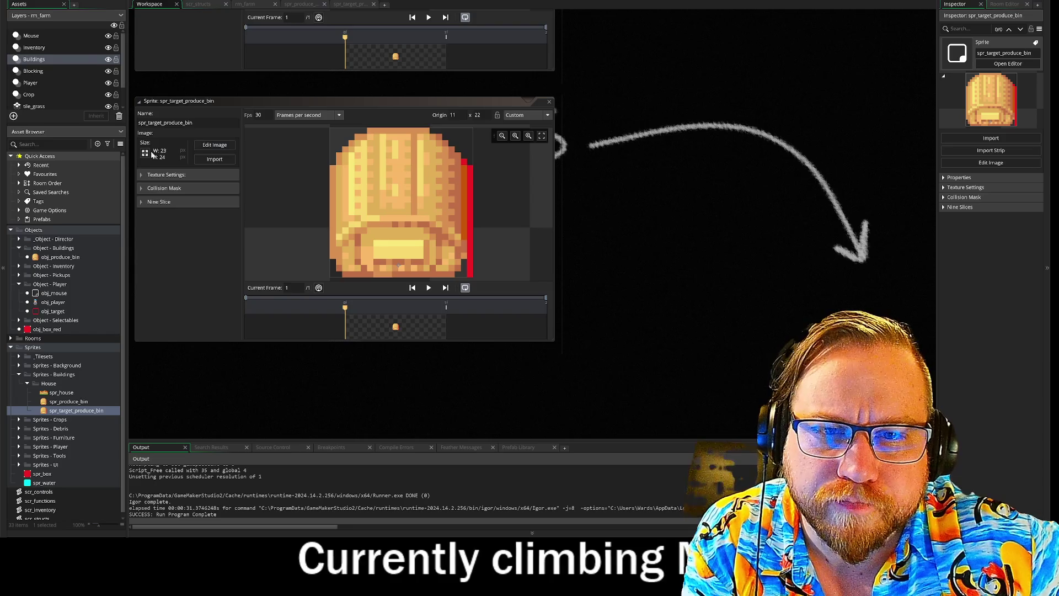
left_click(146, 153)
left_click(132, 58)
left_click(151, 73)
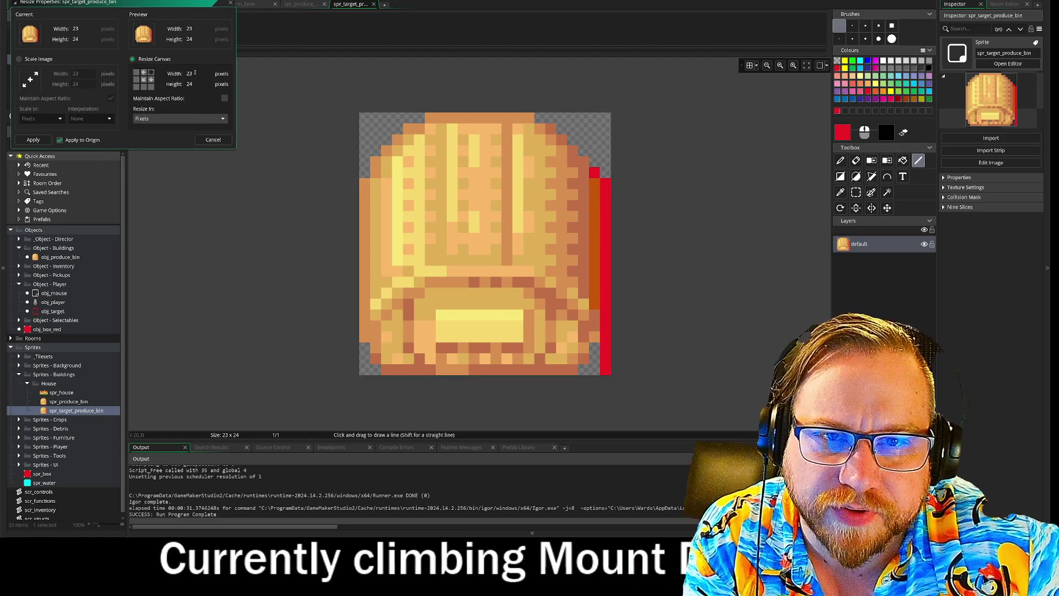
double_click(191, 73)
type("24")
key("Tab")
type("25")
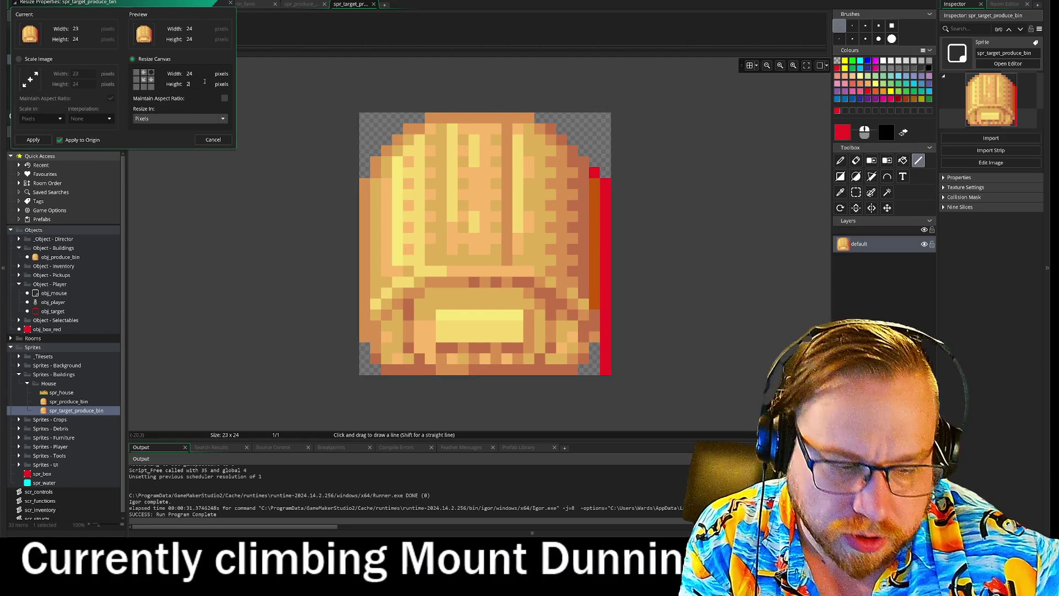
left_click(33, 139)
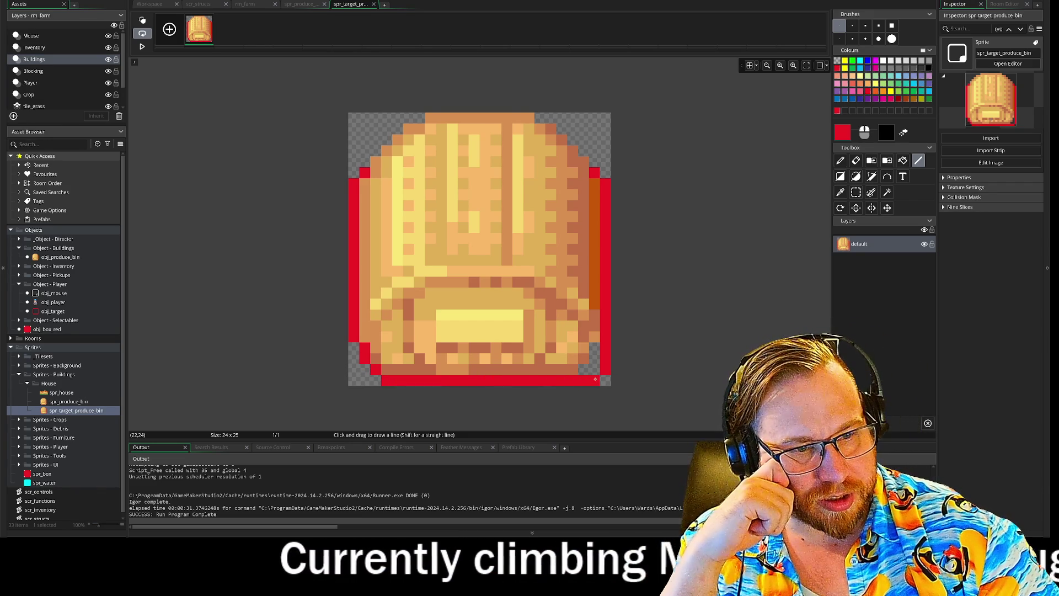
- Extend the red bottom edge one pixel left and erase the stray black pixel at bottom-left
right_click(375, 369)
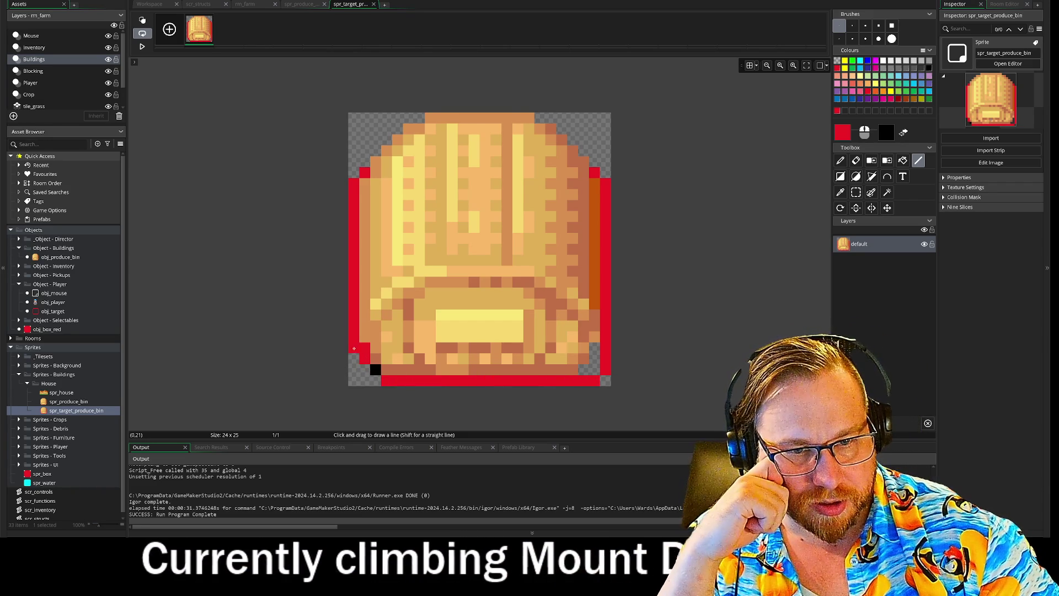
left_click(363, 380)
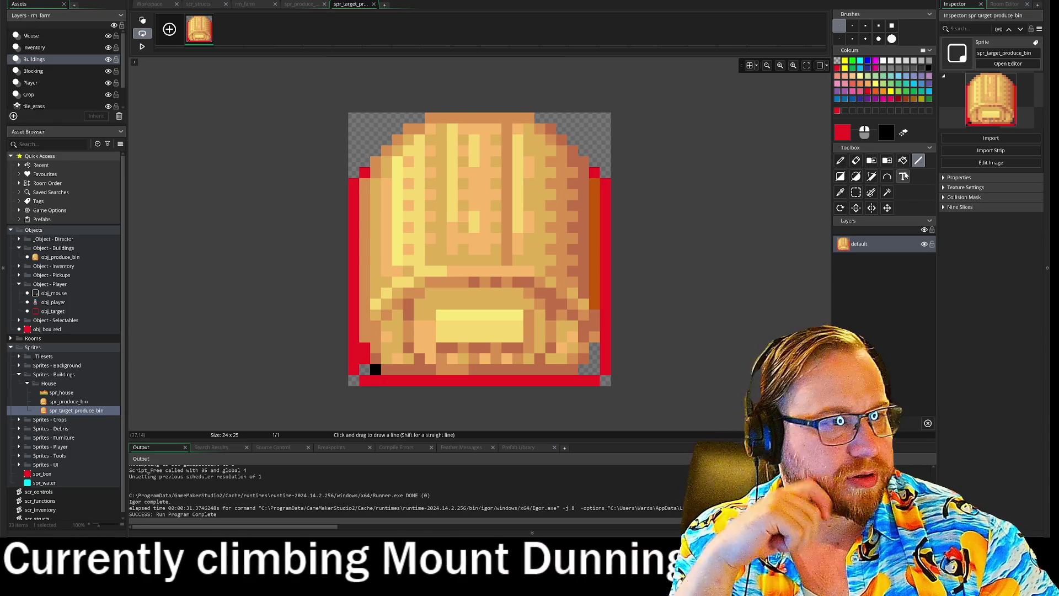
left_click(855, 160)
left_click(375, 370)
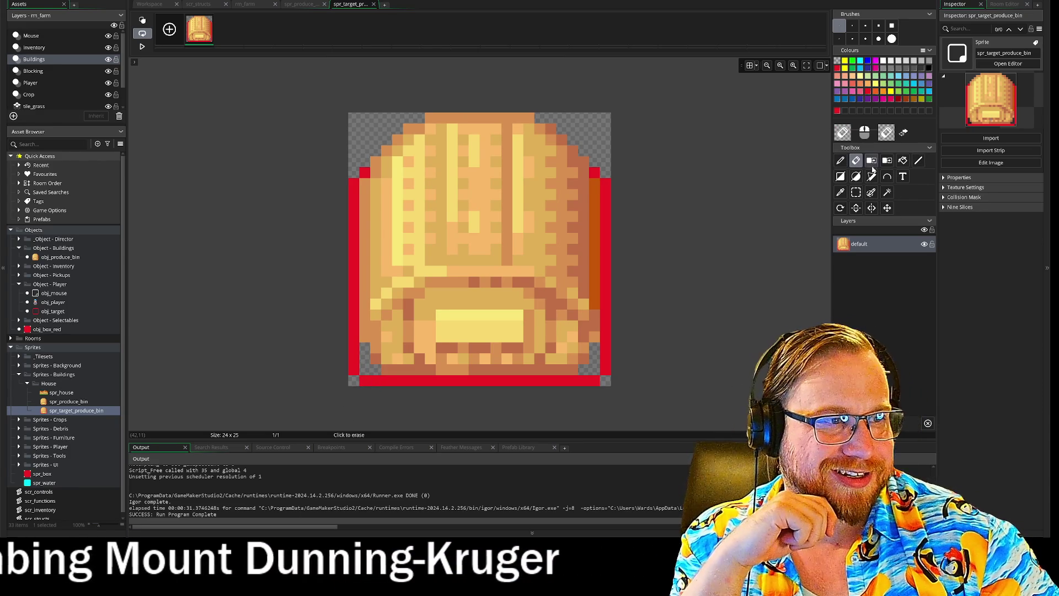
- Remove the bin's orange and brown colours to leave only the red outline, then close the sprite editors
left_click(871, 161)
left_click(441, 194)
left_click(458, 206)
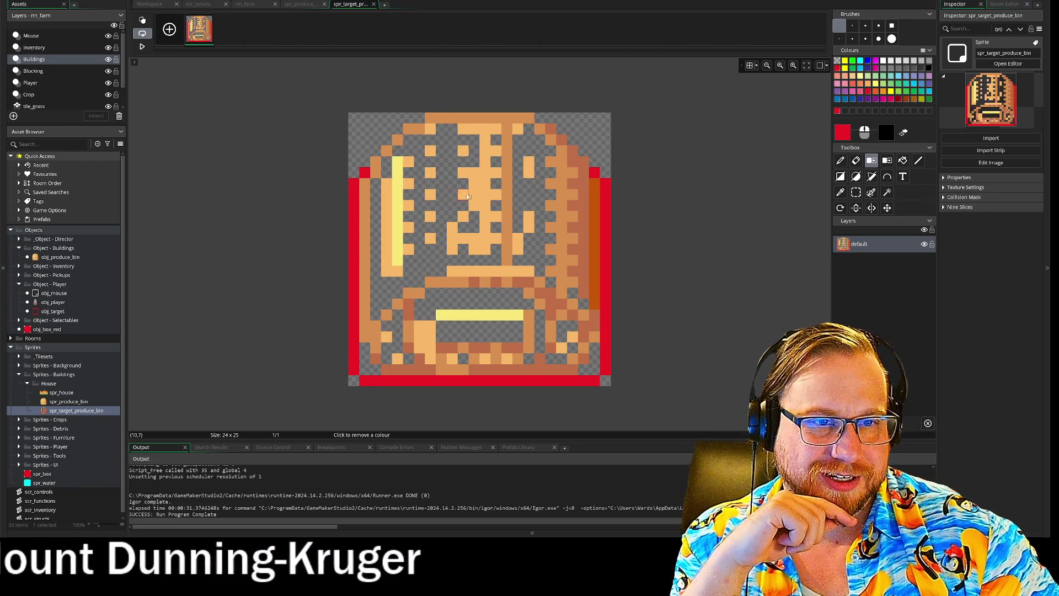
left_click(473, 215)
left_click(496, 284)
left_click(519, 309)
left_click(513, 324)
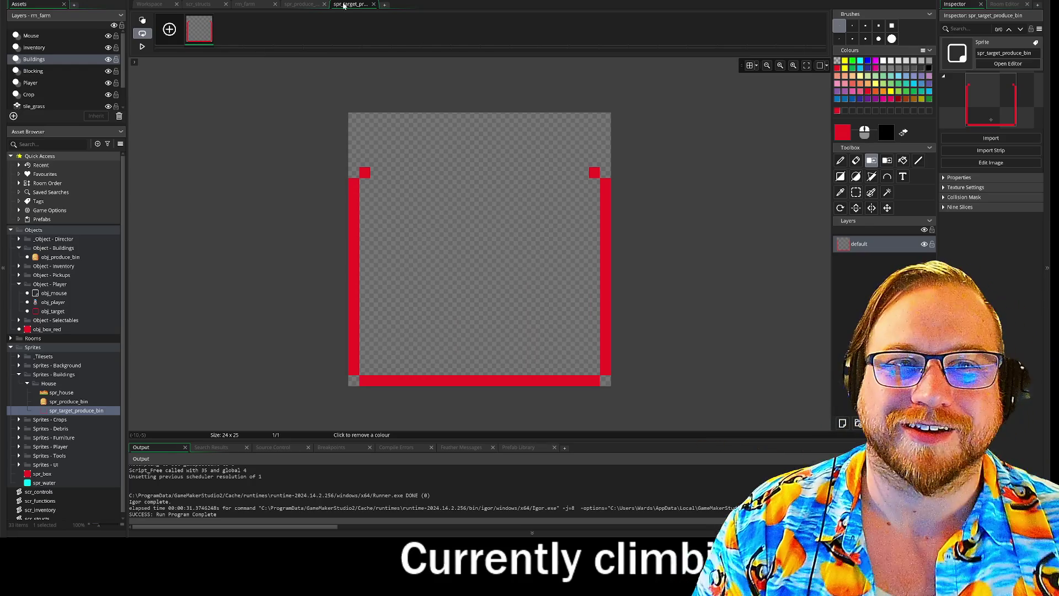
left_click(374, 4)
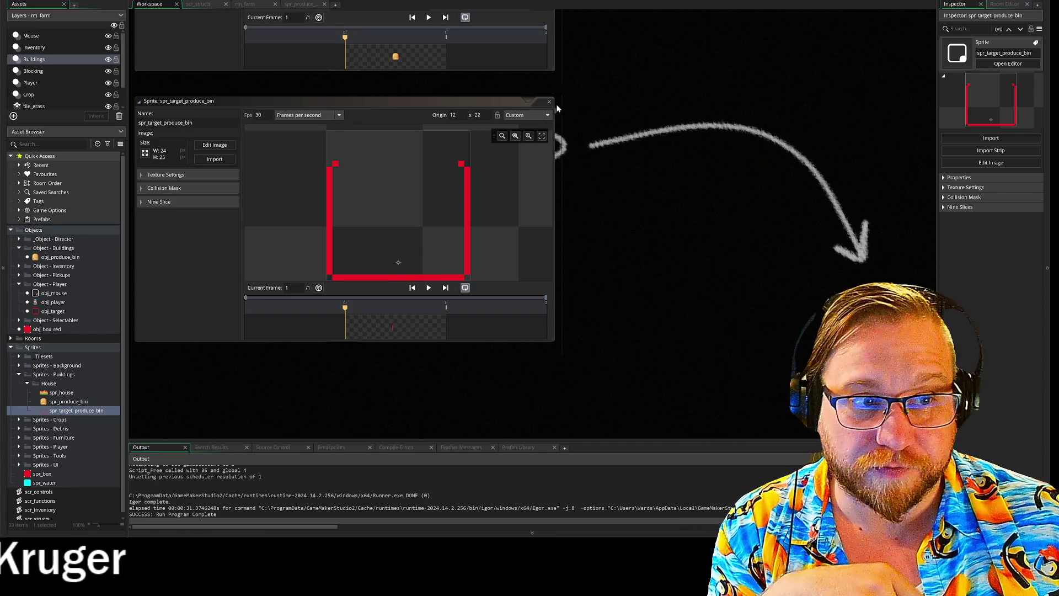
left_click(549, 101)
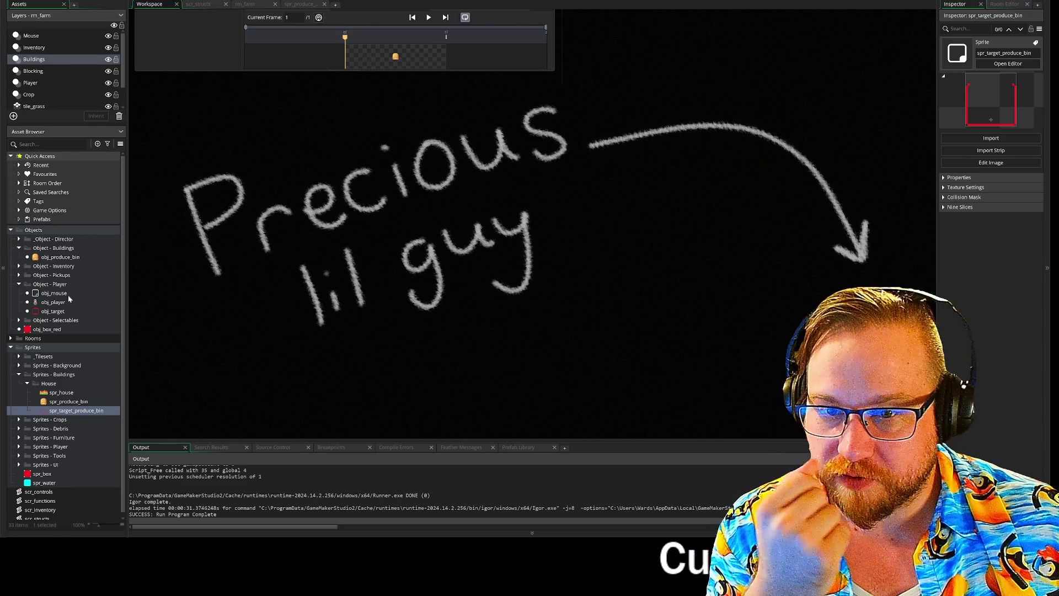
- Review obj_player's Create code, then check the instance_position arguments on line 2 of its Step event
double_click(65, 302)
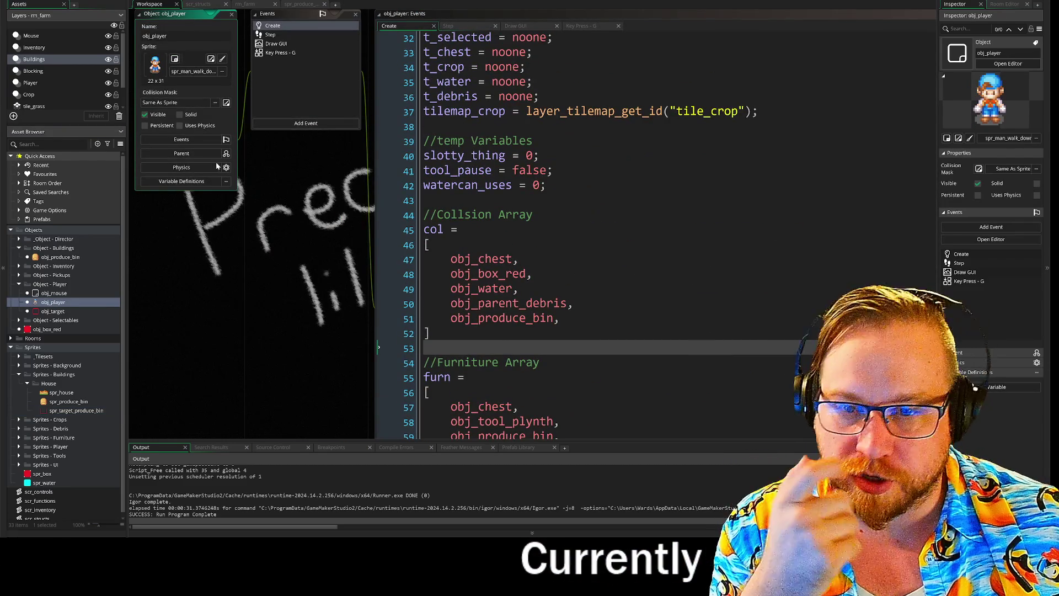
scroll(496, 248, "up", 3)
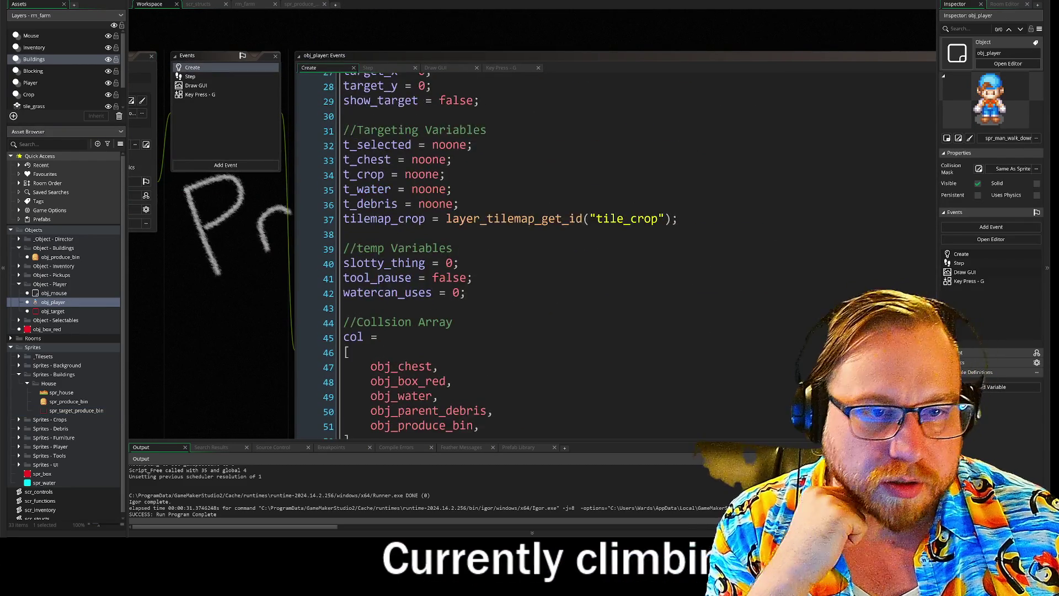
scroll(309, 298, "up", 2)
scroll(309, 298, "down", 3)
scroll(308, 297, "up", 3)
scroll(221, 287, "down", 5)
scroll(252, 292, "left", 3)
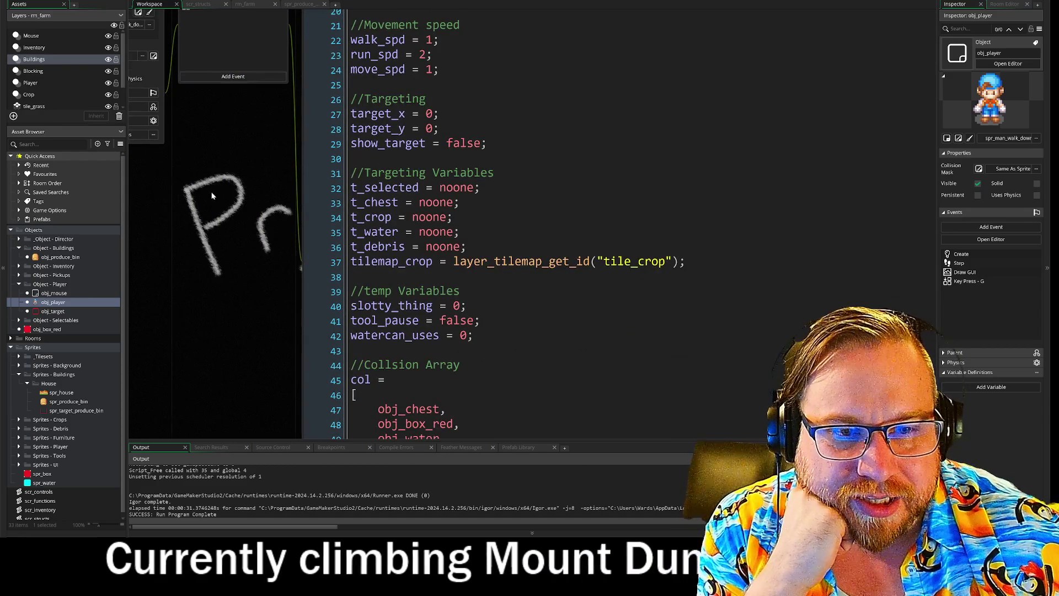
scroll(239, 359, "up", 3)
scroll(280, 362, "down", 3)
scroll(293, 341, "down", 2)
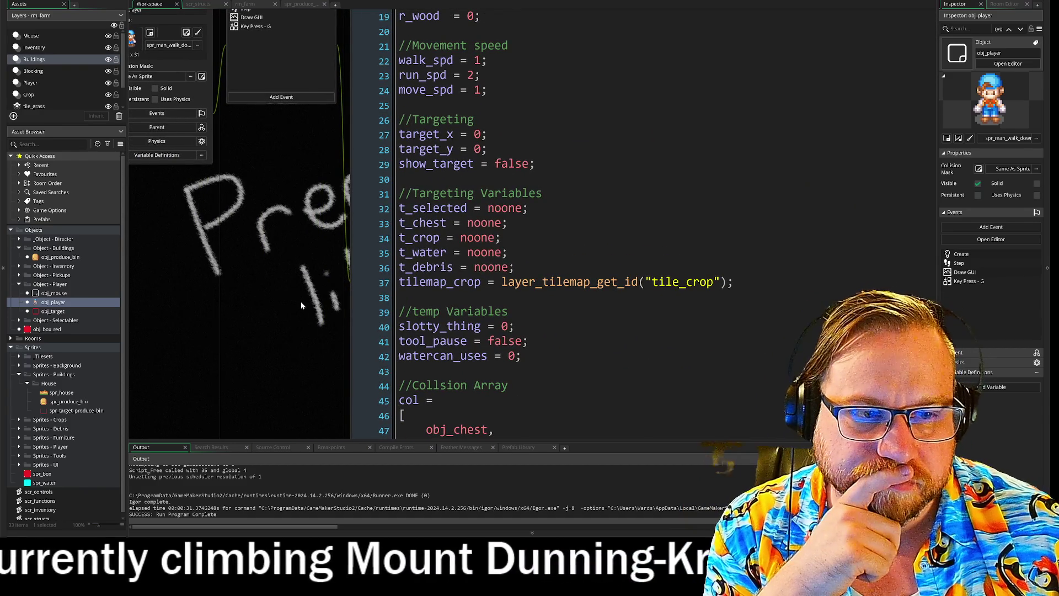
scroll(270, 160, "up", 4)
left_click(247, 89)
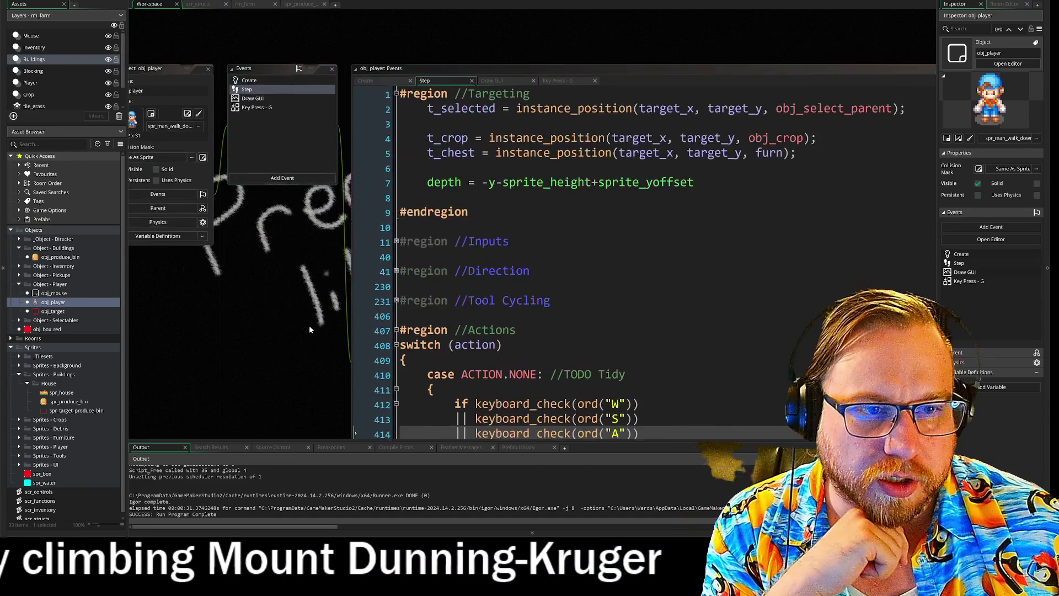
scroll(309, 325, "right", 3)
scroll(309, 325, "down", 1)
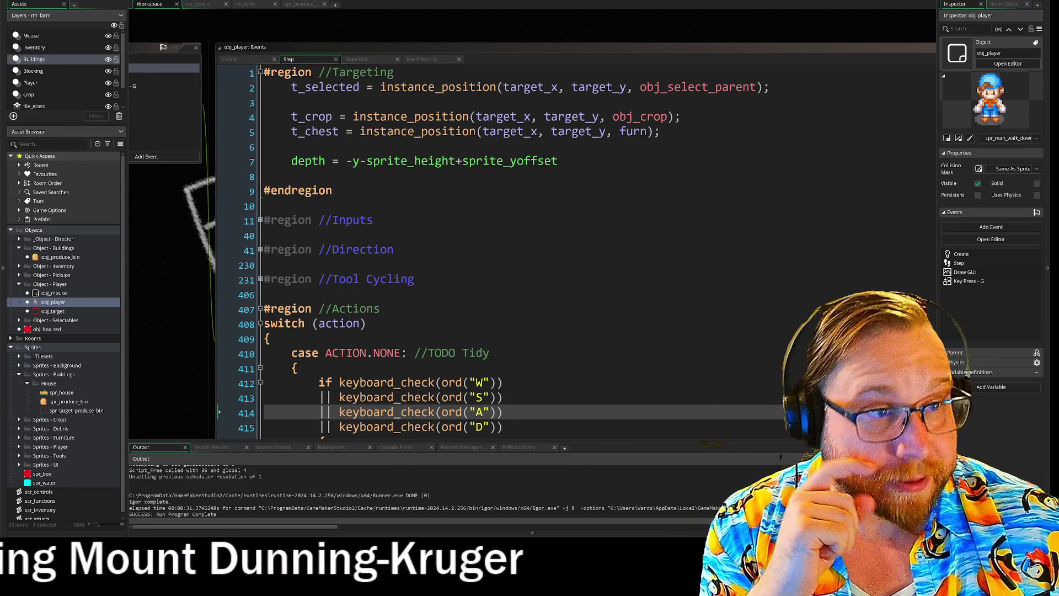
left_click(517, 88)
left_click(769, 87)
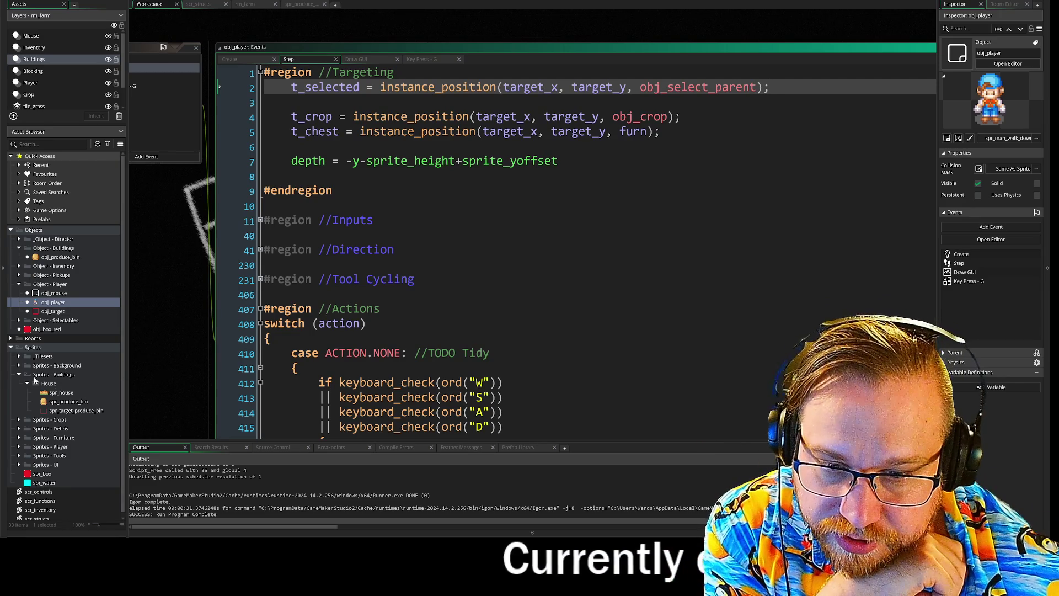
- Expand the Object - Selectables folder in the Asset Browser and open obj_select_parent
left_click(19, 275)
left_click(19, 275)
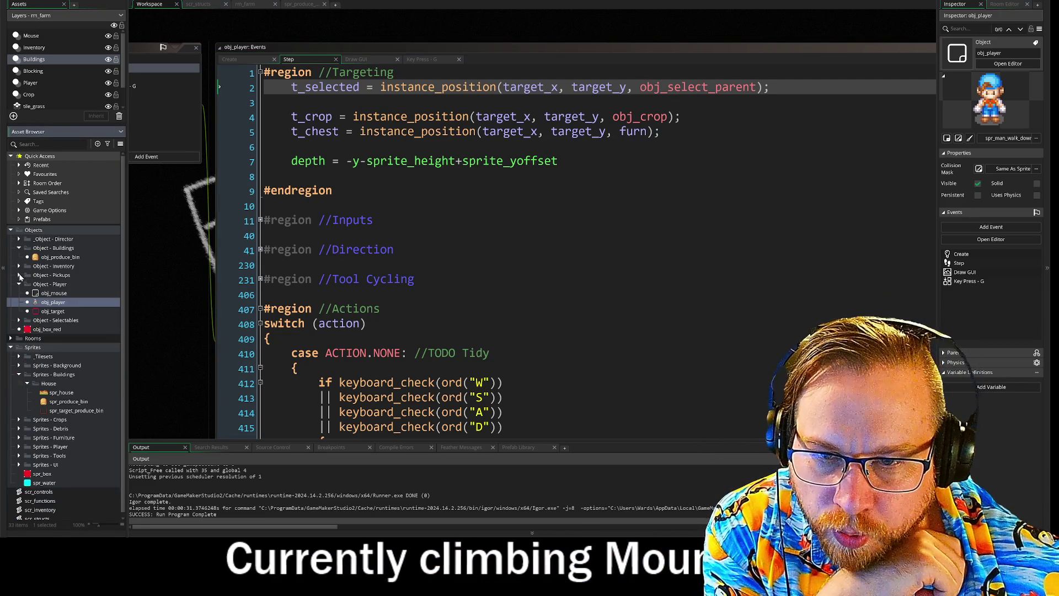
left_click(18, 266)
left_click(19, 266)
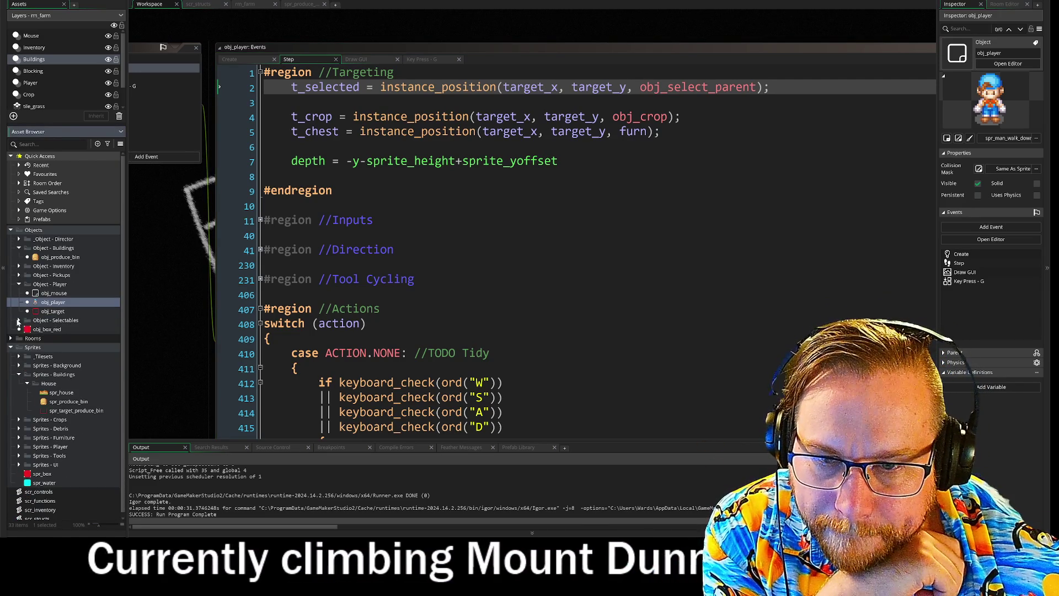
left_click(19, 320)
double_click(58, 348)
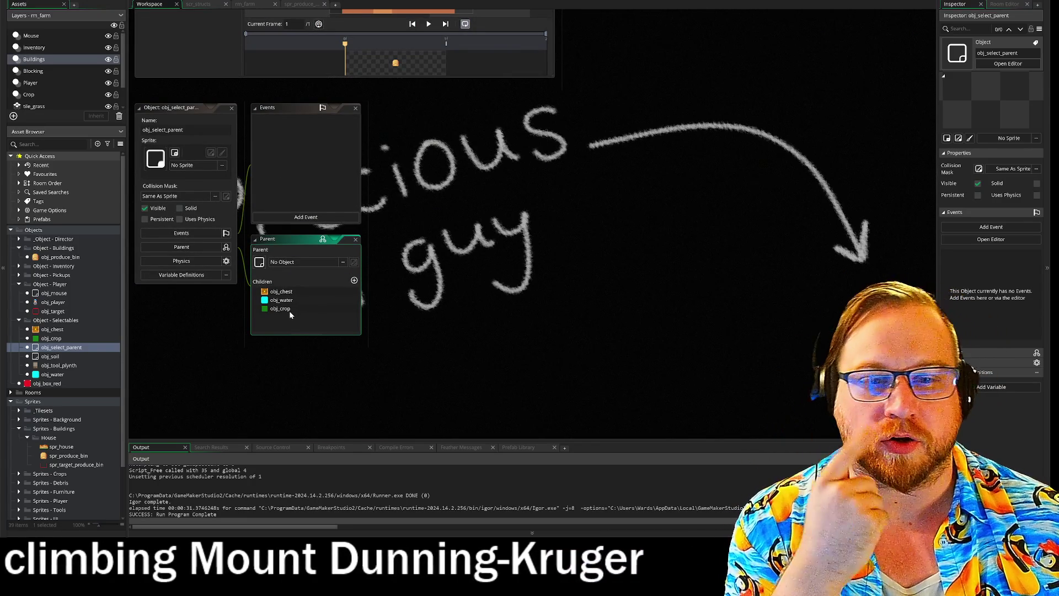
- Remove obj_chest, obj_water and obj_crop from obj_select_parent's children
left_click(286, 312)
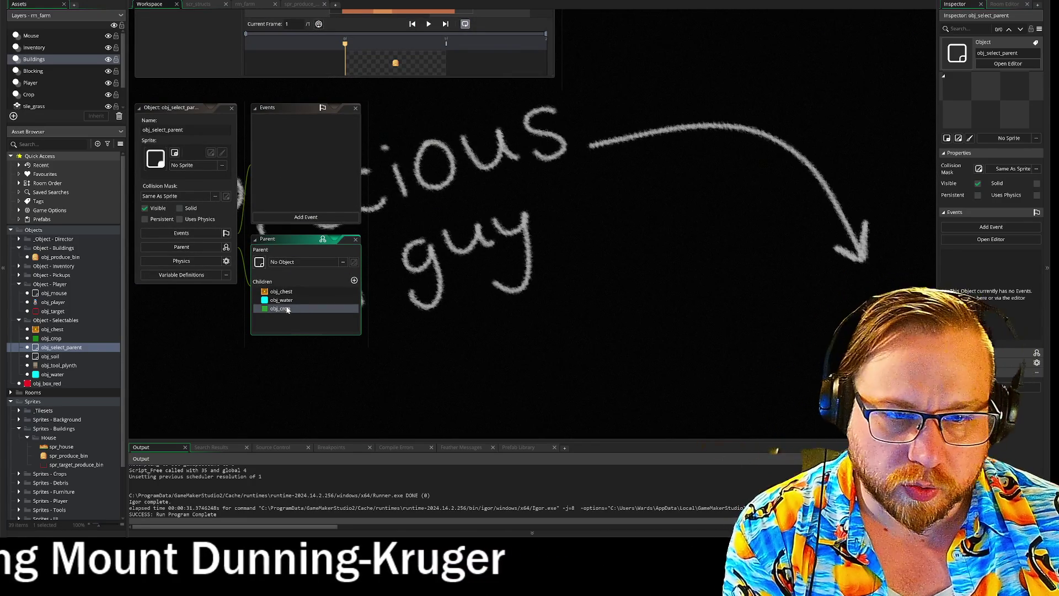
left_click(284, 292)
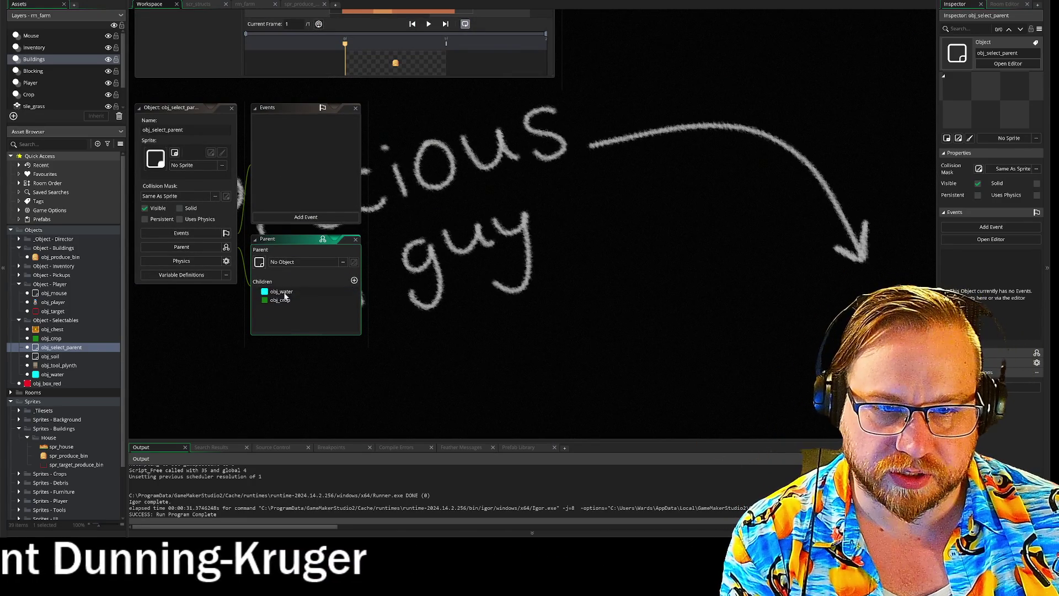
left_click(302, 298)
left_click(295, 292)
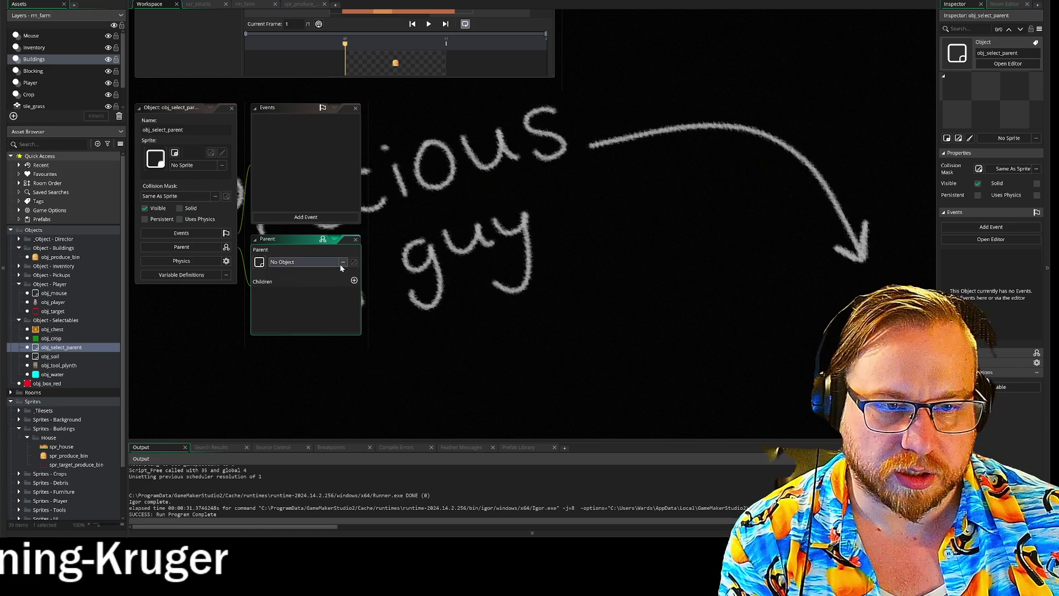
- Set obj_produce_bin as obj_select_parent's parent
left_click(341, 262)
double_click(445, 292)
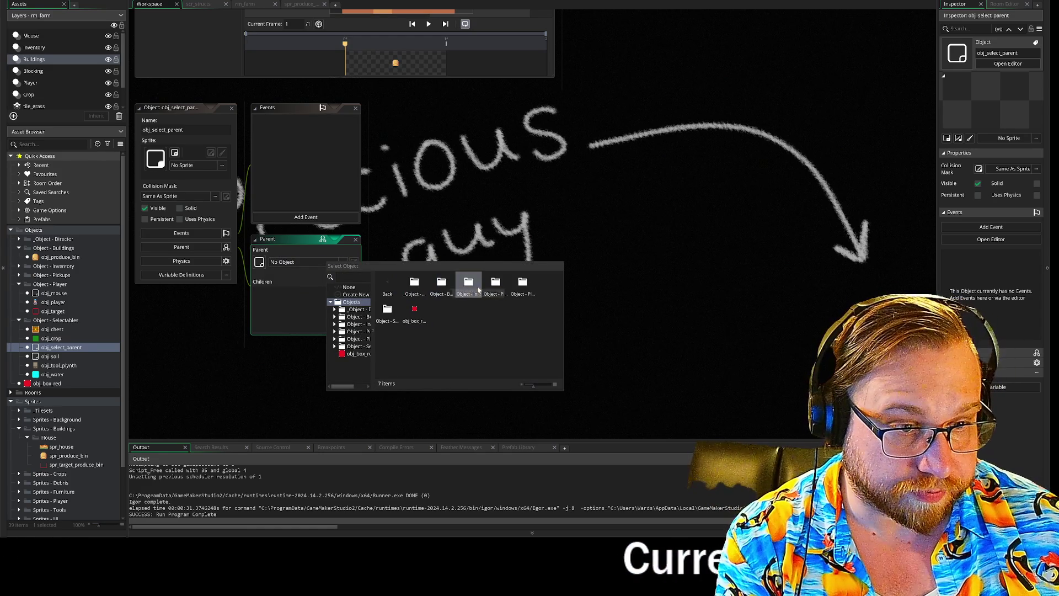
double_click(412, 287)
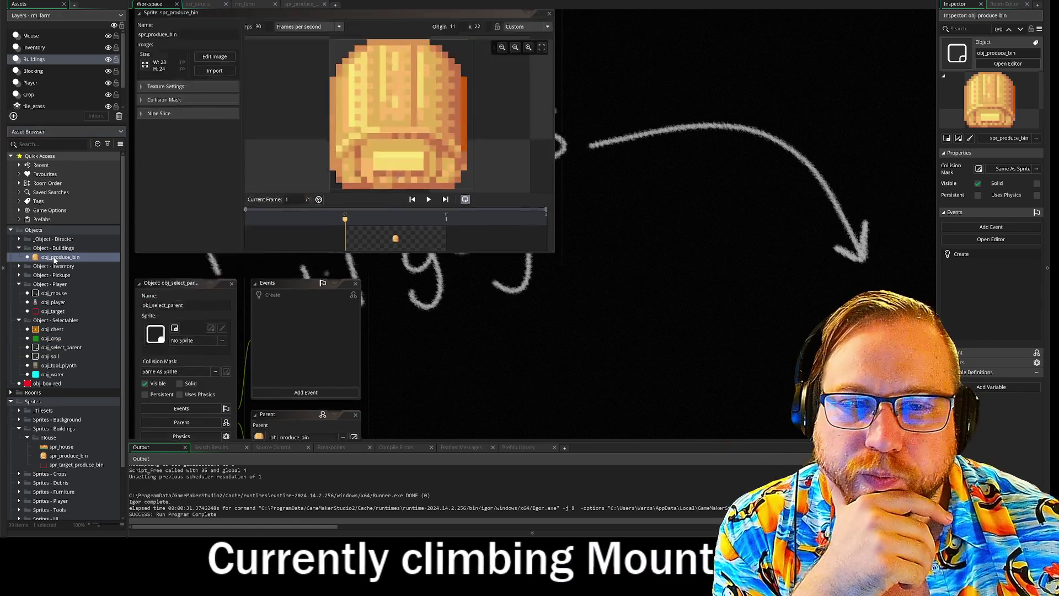
- Give obj_produce_bin a Draw event, deleting the Step event added by mistake
double_click(60, 257)
left_click(305, 210)
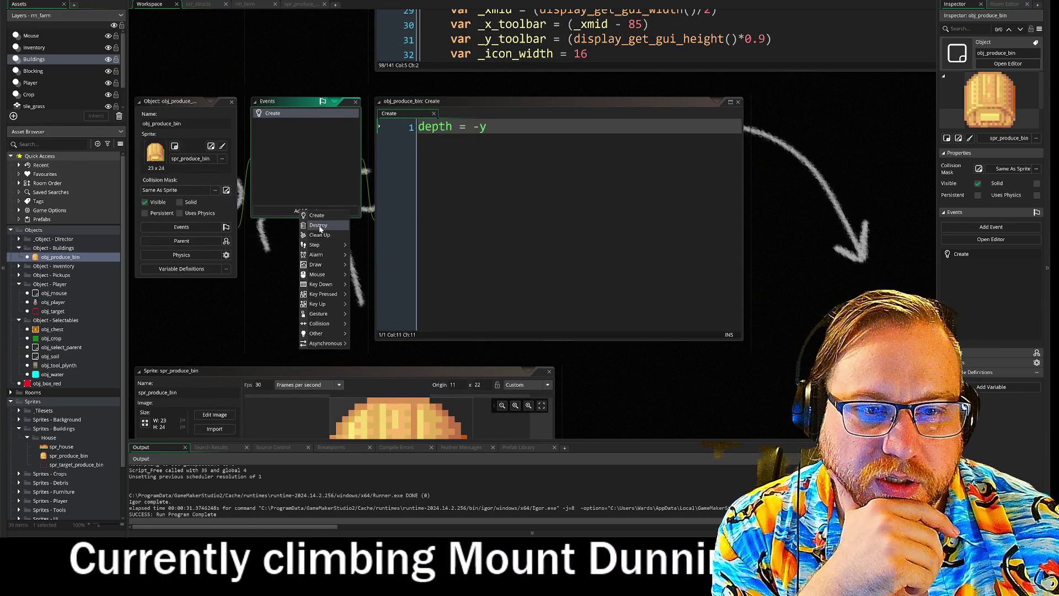
left_click(357, 245)
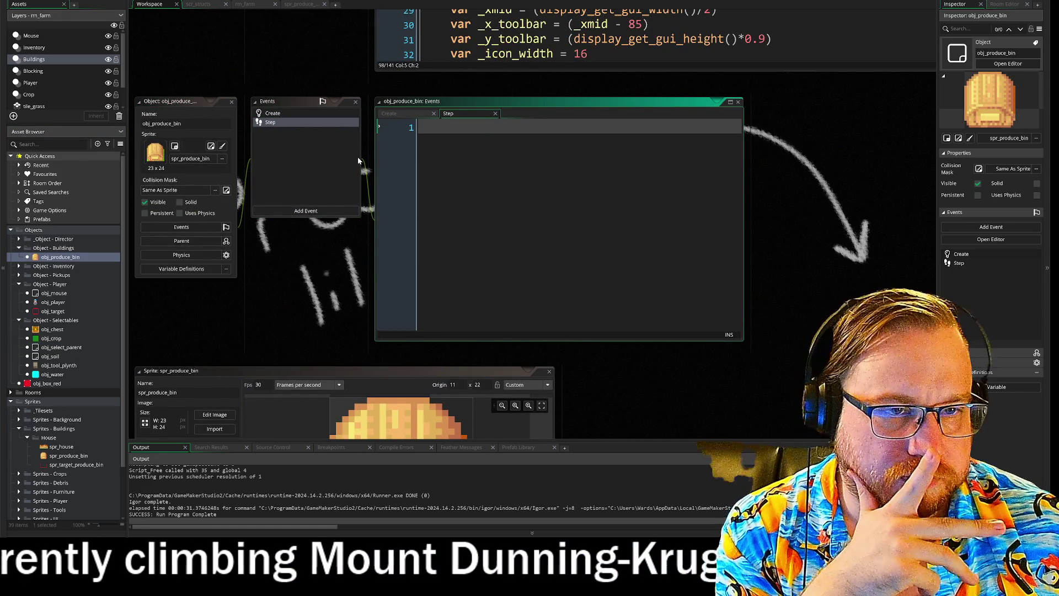
left_click(303, 125)
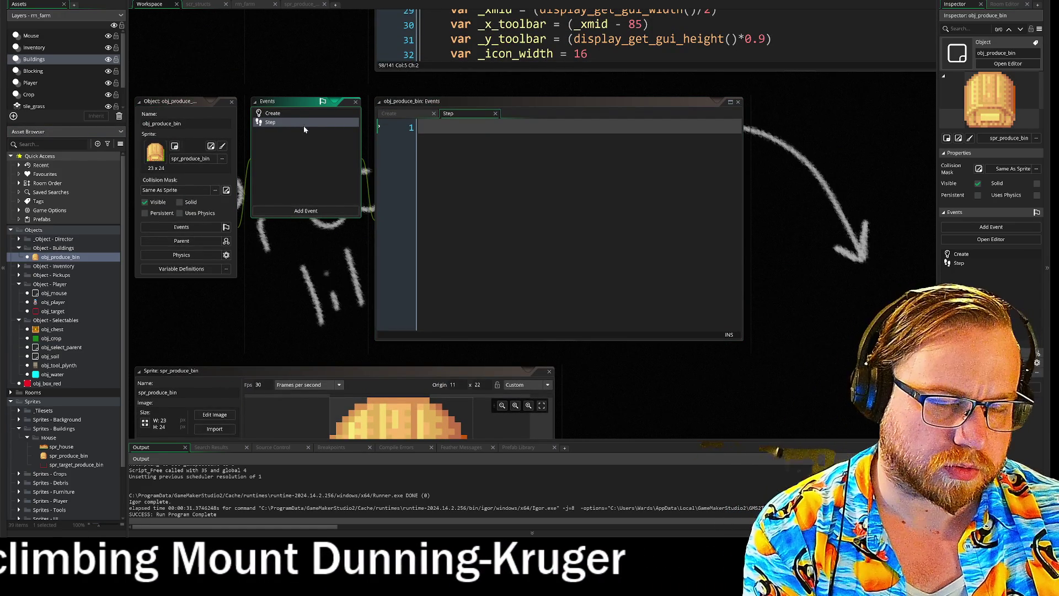
key("Delete")
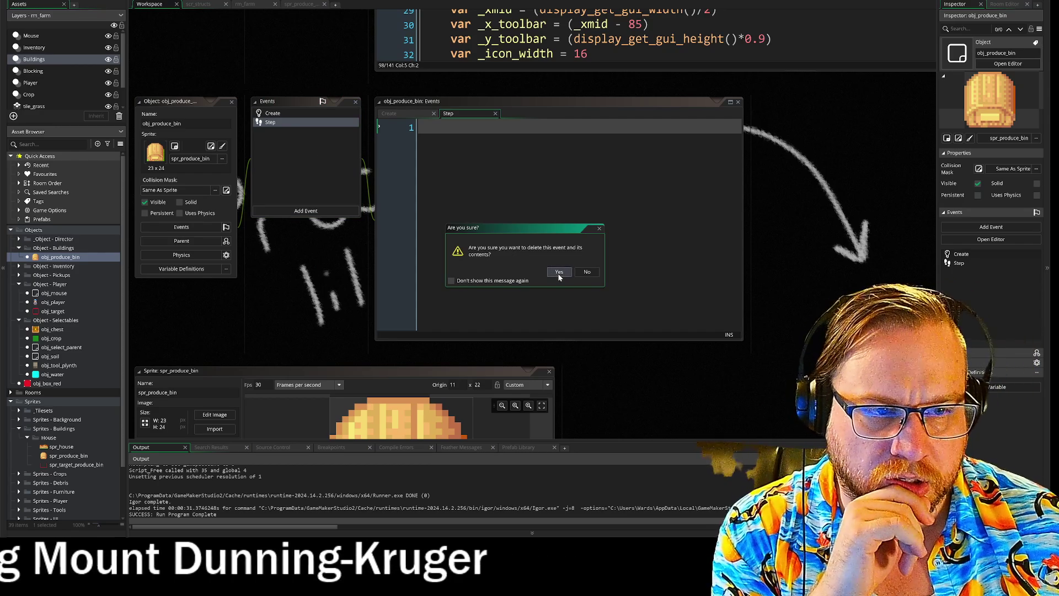
left_click(558, 273)
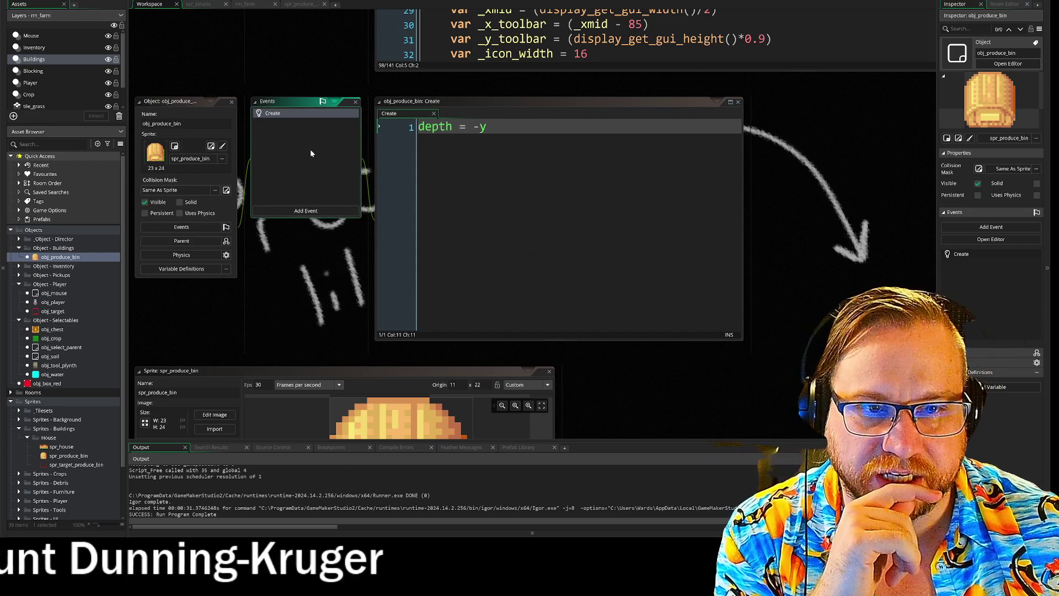
left_click(303, 211)
mouse_move(319, 265)
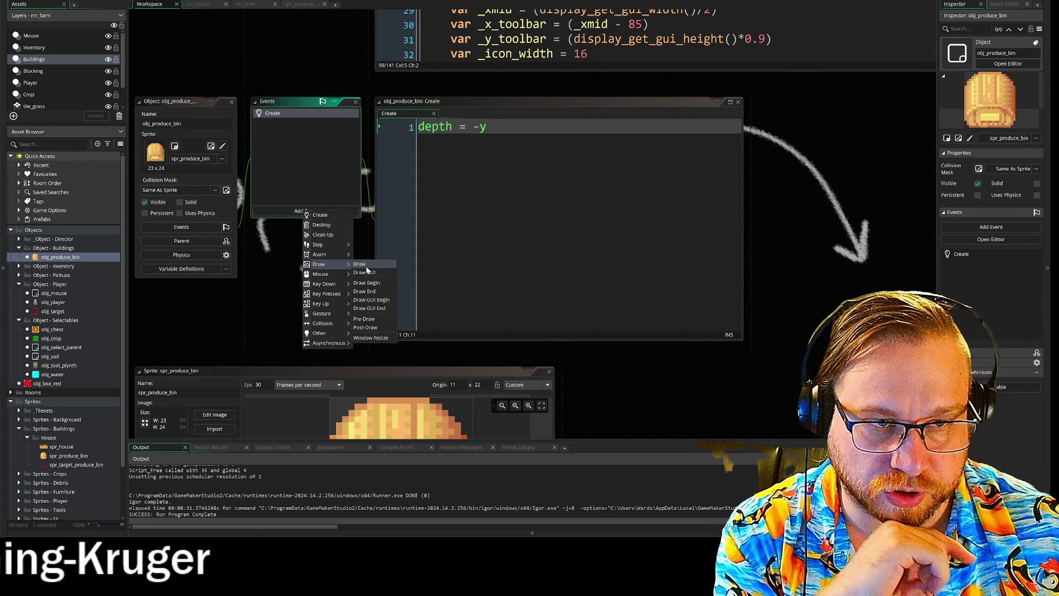
left_click(360, 264)
type("if")
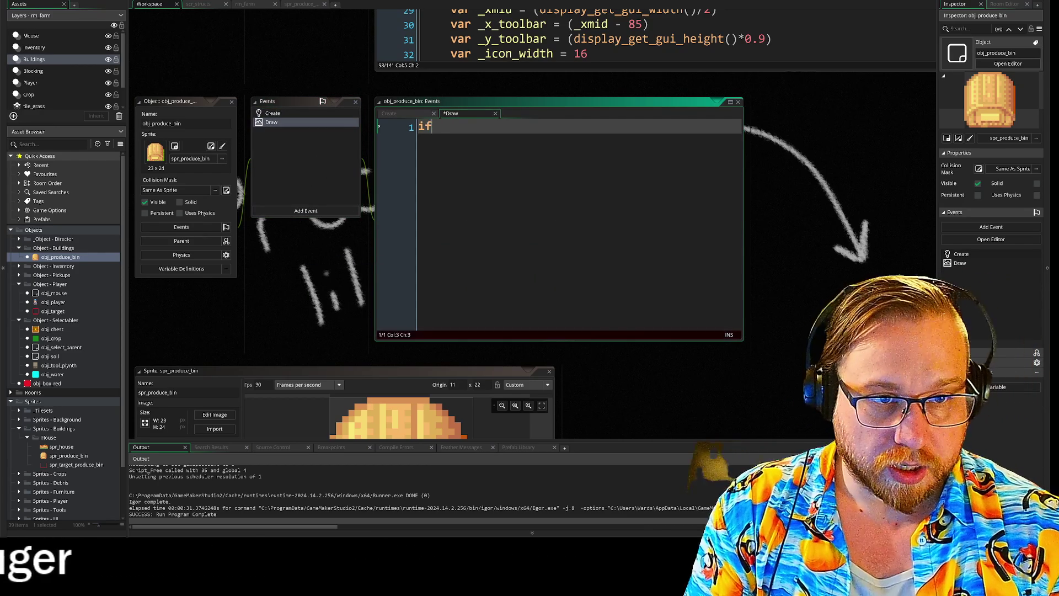
- Write the condition if obj_player.t_selected == id with an opening brace block
type(" obj")
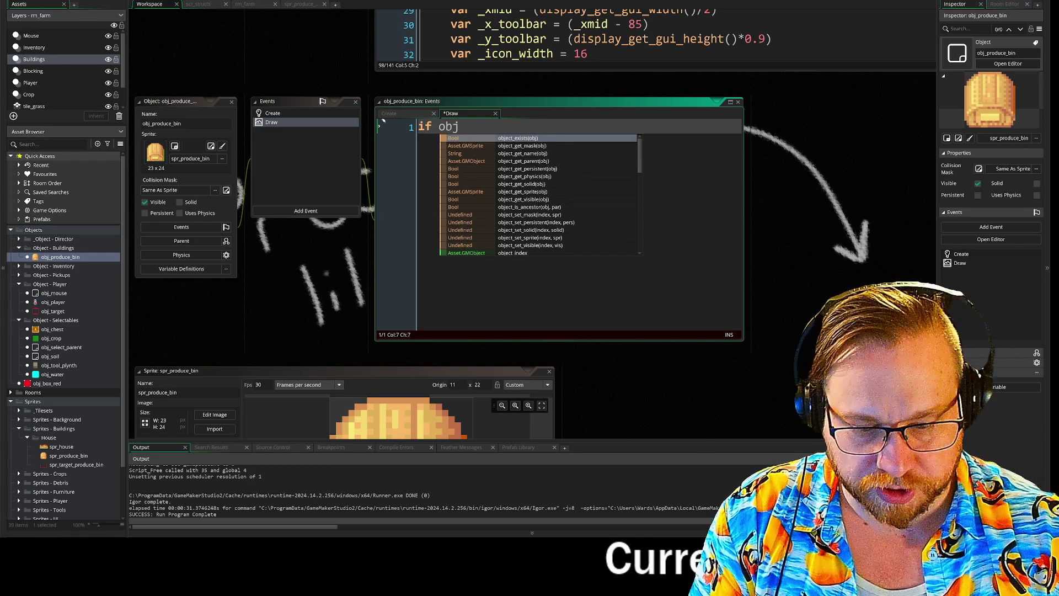
type("_play")
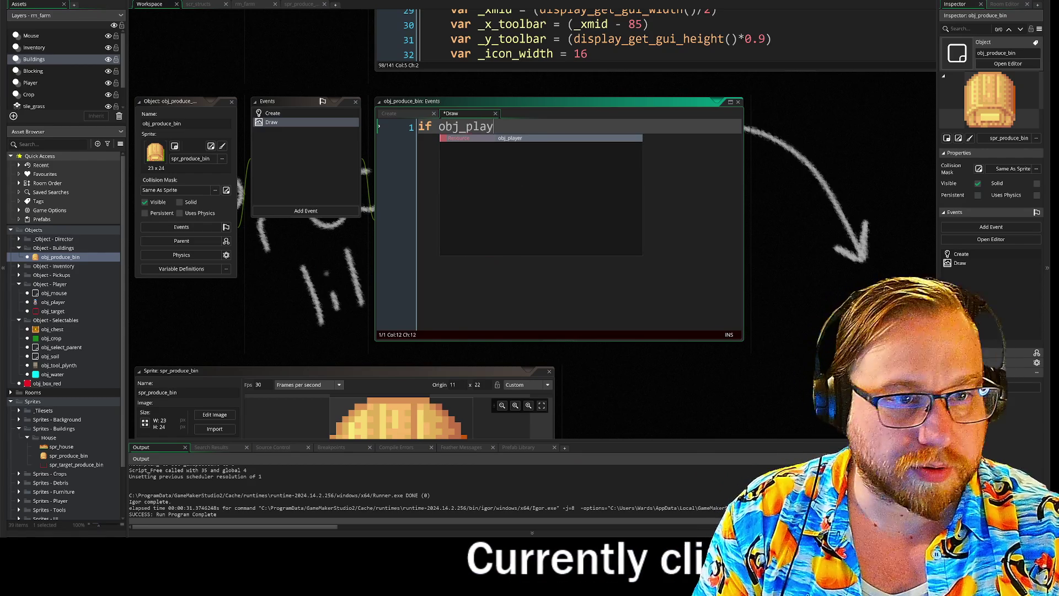
key("Return")
type(".")
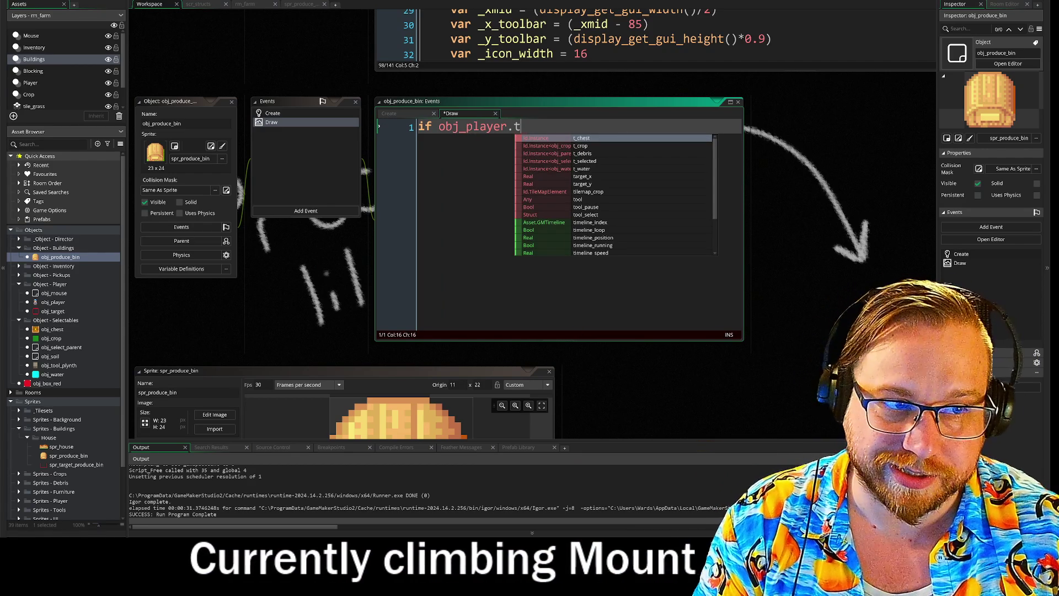
type("t")
key("Return")
type("= ")
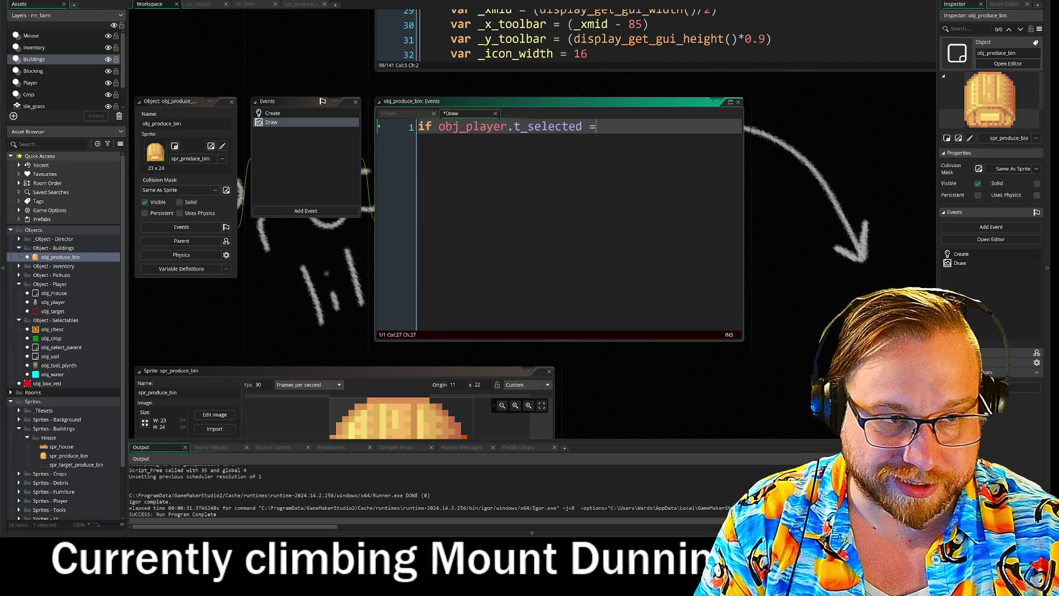
type("=")
key("BackSpace")
key("BackSpace")
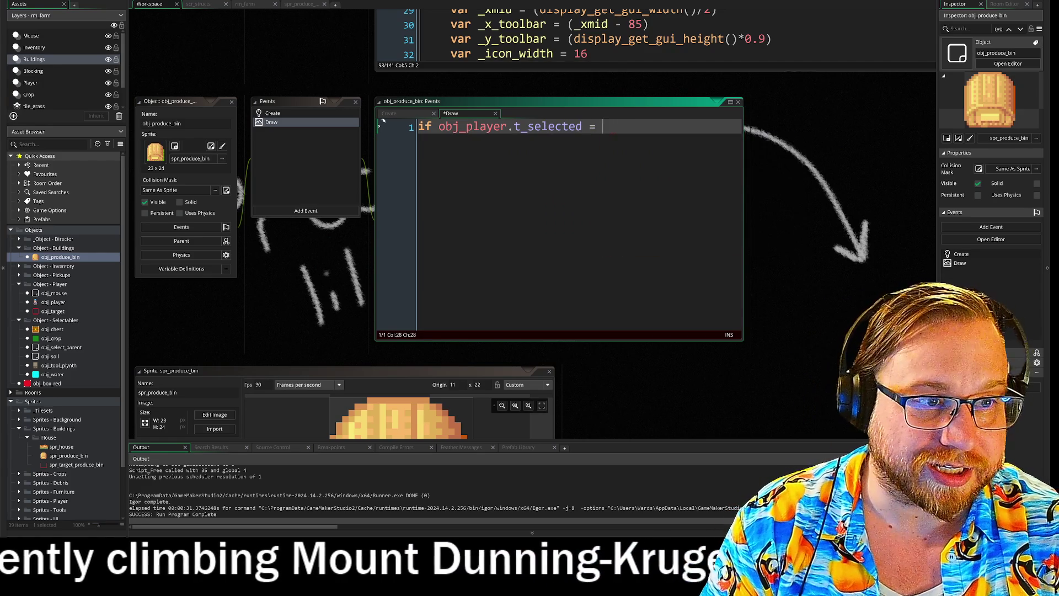
type("=")
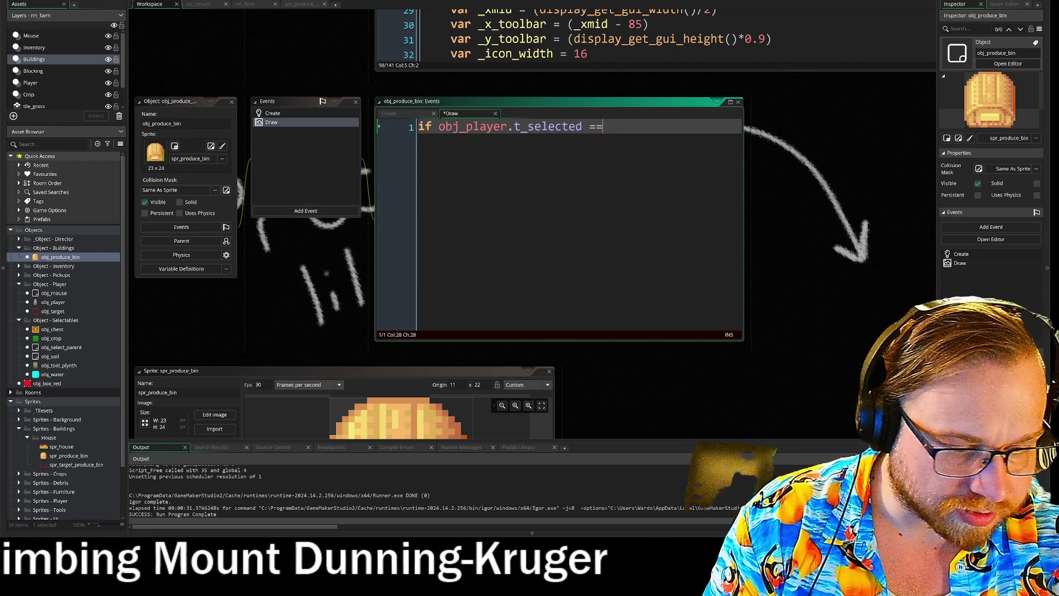
type(" id")
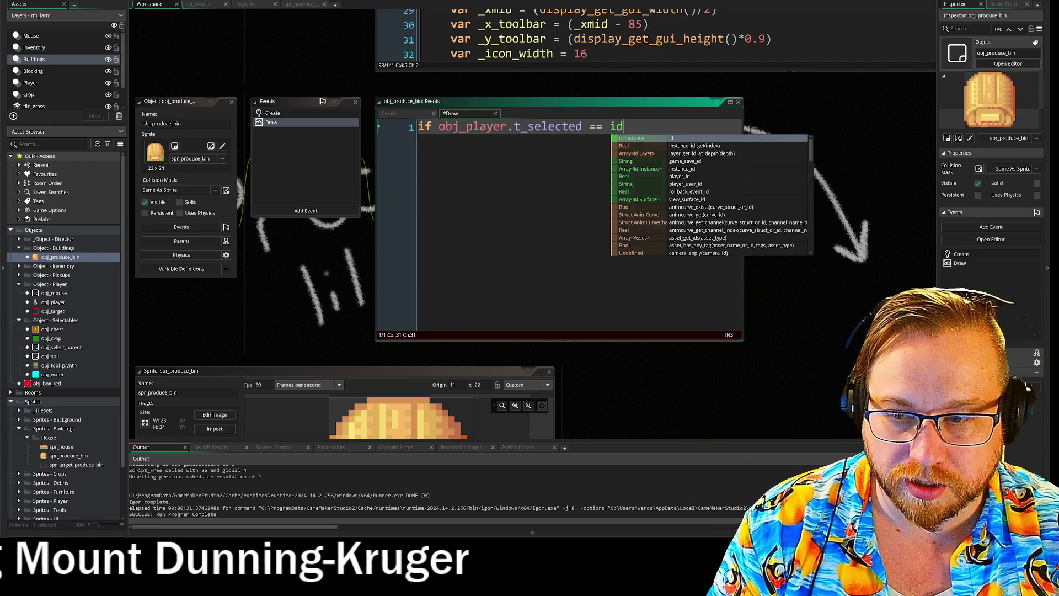
type("{")
key("Return")
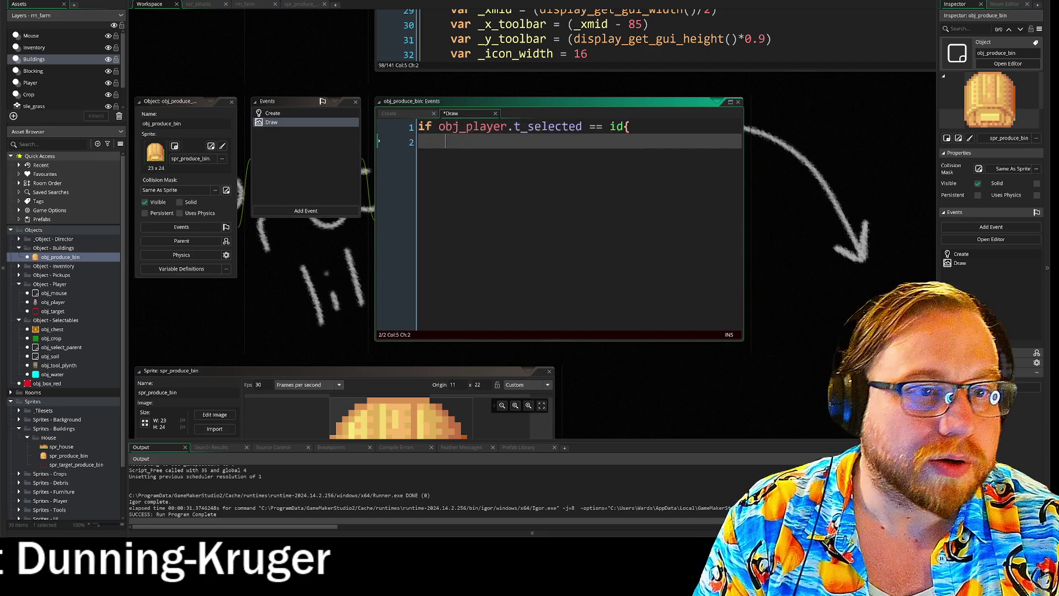
key("BackSpace")
key("BackSpace")
key("Escape")
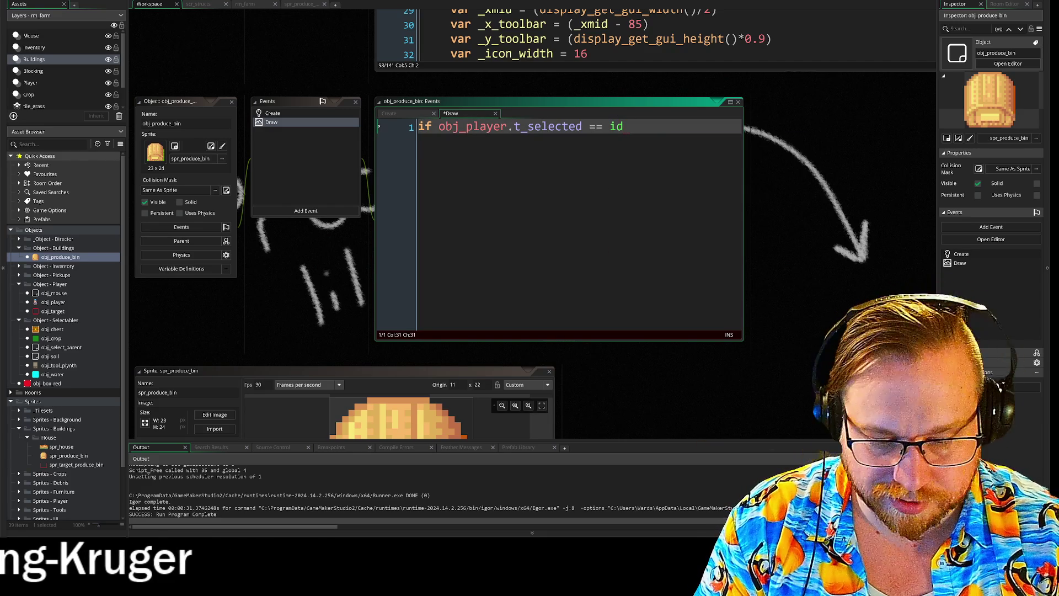
key("ctrl+space")
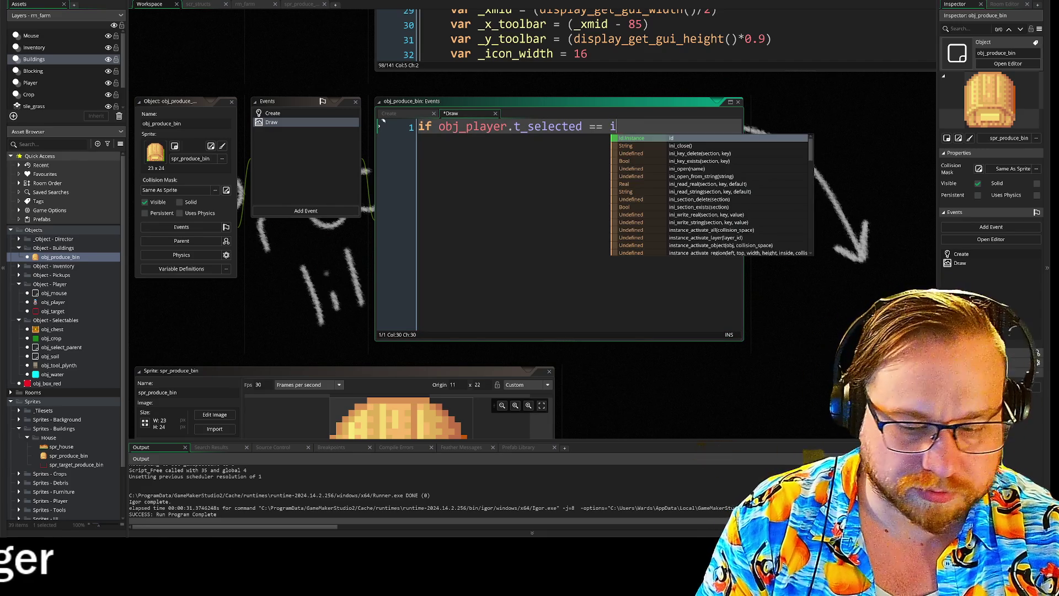
key("Escape")
key("Return")
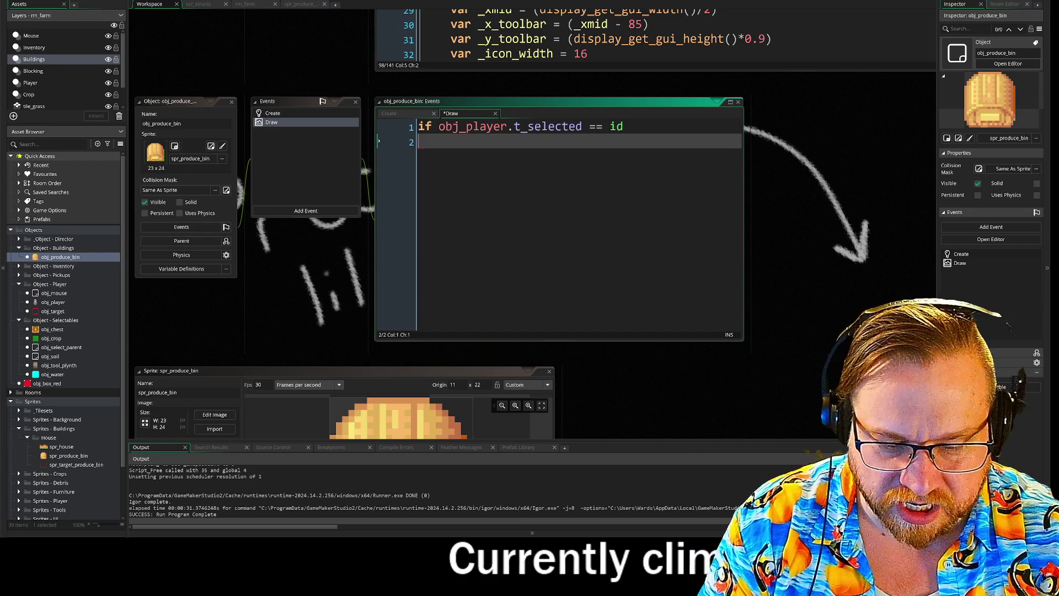
type("{")
key("Return")
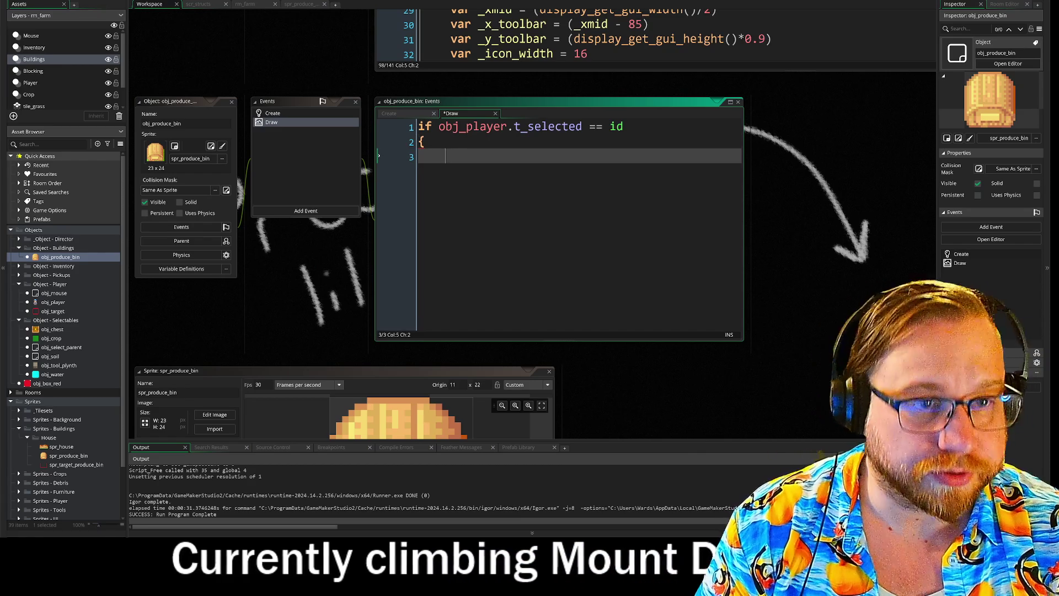
- Inside the block, call draw_sprite(spr_produce_bin, 0, x, y) and close the brace
type("dra")
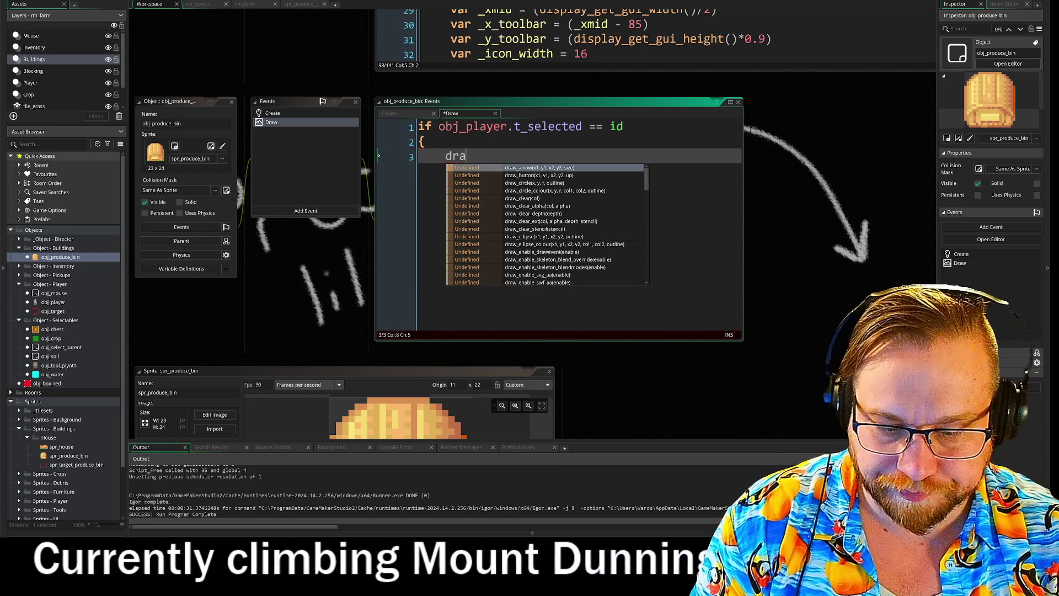
type("w")
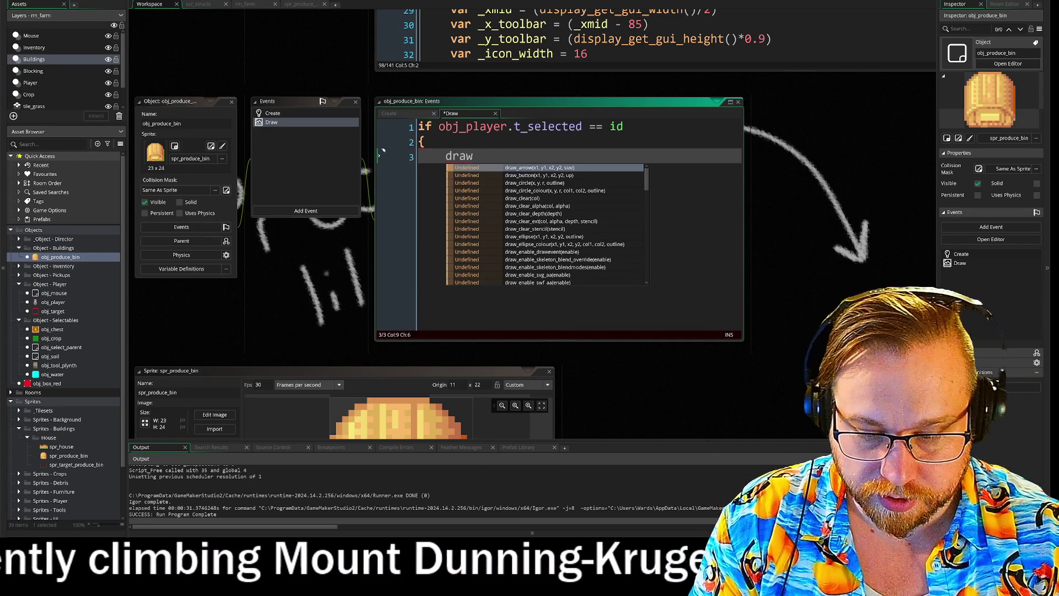
type("_spri")
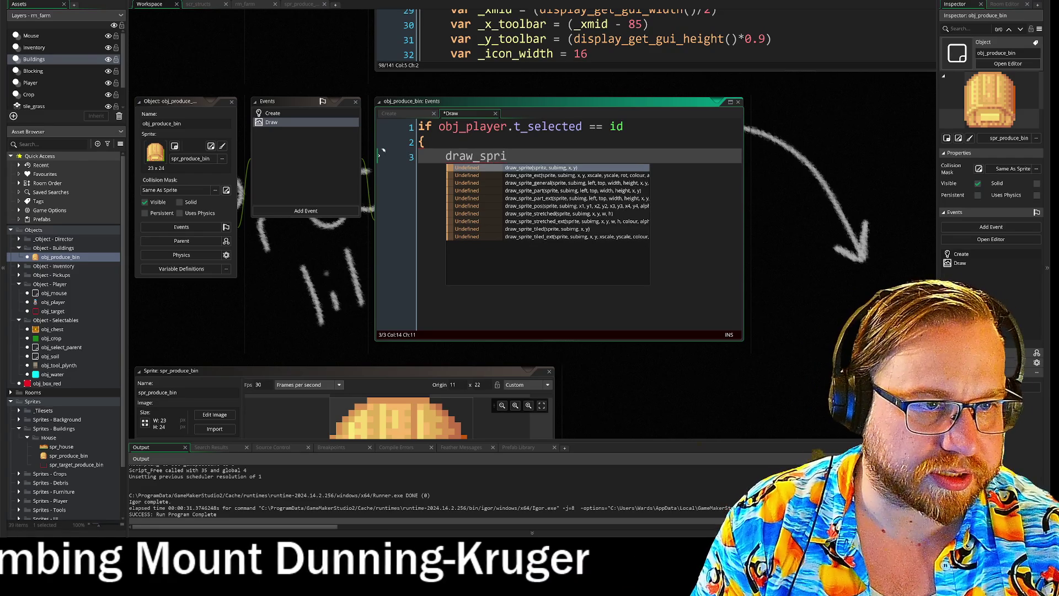
type("te(spr")
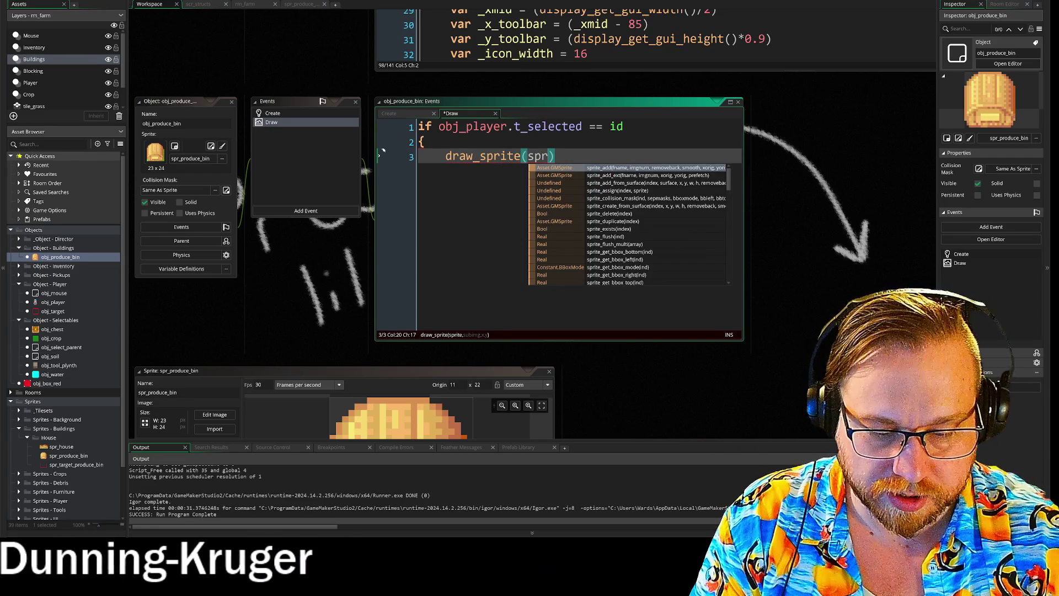
type("_")
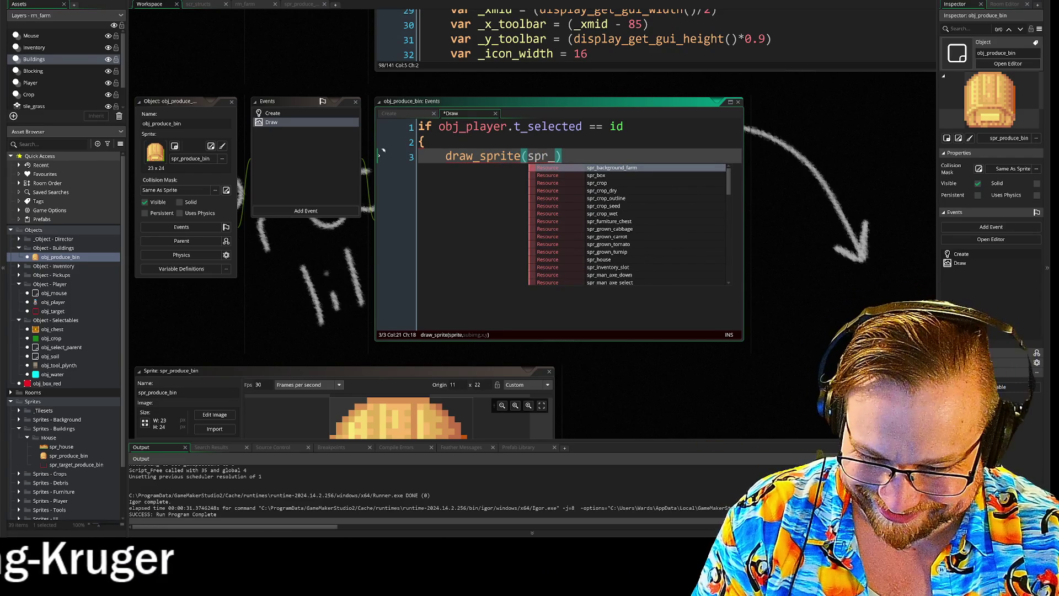
type("pr")
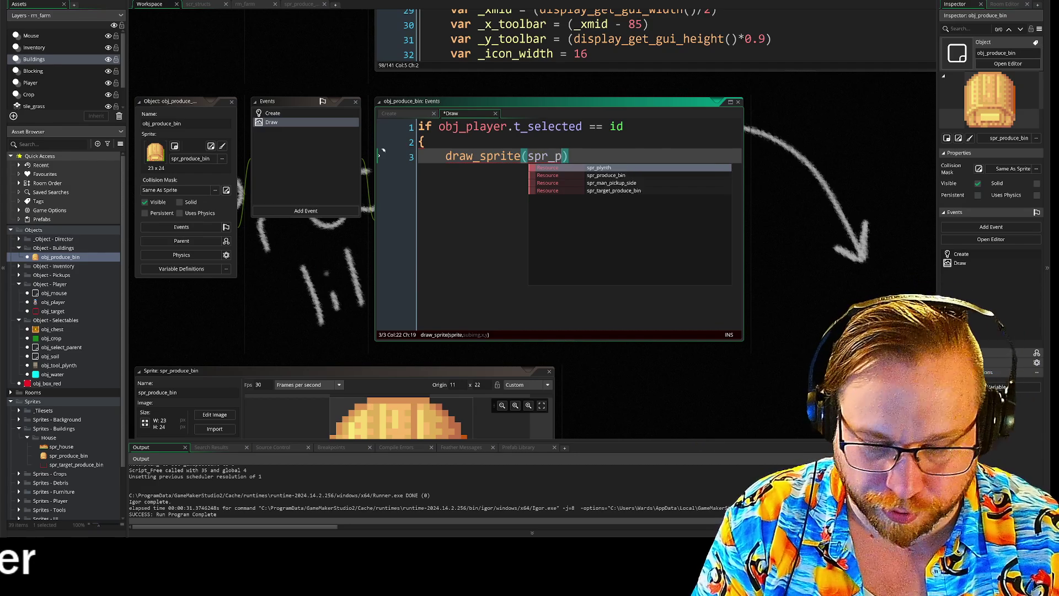
key("Return")
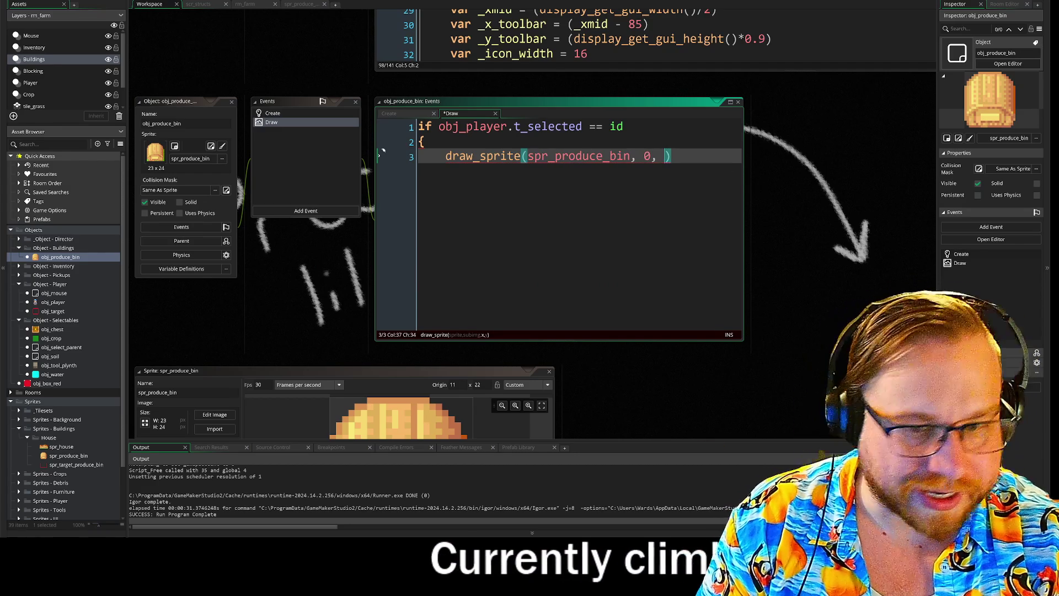
key("BackSpace")
key("BackSpace")
type(")")
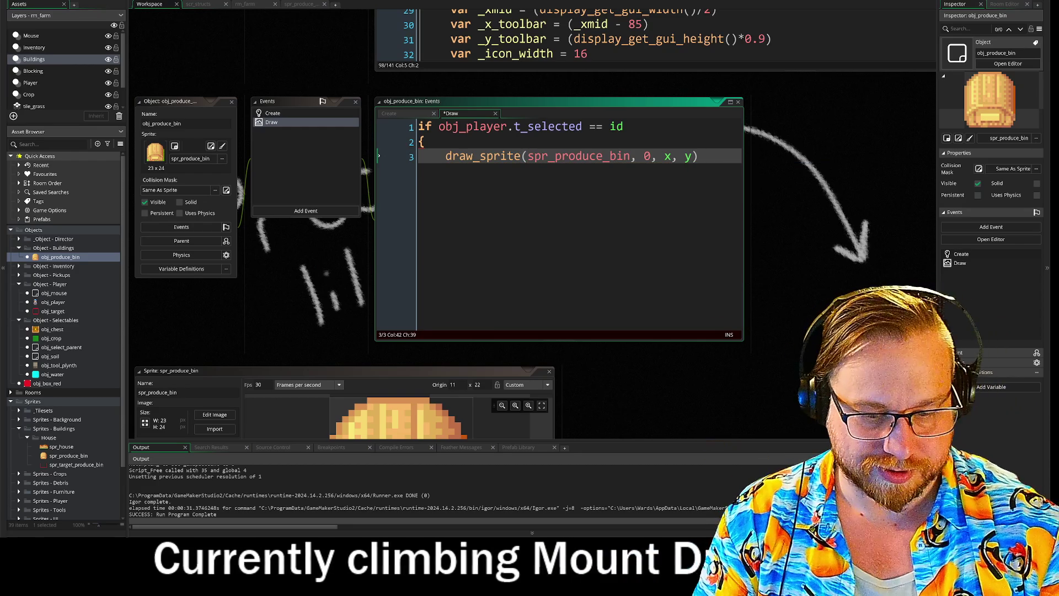
key("Return")
type("}")
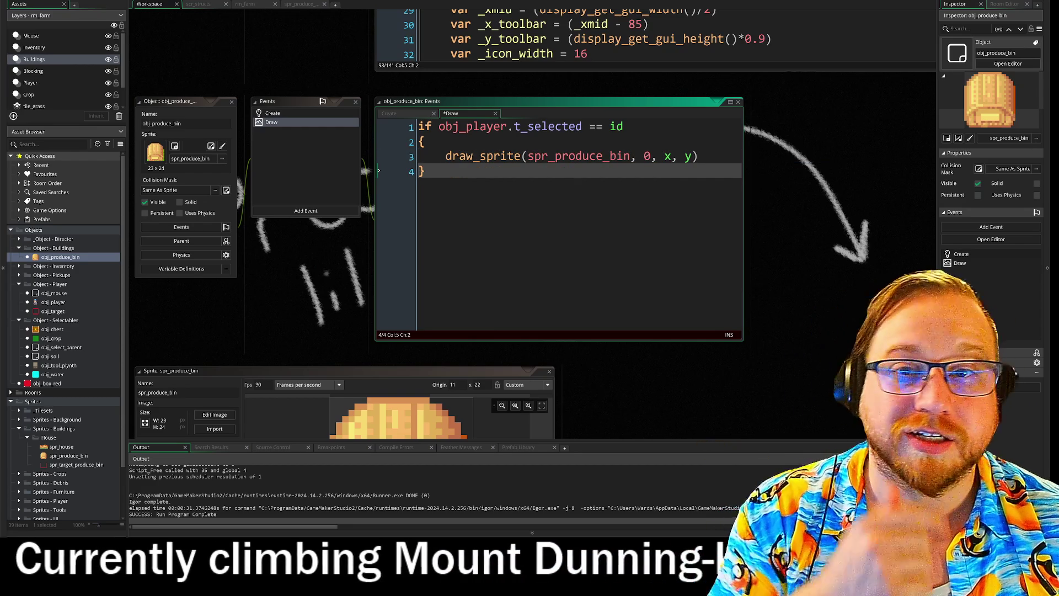
- Run the game with F5 and walk the player left, up, right and down
key("F5")
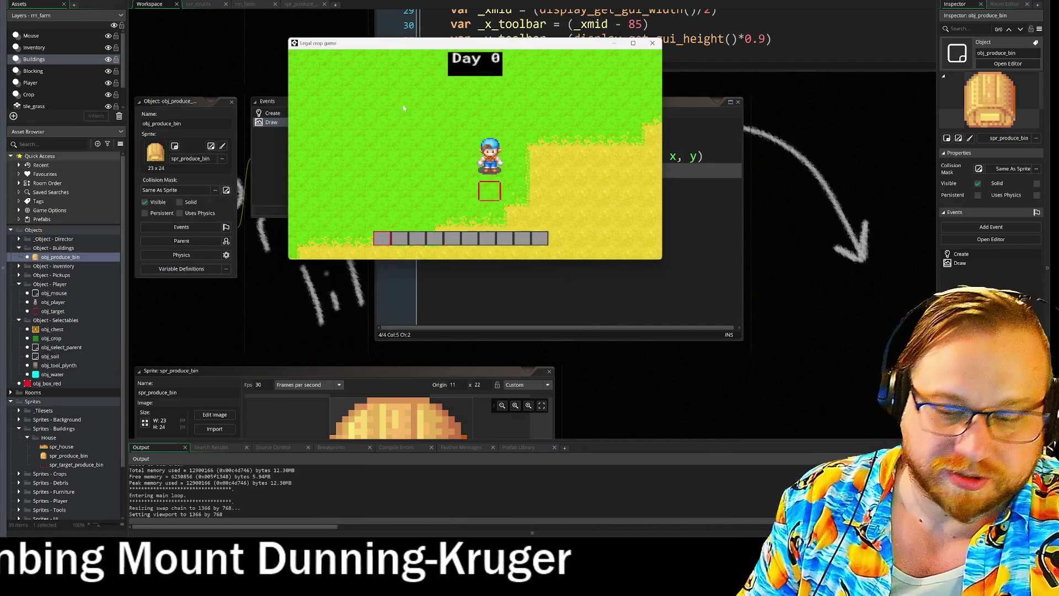
key("a")
key("w")
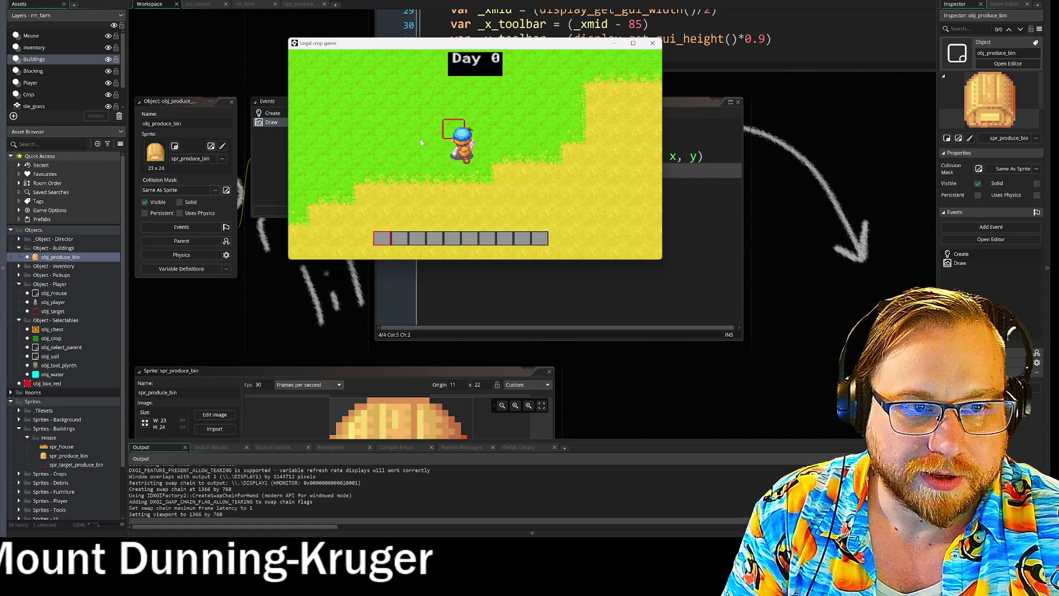
key("d")
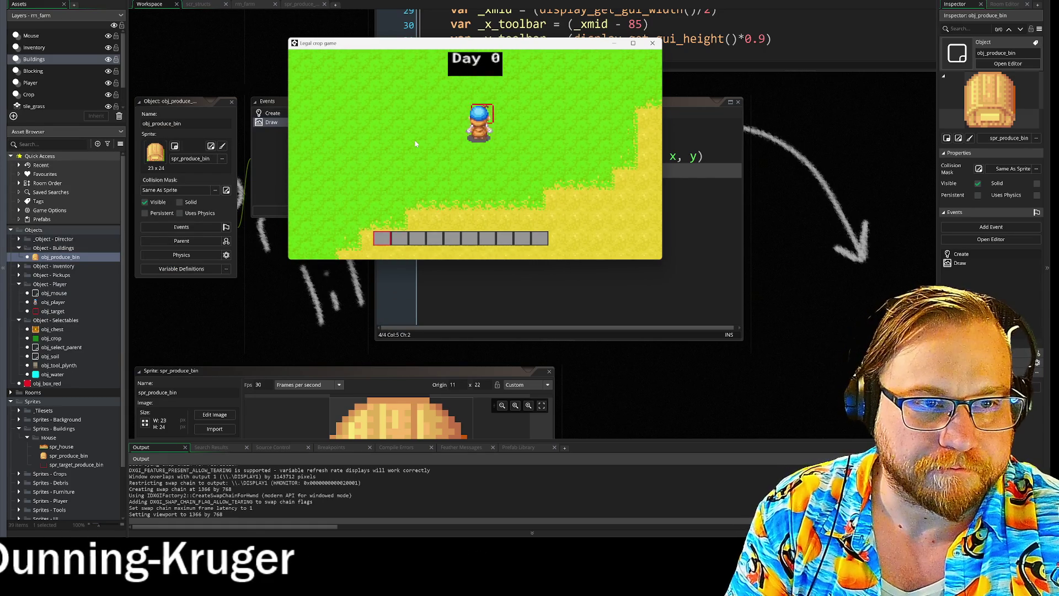
key("s")
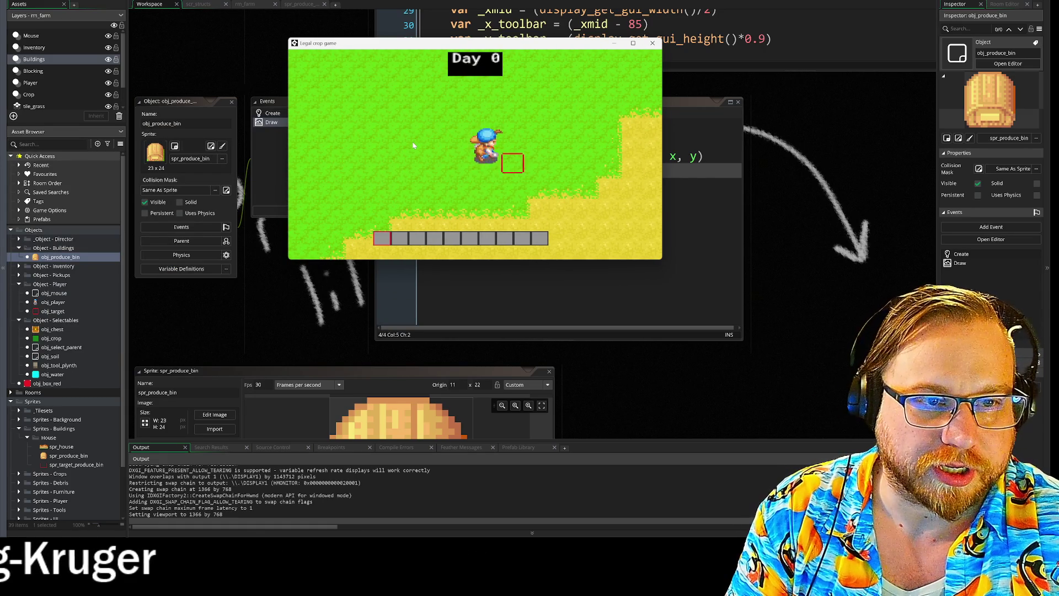
key("d")
- Stop the game and insert a blank line above the Draw event's if block
left_click(654, 43)
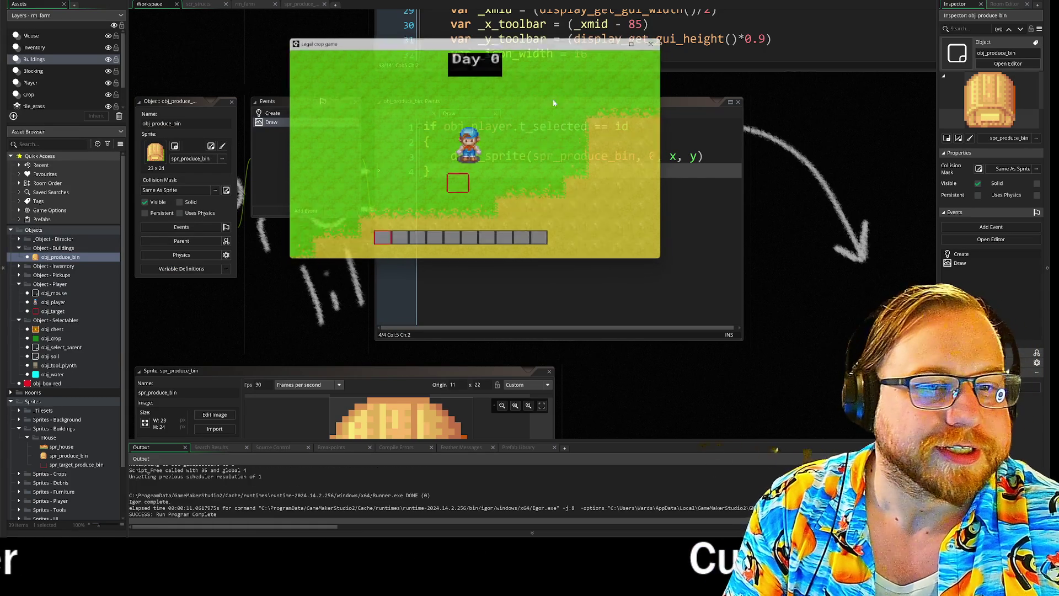
left_click(423, 127)
key("Return")
key("Return")
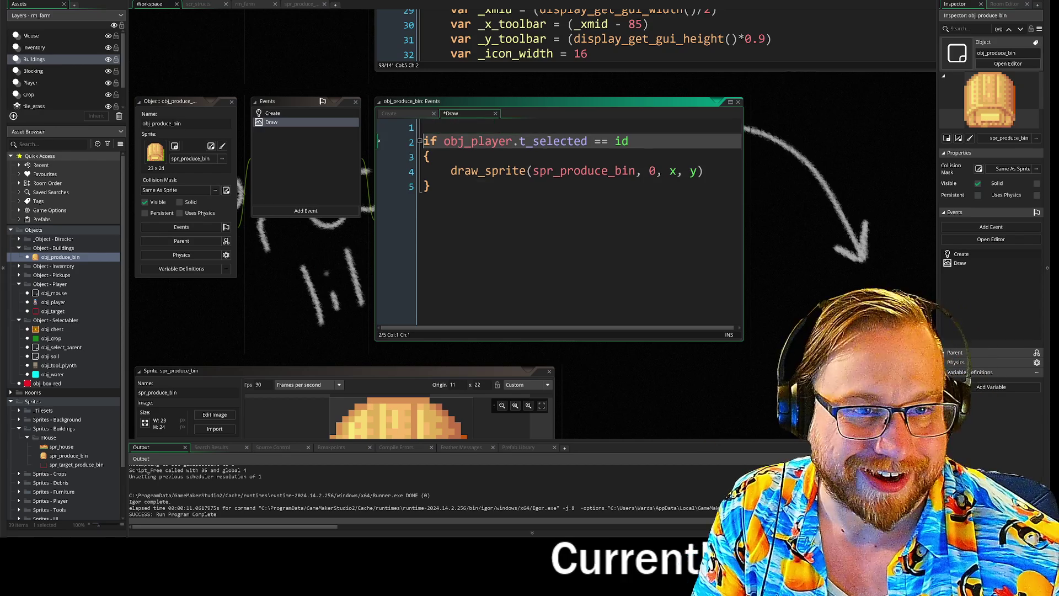
- Add draw_self(); as the first line of obj_produce_bin's Draw event
key("Up")
key("Up")
type("draw")
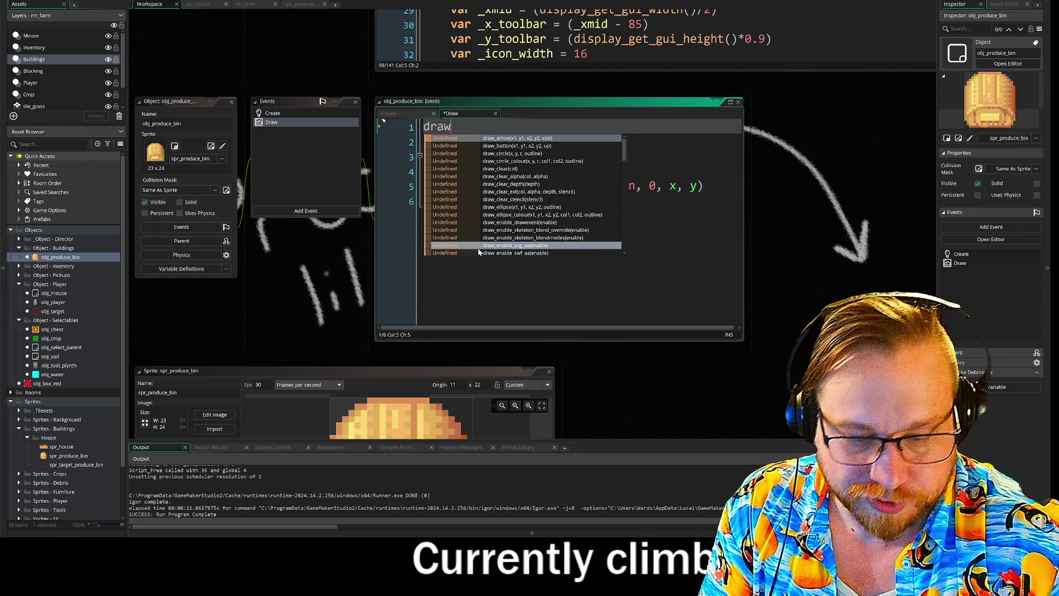
type("_sl")
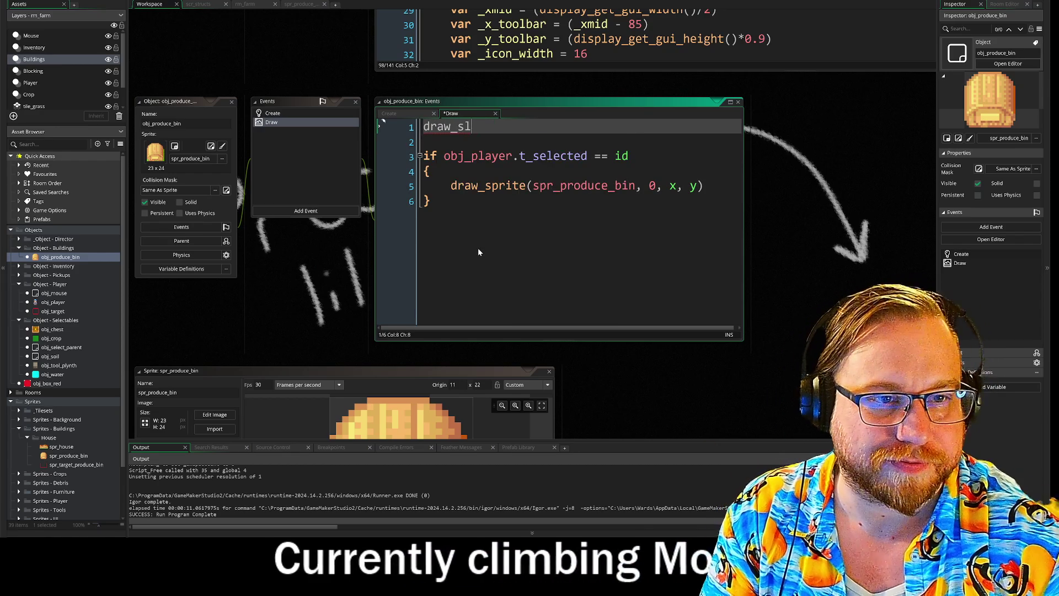
type("el")
key("Return")
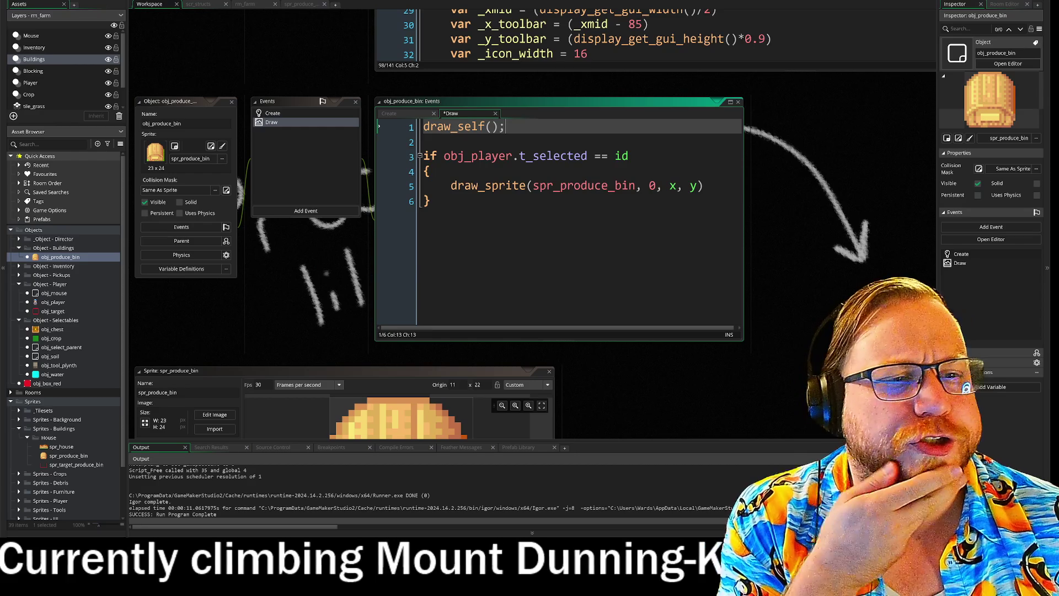
type(";")
key("Down")
key("Down")
key("Down")
- Browse the obj_mouse and obj_player code, then reopen obj_produce_bin's parent settings
scroll(352, 330, "up", 15)
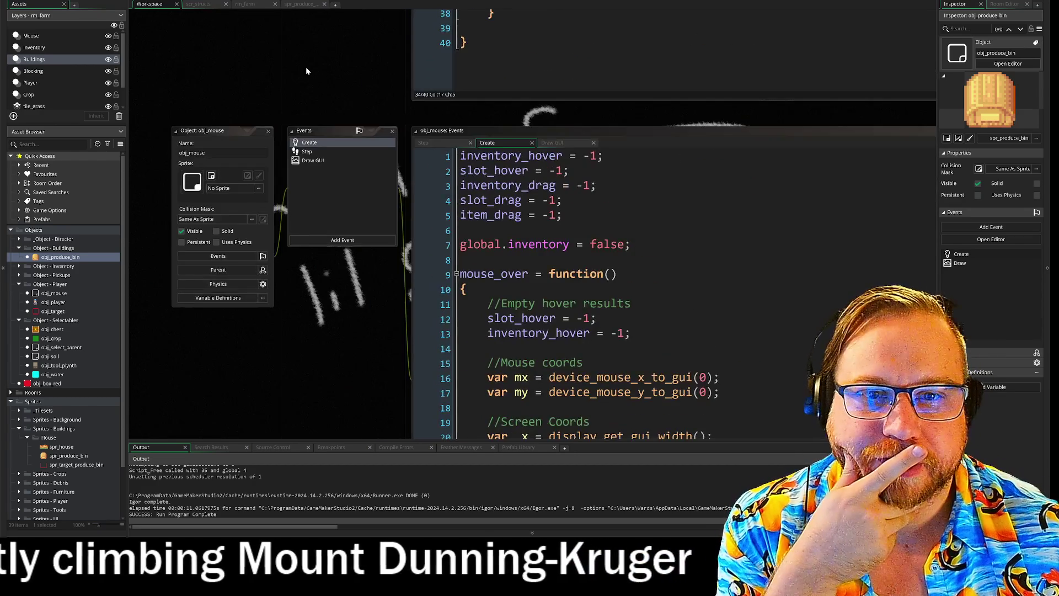
scroll(316, 283, "up", 15)
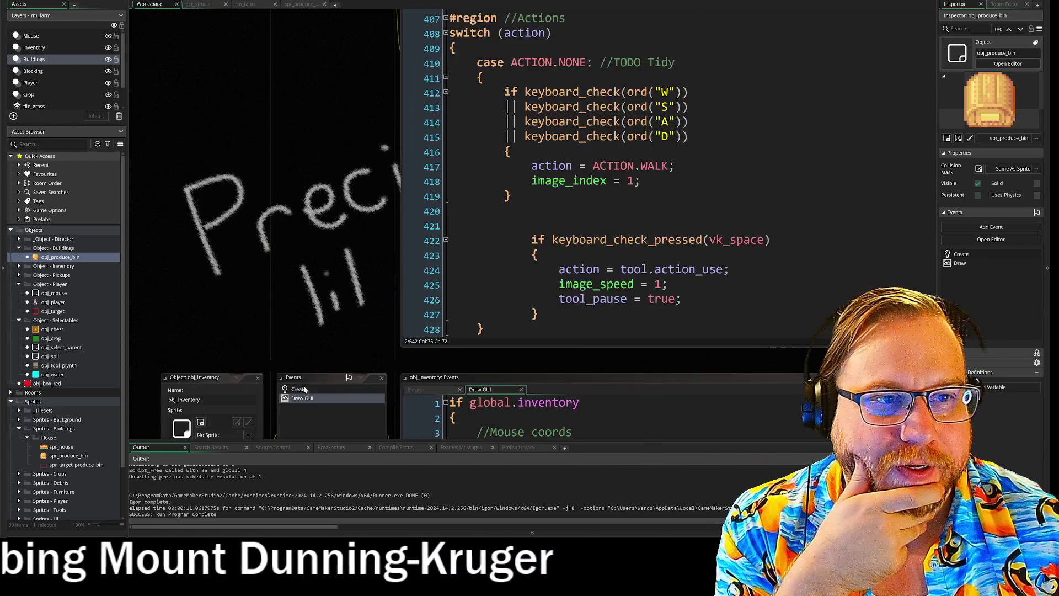
scroll(334, 384, "right", 3)
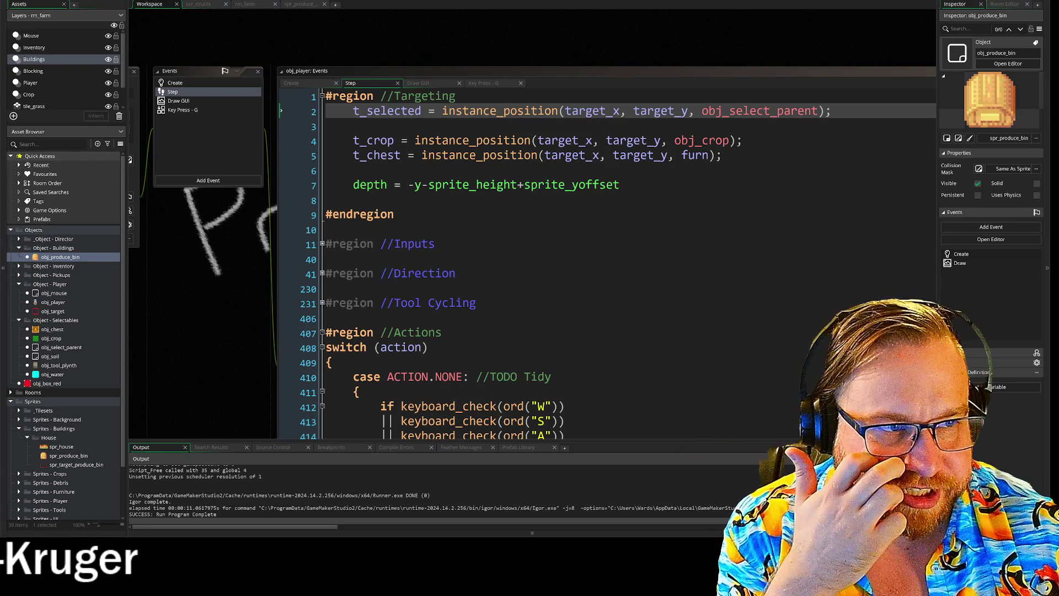
scroll(233, 287, "left", 3)
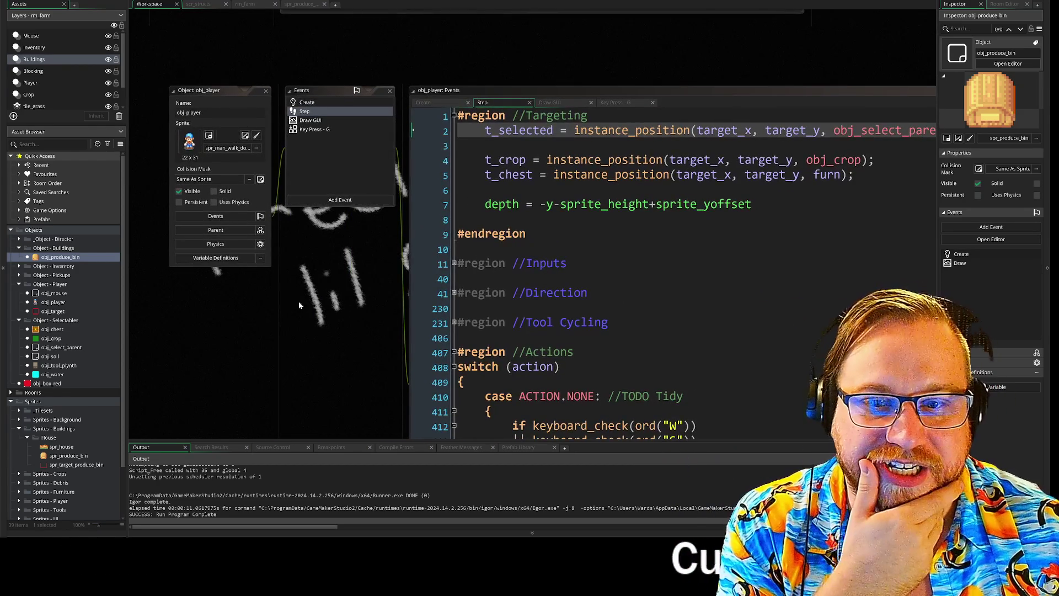
double_click(69, 258)
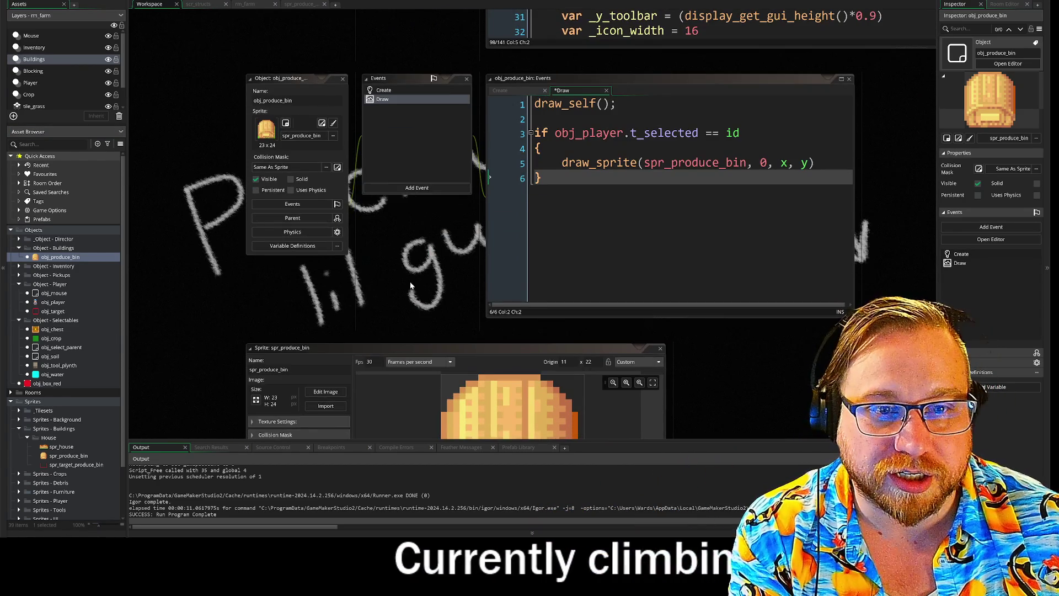
left_click(304, 220)
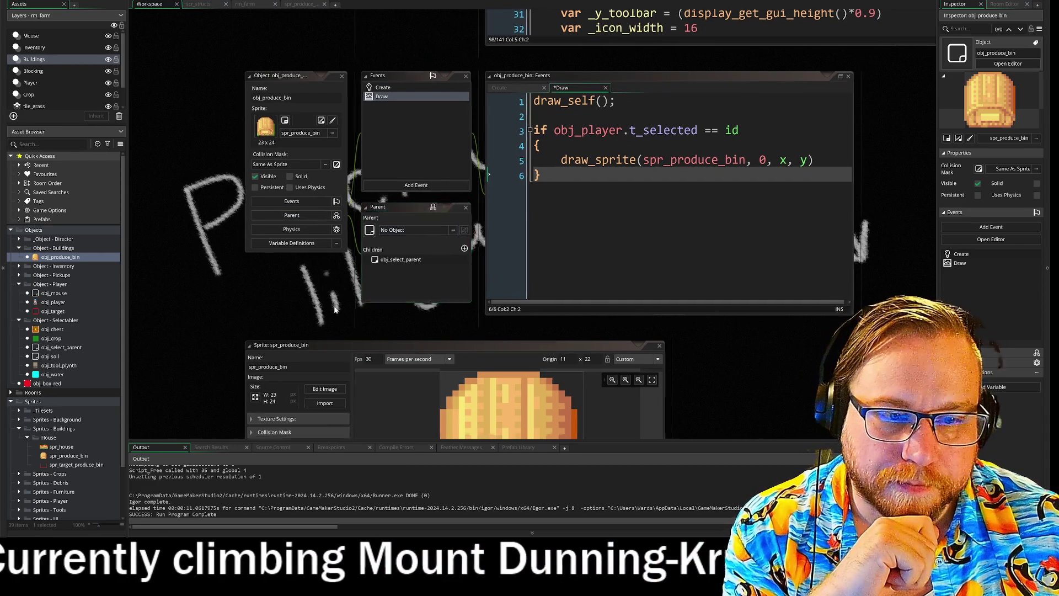
- Clear obj_select_parent's parent to None
scroll(721, 368, "down", 3)
scroll(721, 369, "up", 3)
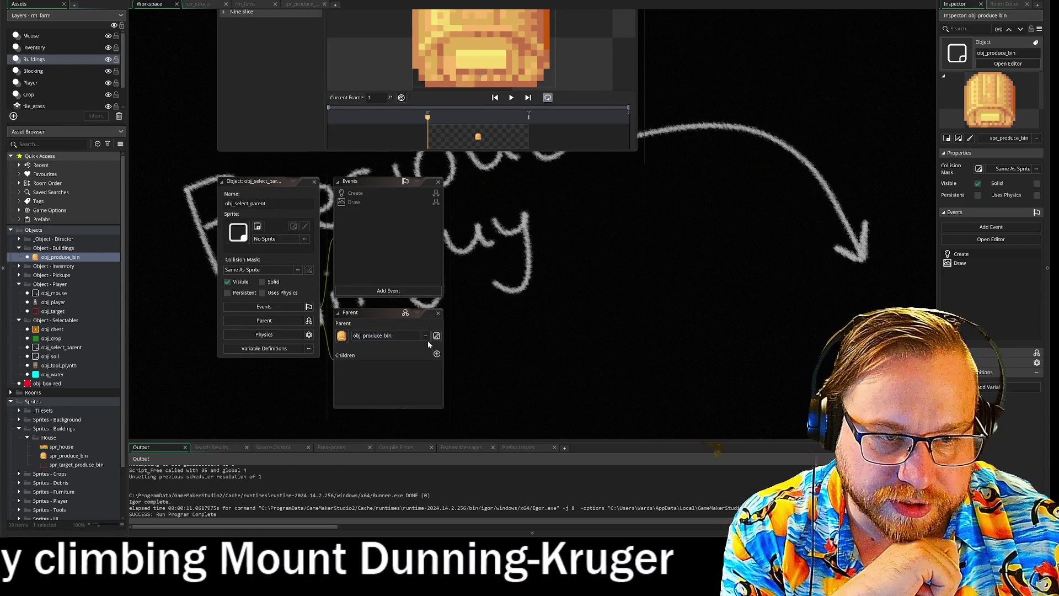
left_click(402, 336)
double_click(474, 357)
- Make obj_select_parent the parent of obj_produce_bin and run the game with F5
scroll(572, 386, "up", 5)
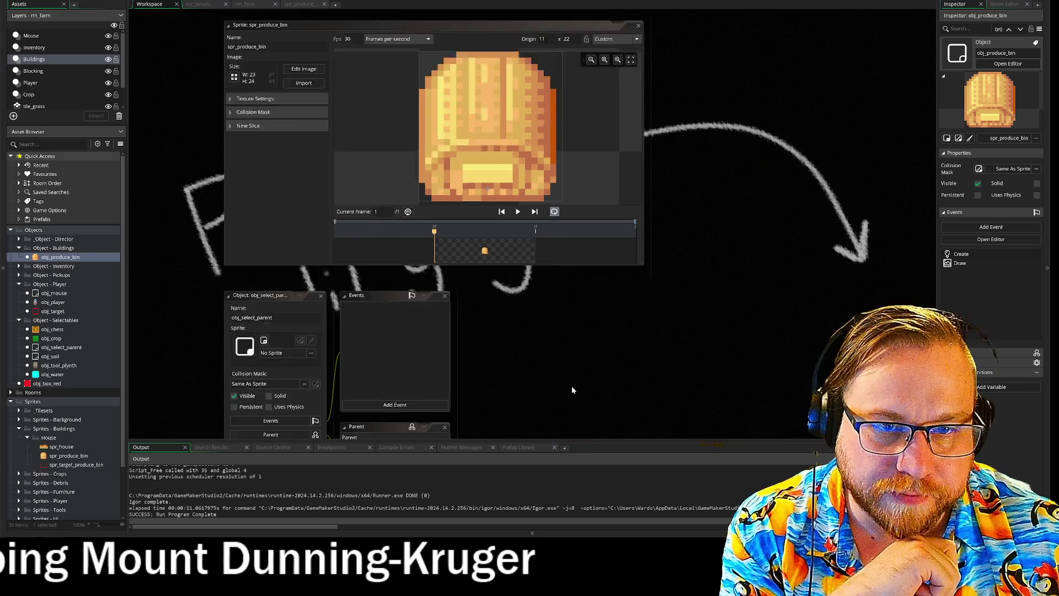
scroll(383, 115, "up", 2)
left_click(417, 179)
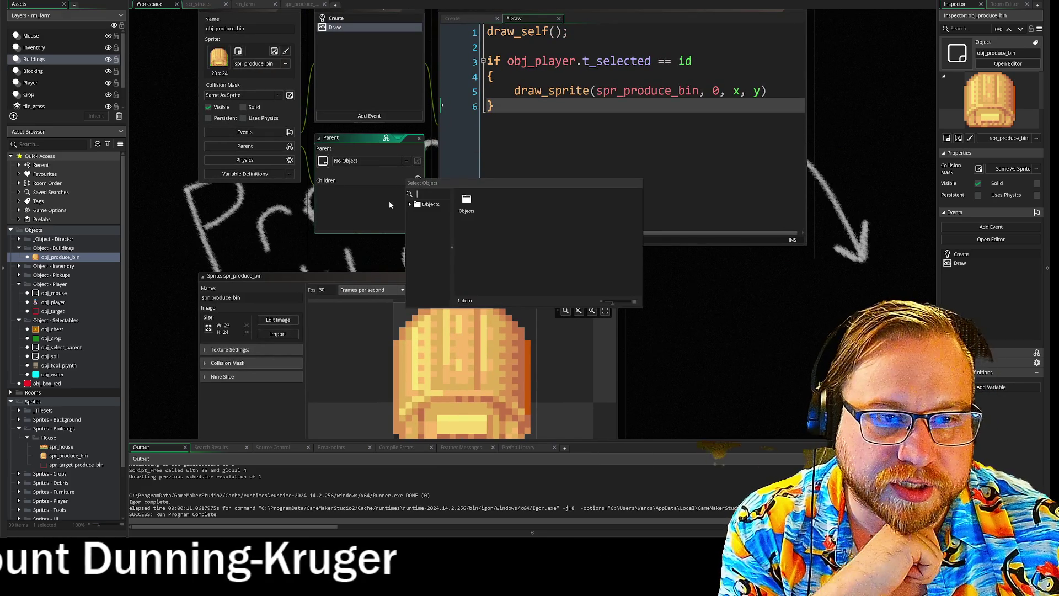
left_click(348, 200)
left_click(405, 161)
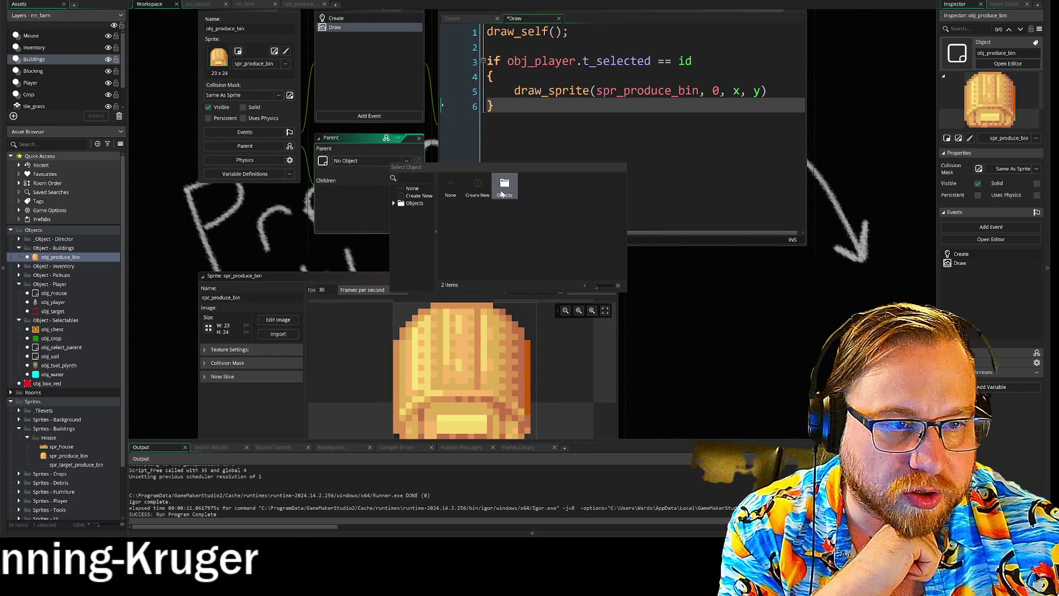
double_click(504, 187)
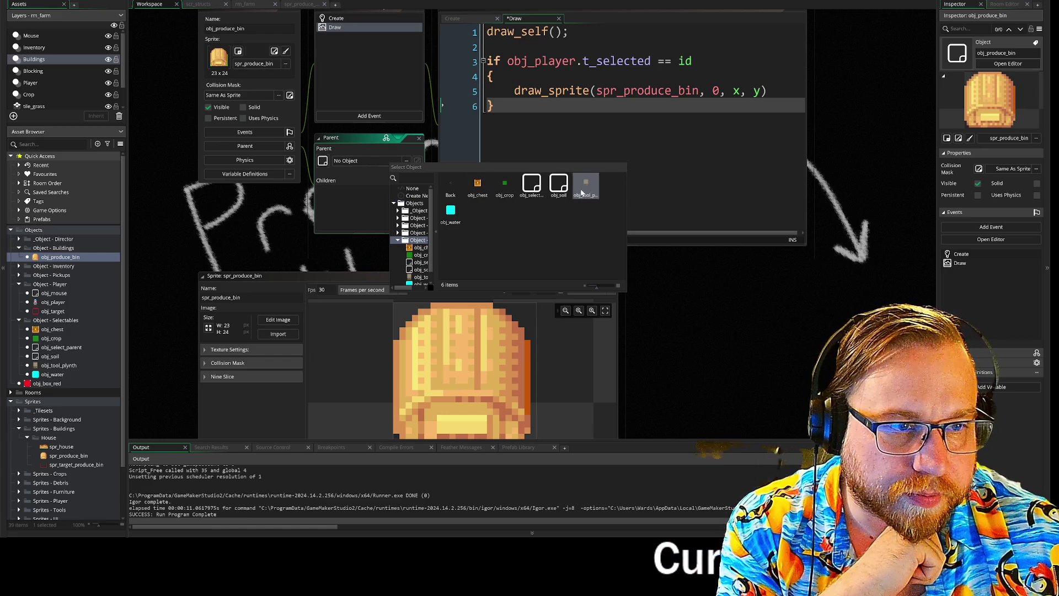
double_click(531, 188)
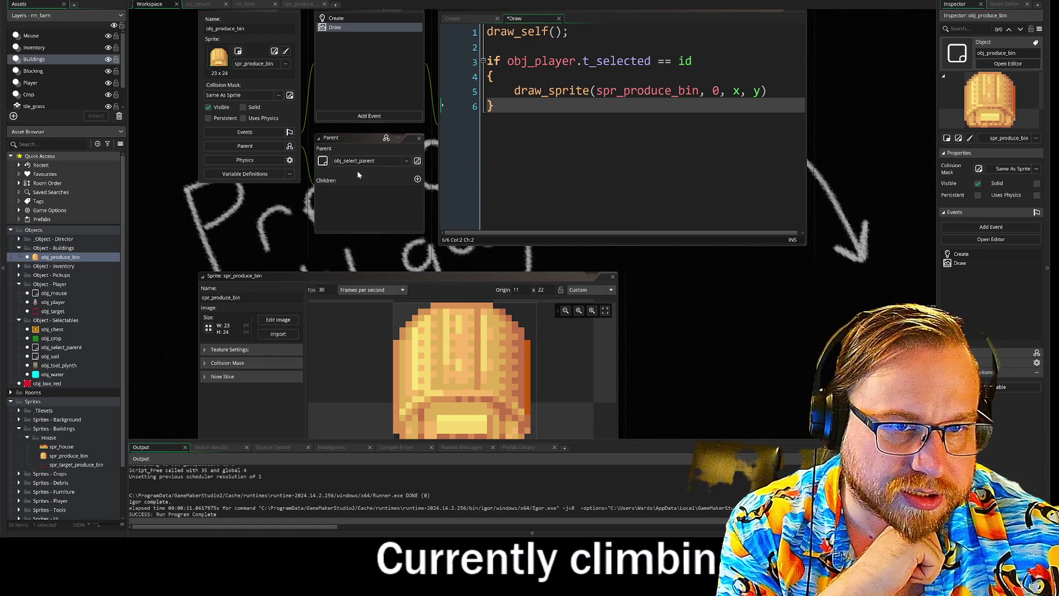
key("F5")
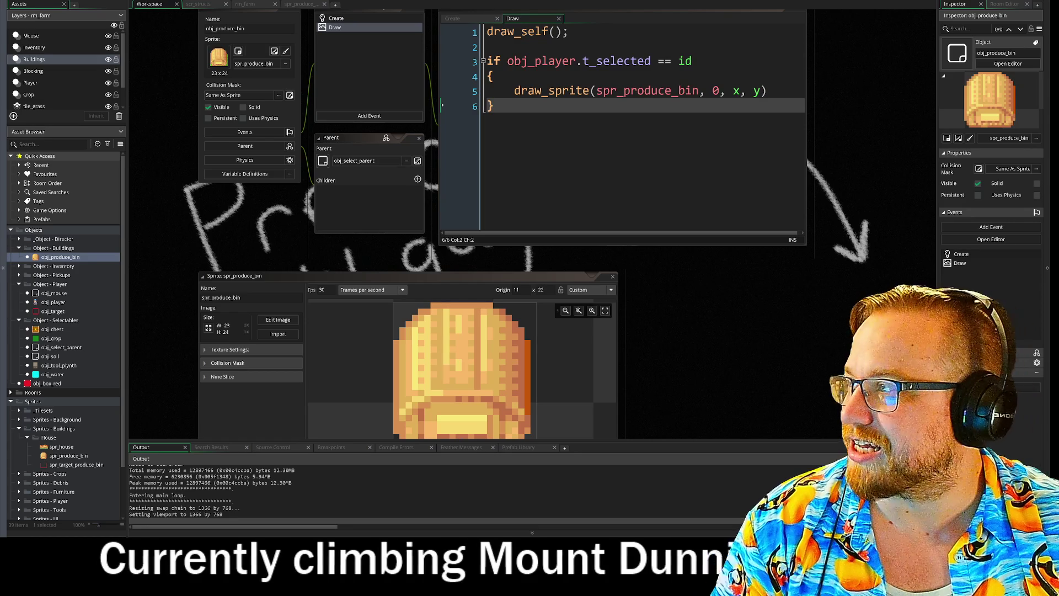
- Enlarge the game window and walk the player around the produce bin with W, S and D
left_click_drag(300, 25, 300, 17)
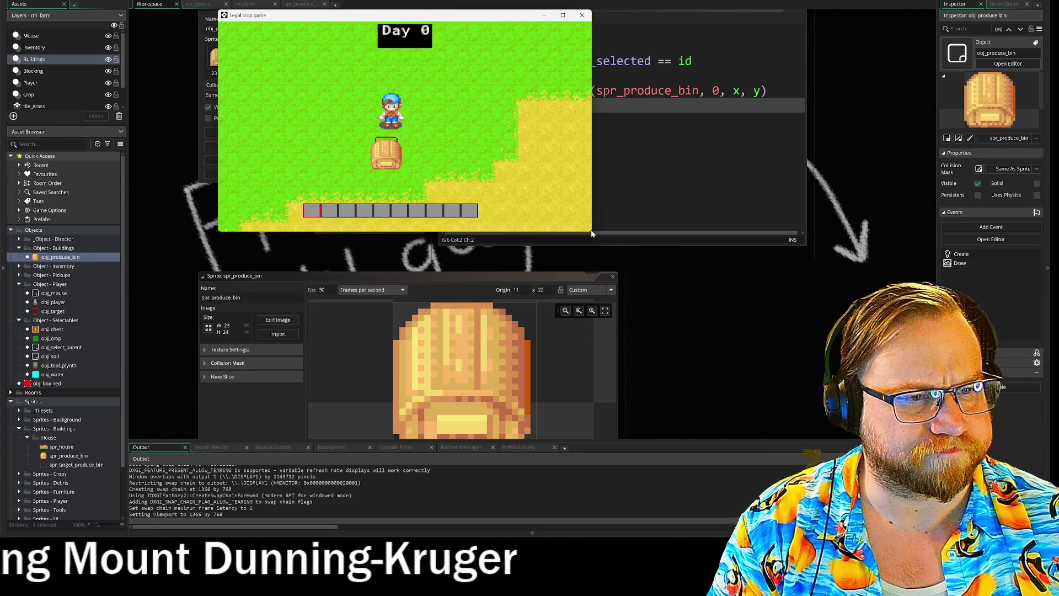
left_click_drag(591, 232, 802, 333)
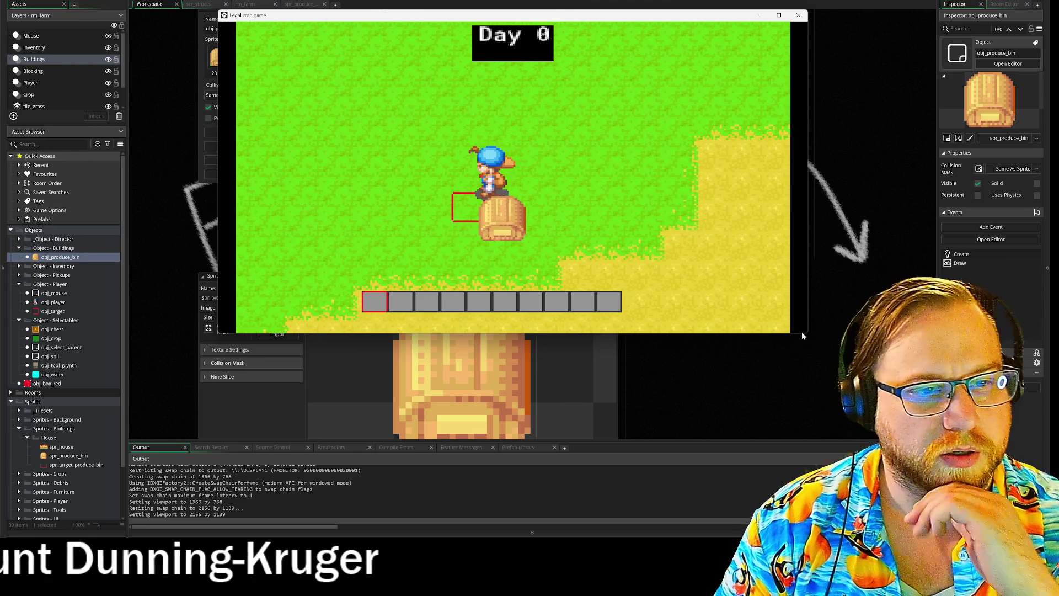
key("w")
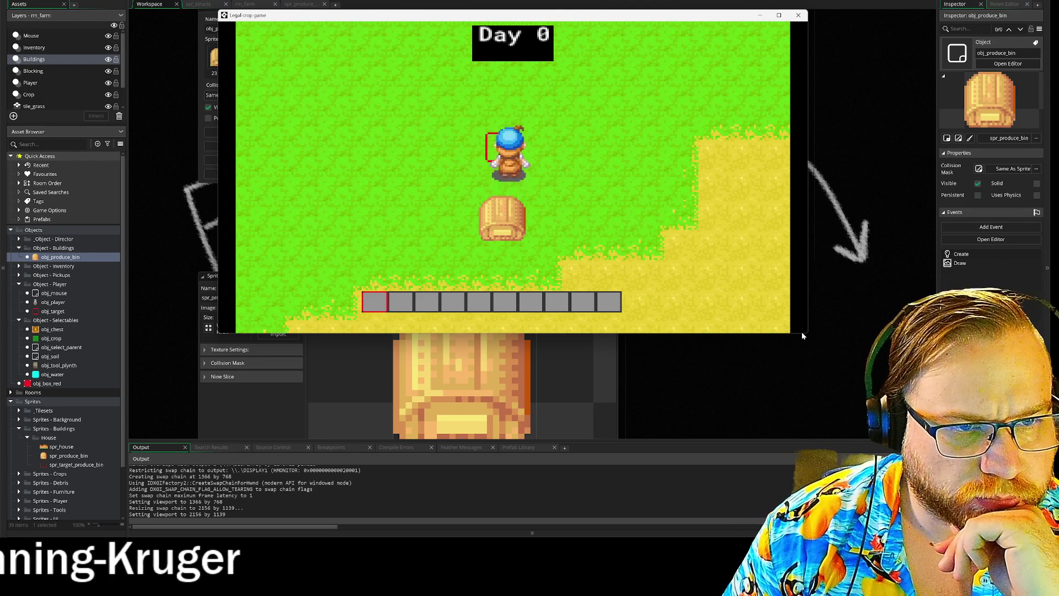
key("s")
key("d")
key("s")
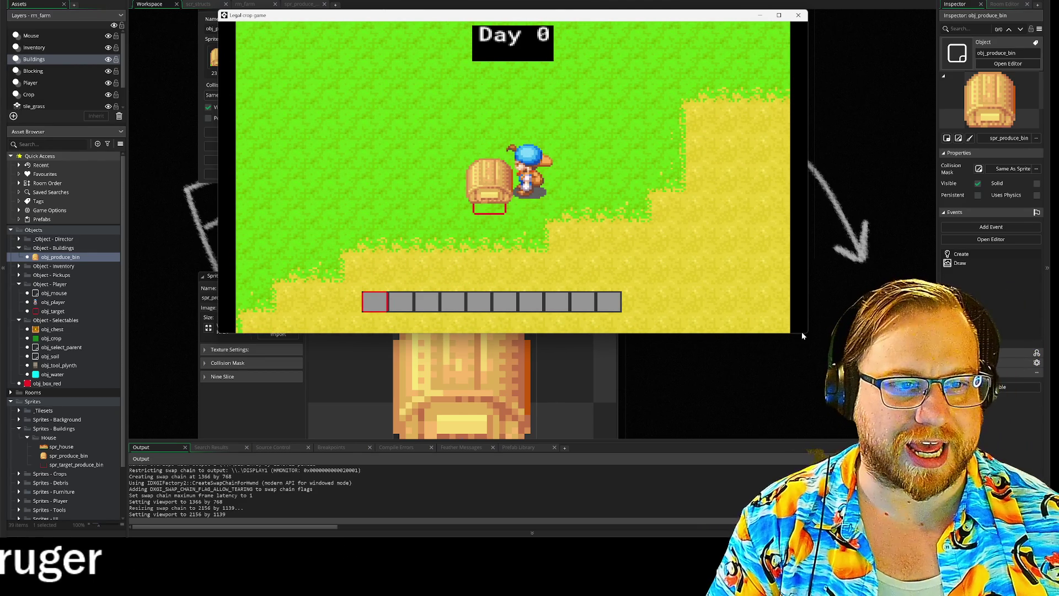
- Move the game window aside and bring the obj_produce_bin windows back into view
mouse_move(441, 14)
left_mouse_down()
mouse_move(943, 83)
mouse_move(894, 103)
mouse_move(883, 180)
left_mouse_up()
scroll(386, 161, "up", 1)
scroll(386, 158, "up", 3)
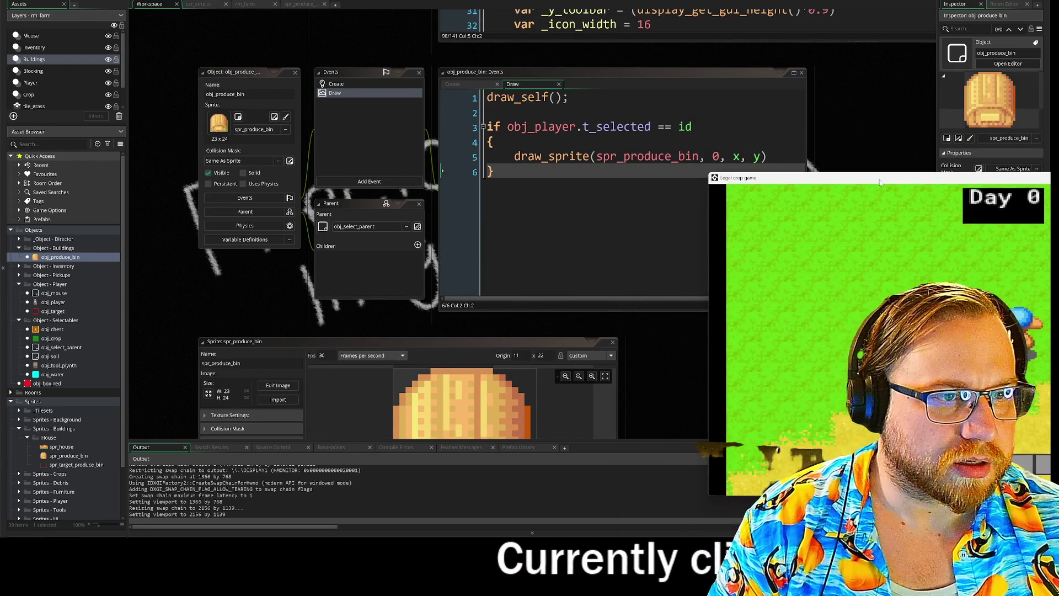
left_click_drag(334, 313, 241, 290)
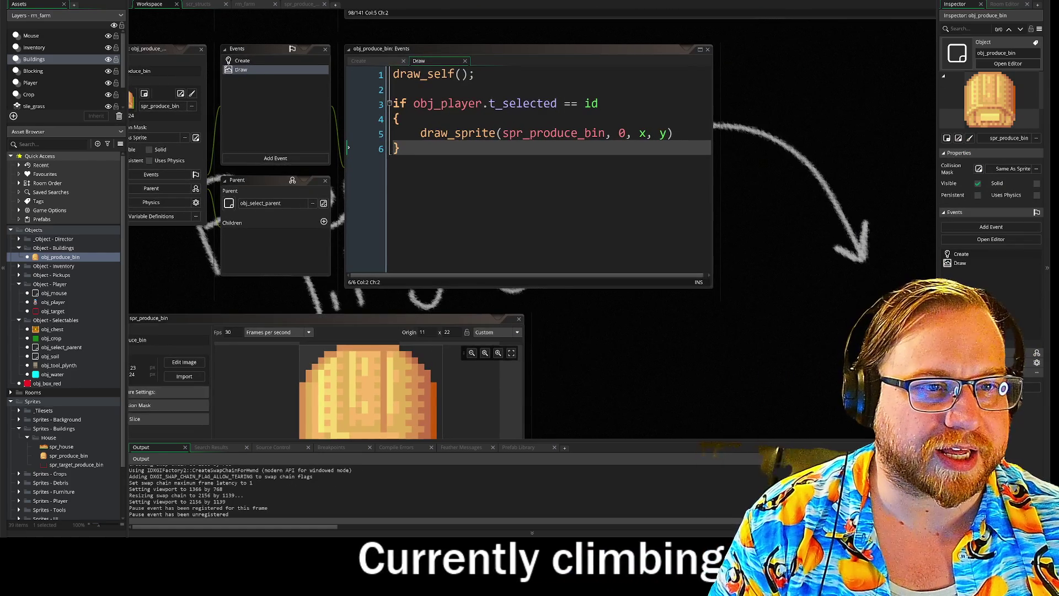
- Inspect the instance_position arguments on line 2 of obj_player's Step code
scroll(780, 116, "up", 3)
scroll(261, 376, "up", 10)
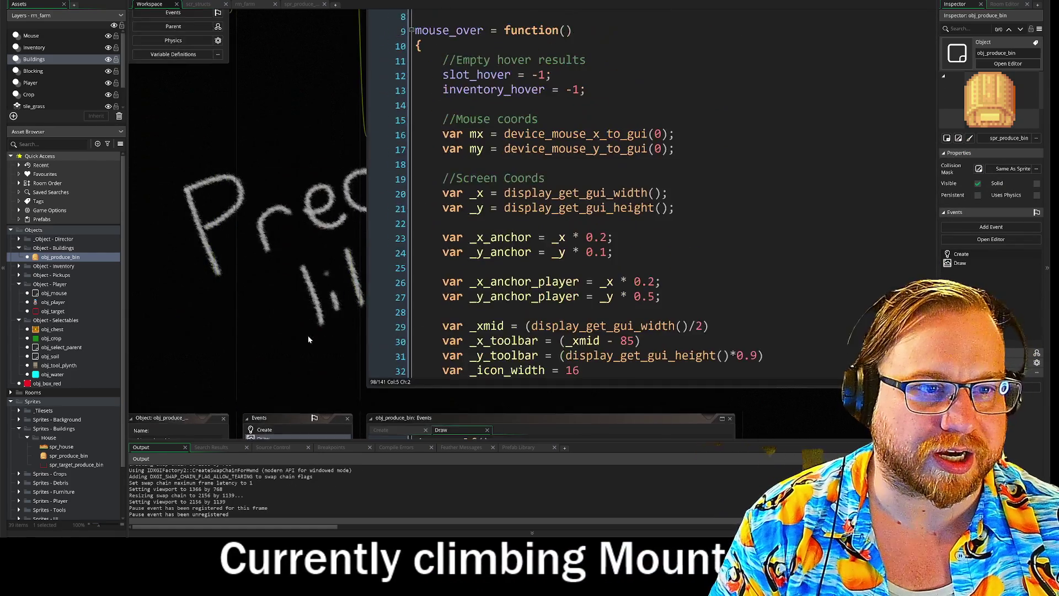
scroll(261, 359, "up", 10)
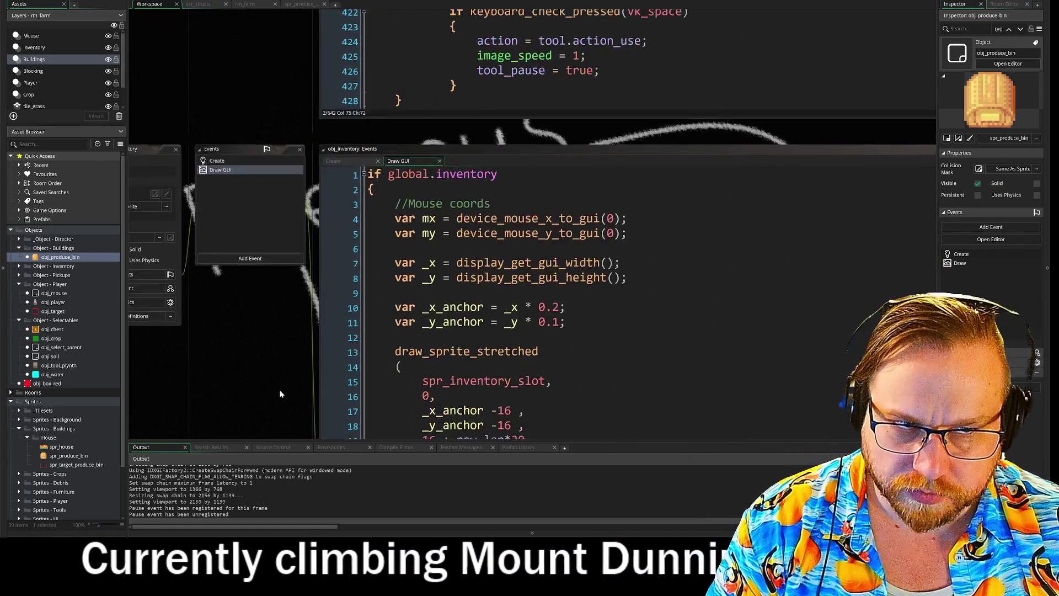
scroll(263, 309, "up", 2)
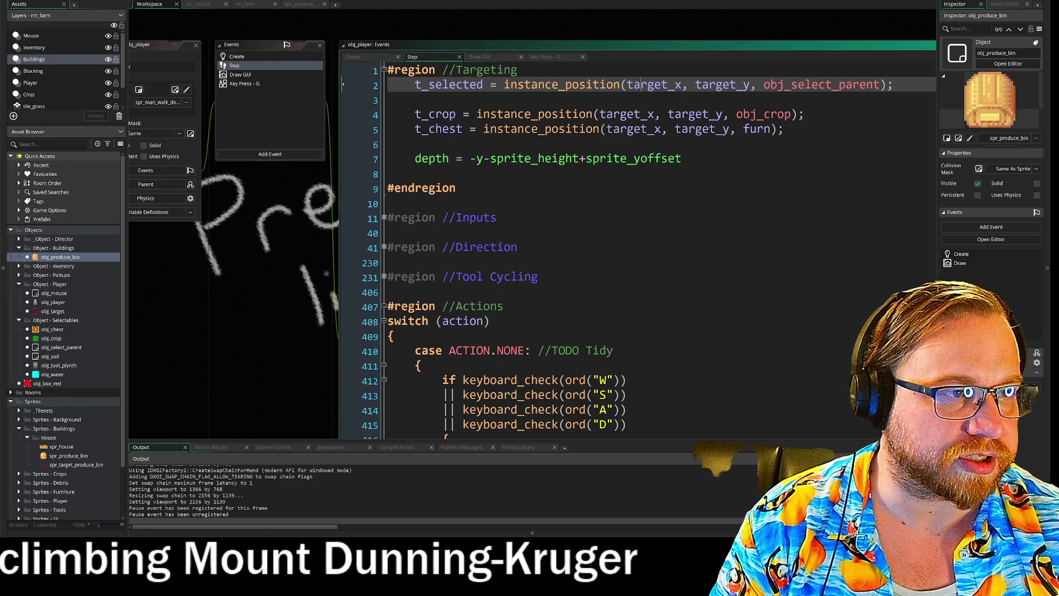
left_click_drag(640, 85, 878, 85)
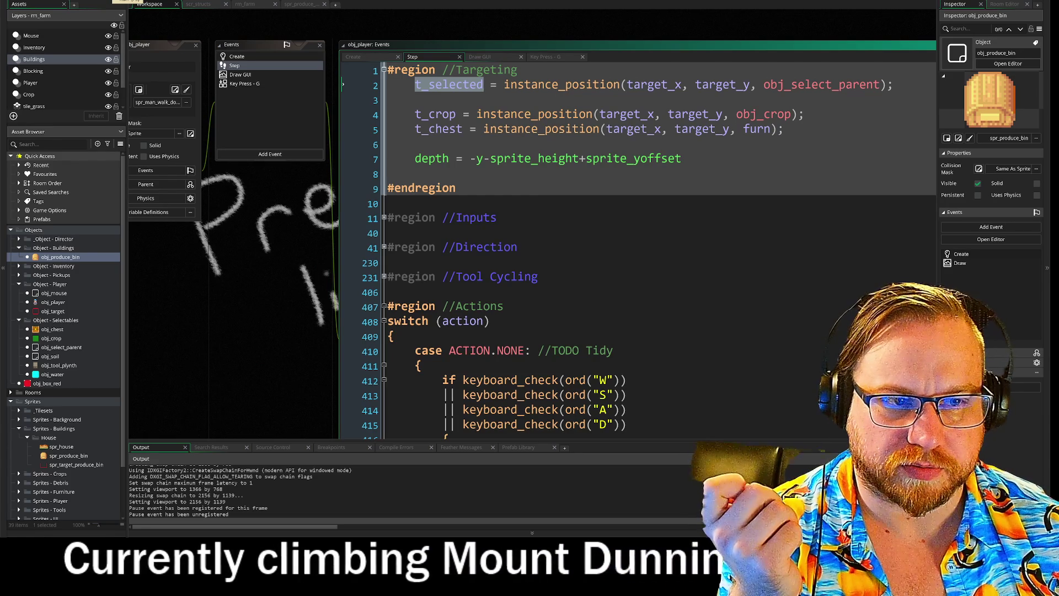
mouse_move(273, 382)
left_mouse_down()
mouse_move(296, 256)
mouse_move(367, 117)
mouse_move(358, 0)
left_mouse_up()
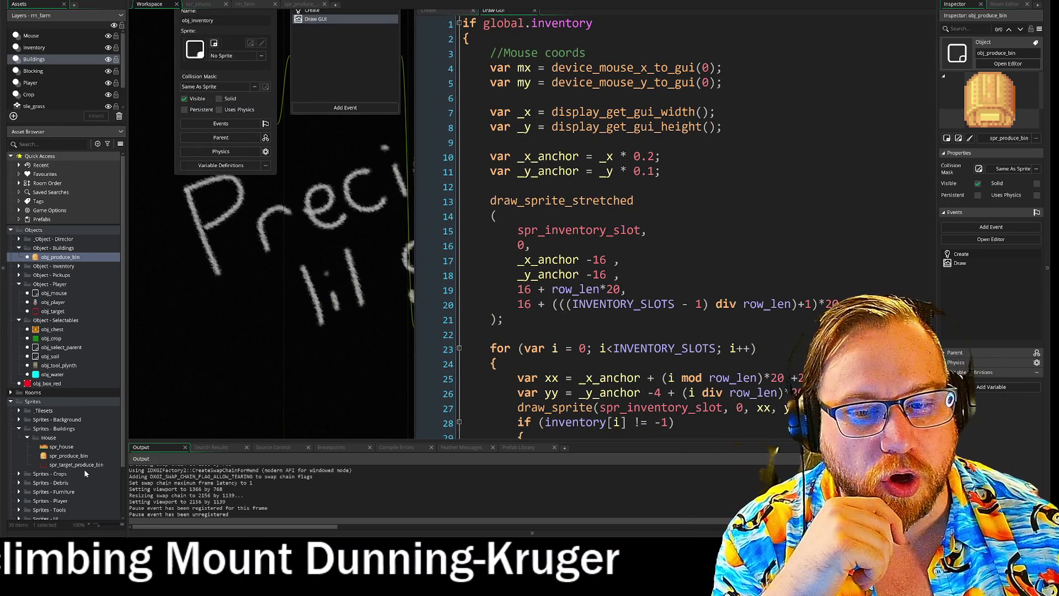
left_click_drag(364, 249, 385, 520)
mouse_move(361, 6)
left_mouse_down()
mouse_move(378, 171)
mouse_move(320, 340)
mouse_move(210, 272)
left_mouse_up()
left_click_drag(272, 262, 272, 309)
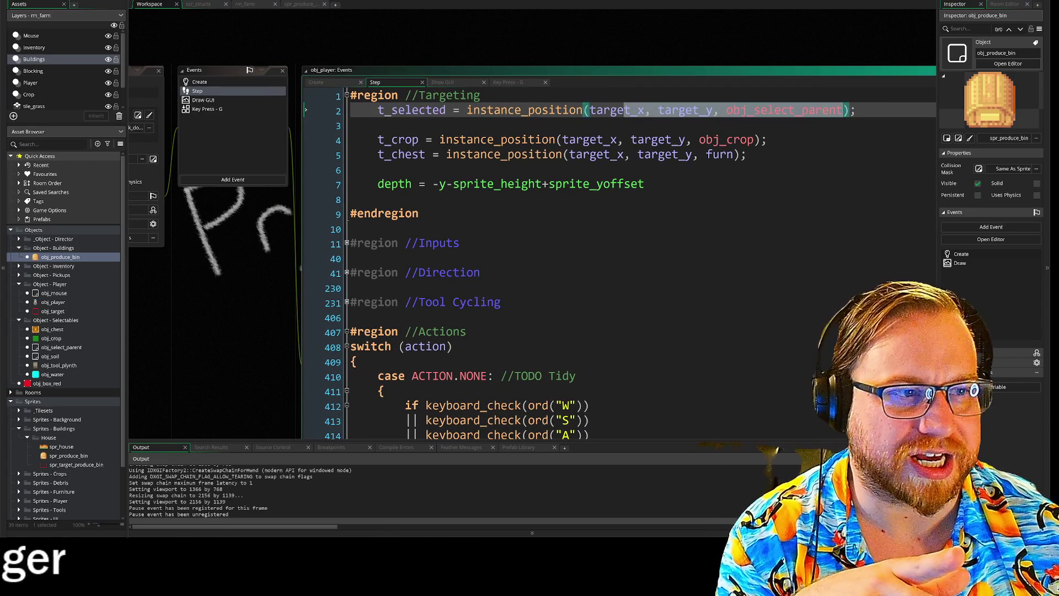
- Check obj_player's Create variables, then fold and unfold the //Inputs region in its Step code
left_click(199, 82)
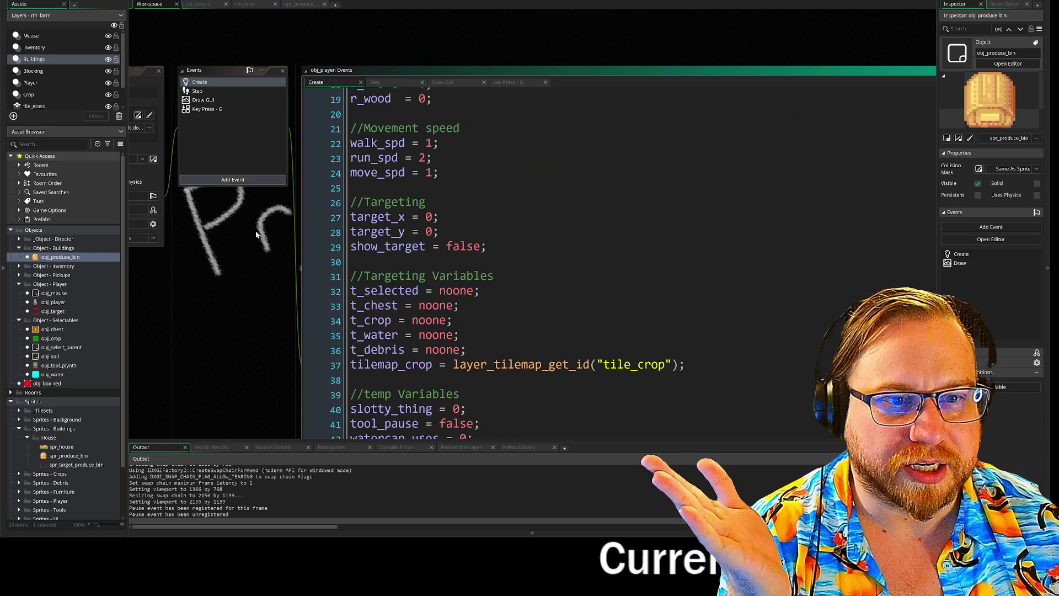
scroll(229, 141, "down", 10)
scroll(248, 170, "up", 10)
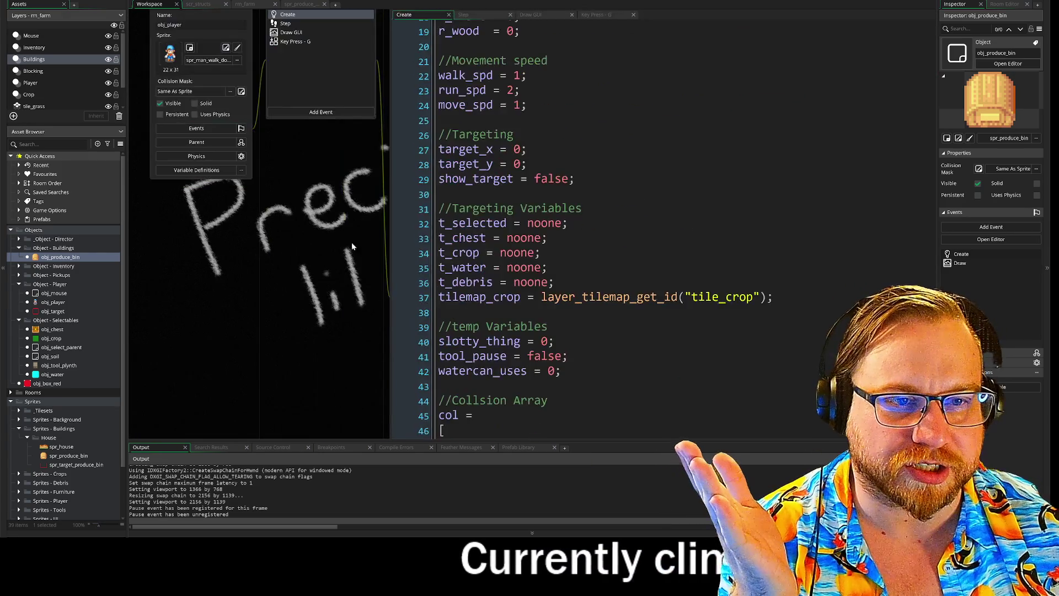
left_click(238, 150)
left_click_drag(300, 284, 240, 170)
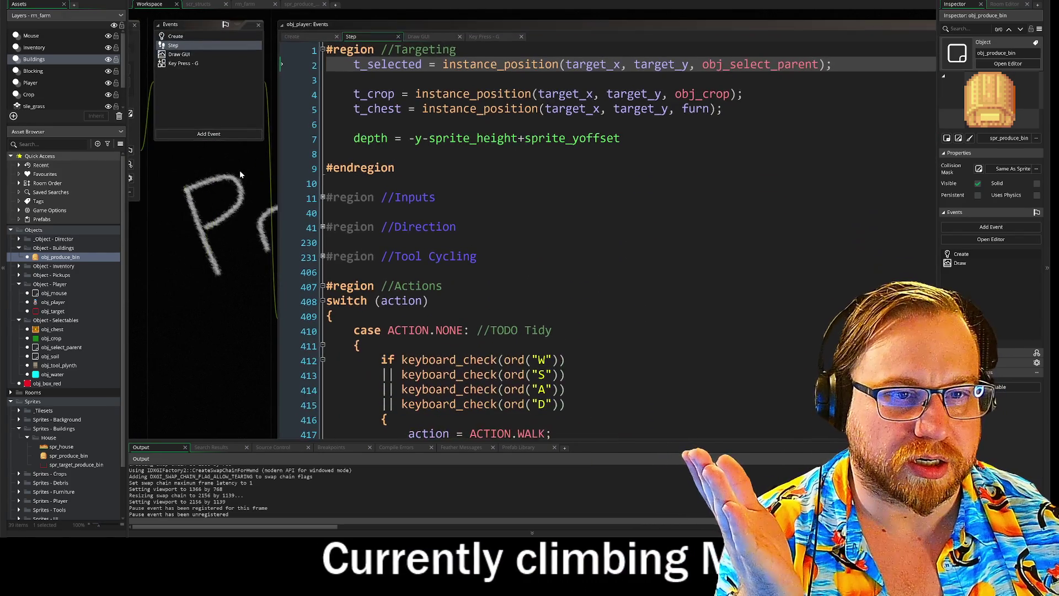
left_click(323, 197)
left_click(323, 198)
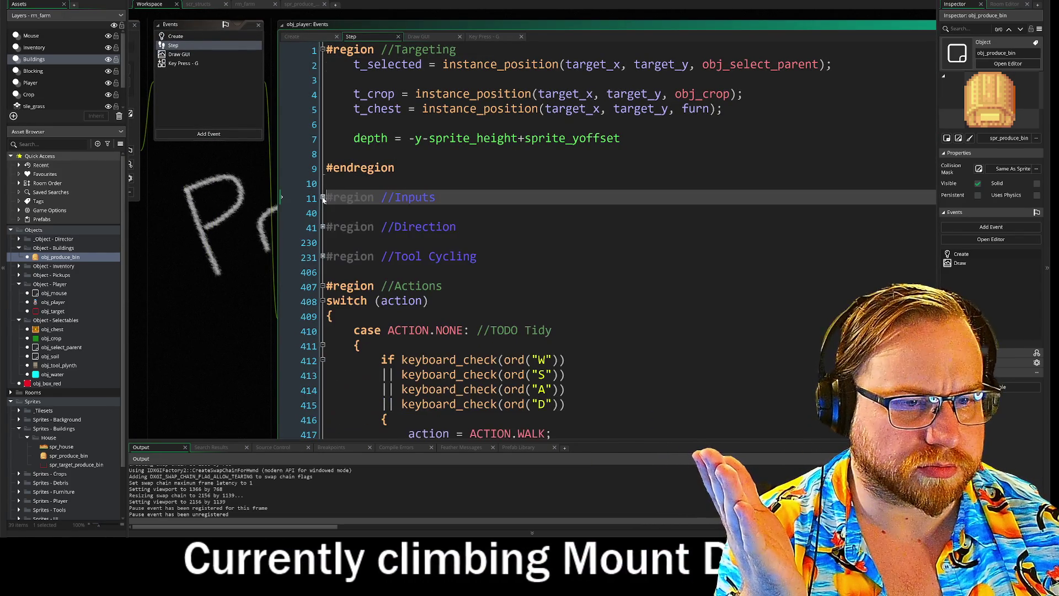
left_click(324, 197)
left_click(324, 198)
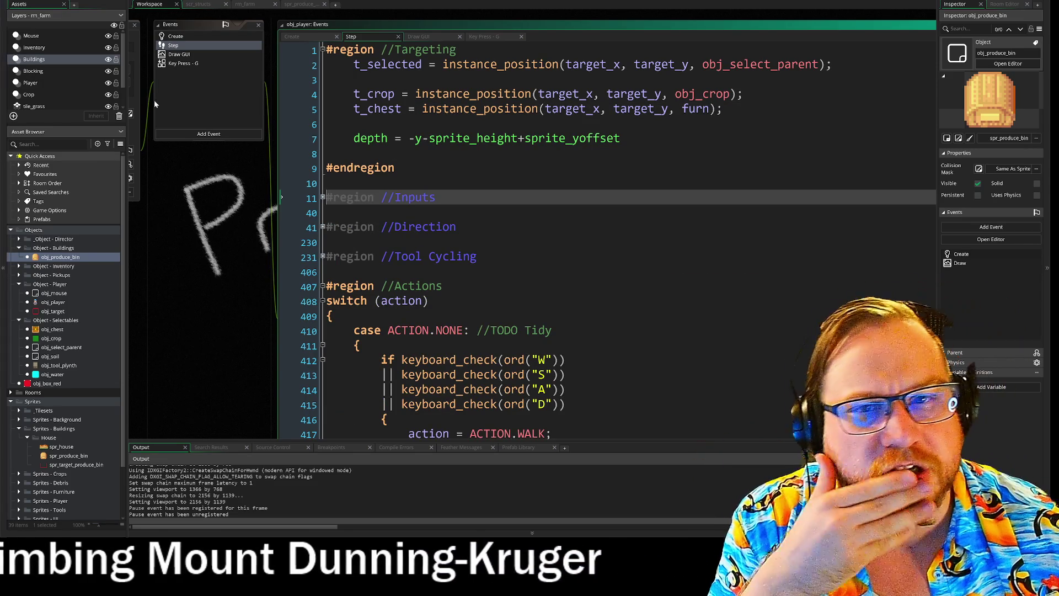
- Relaunch the game with F5 for another test
scroll(216, 226, "right", 1)
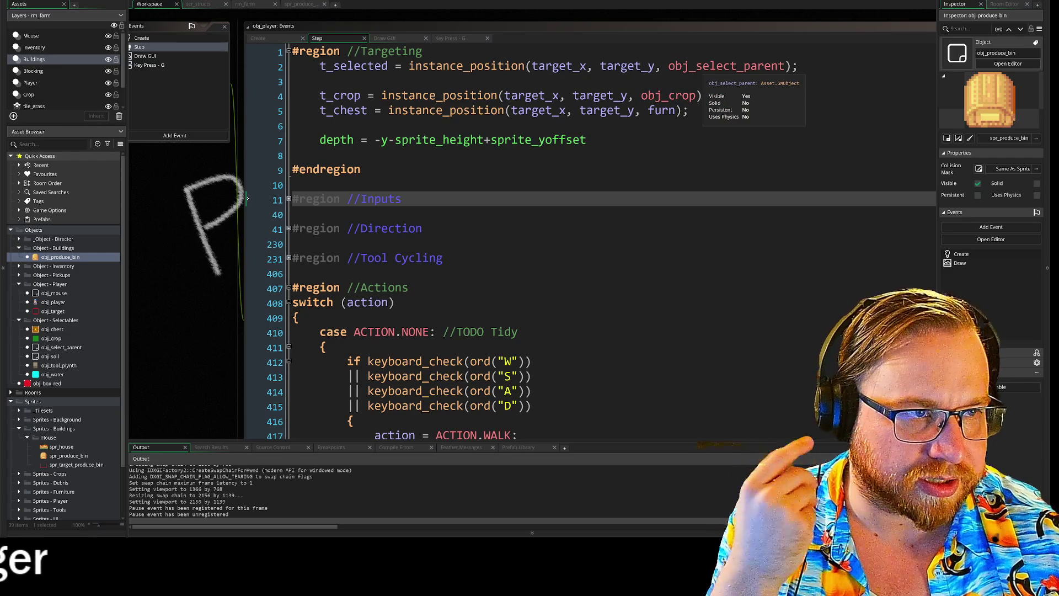
key("F5")
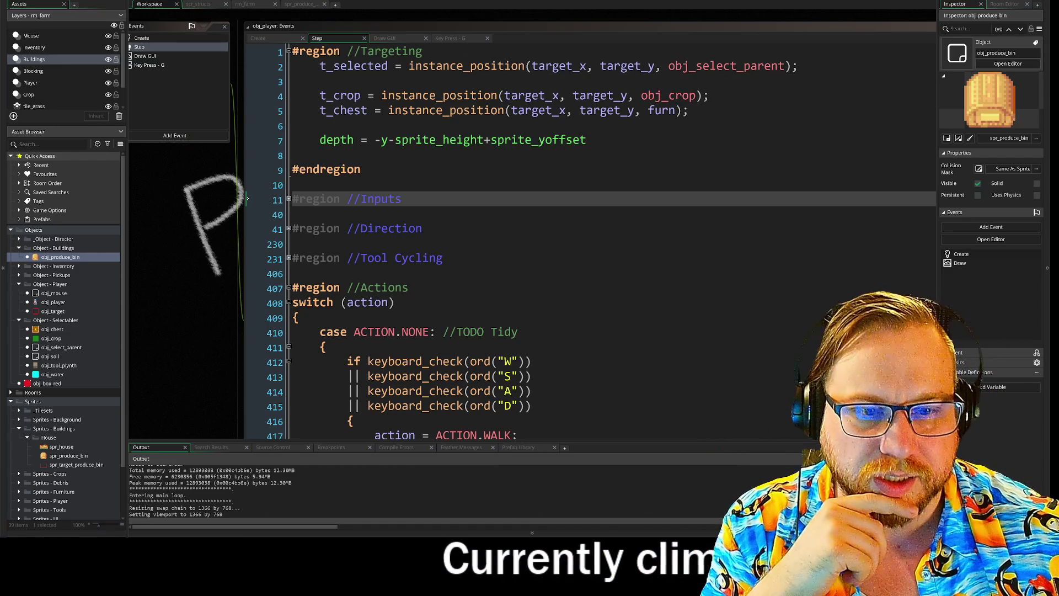
scroll(307, 202, "down", 10)
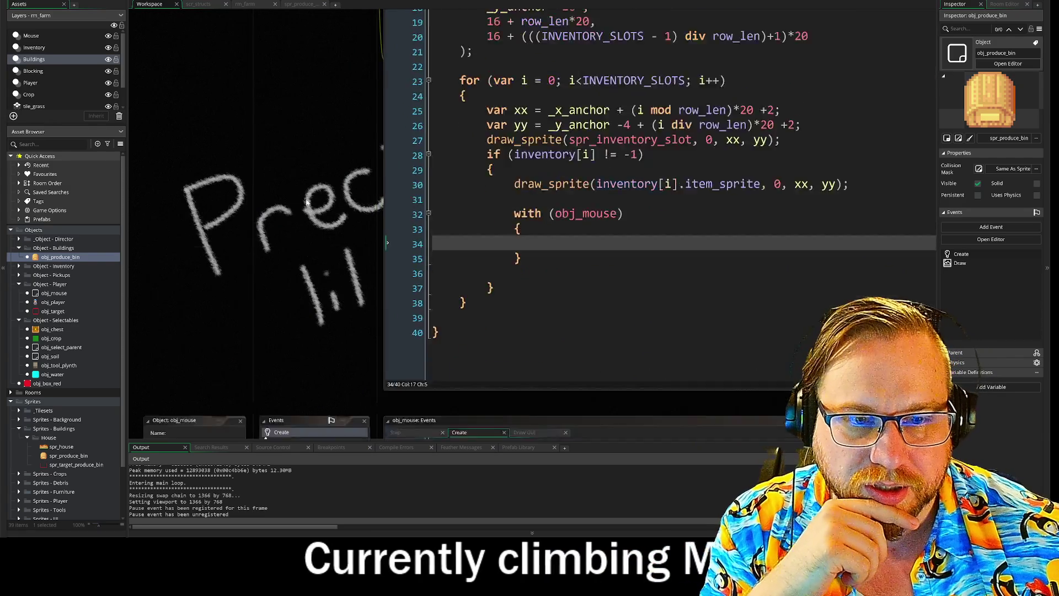
scroll(307, 202, "down", 10)
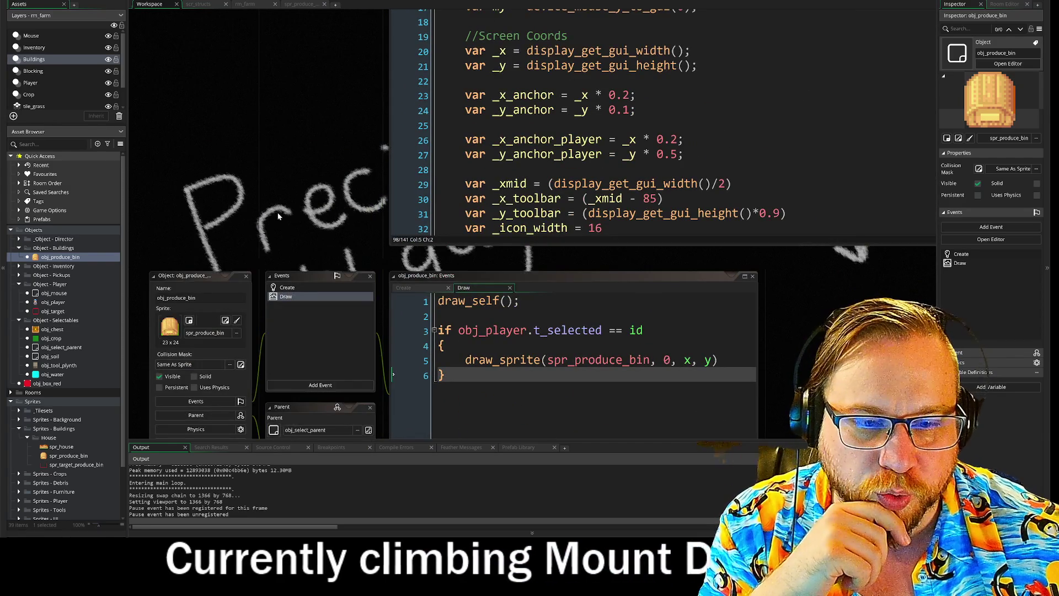
- Comment out the if condition and its brace in obj_produce_bin's Draw code with Ctrl+K
scroll(279, 216, "down", 5)
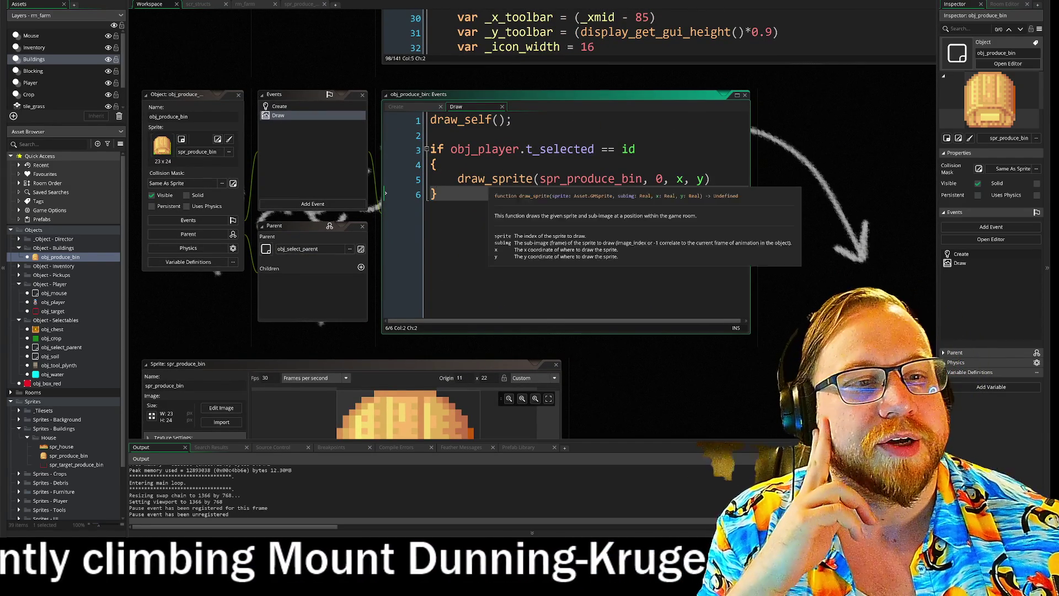
mouse_move(466, 155)
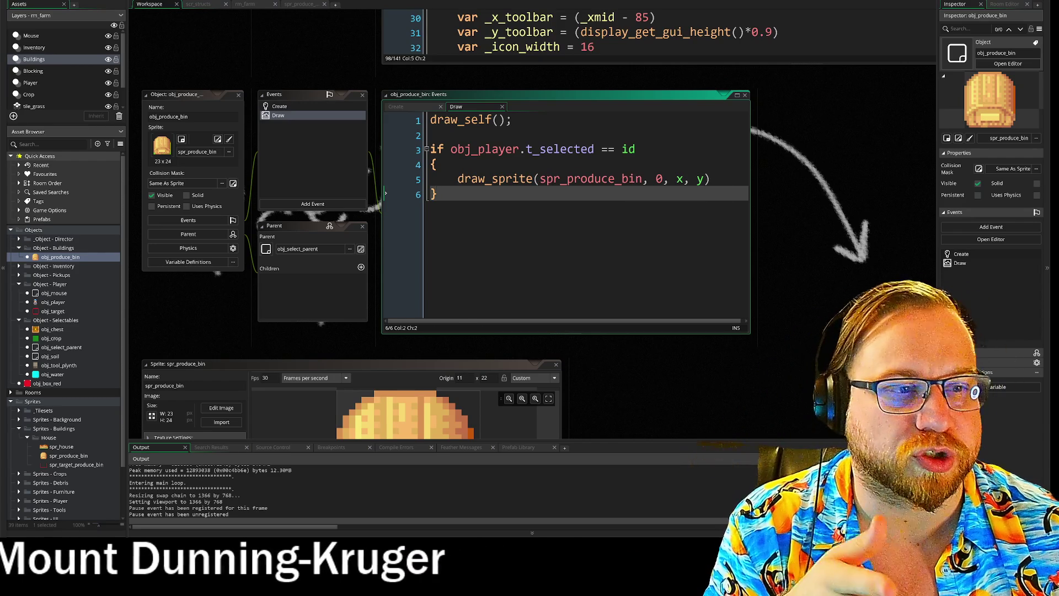
left_click_drag(470, 179, 813, 180)
left_click_drag(430, 165, 399, 149)
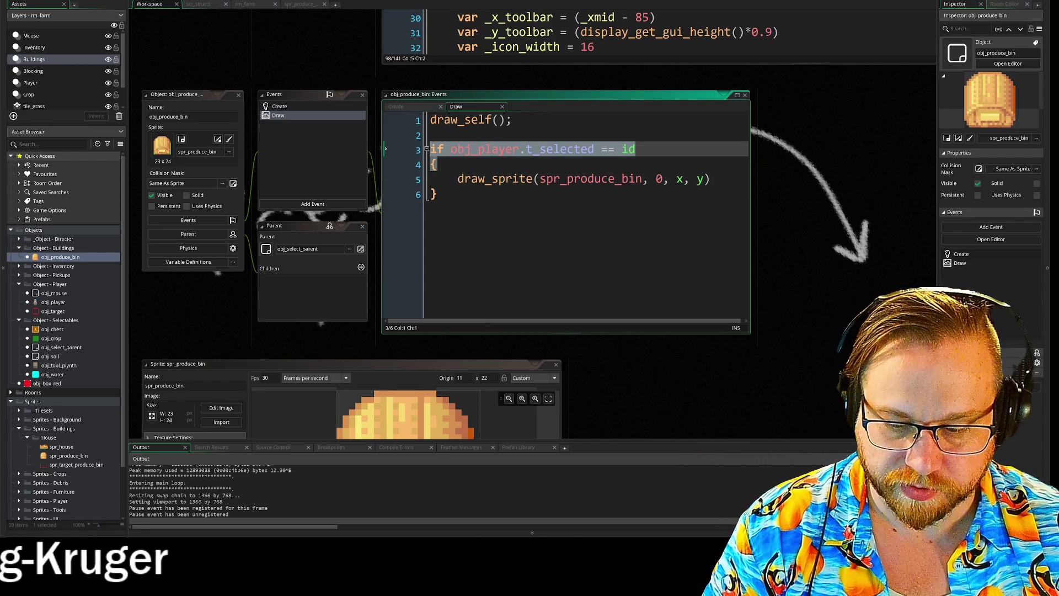
key("ctrl+k")
left_click(437, 194)
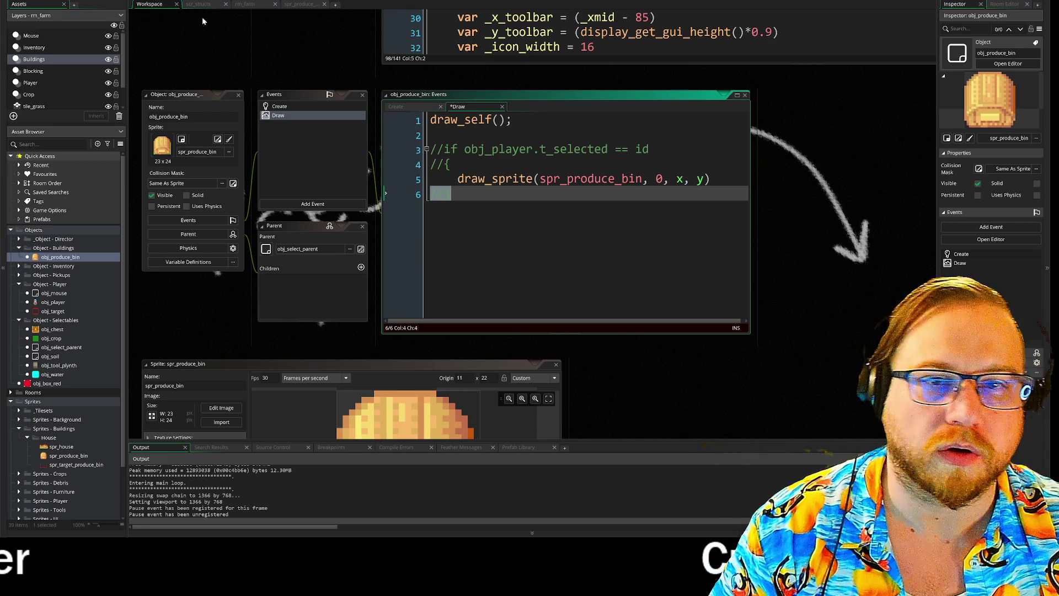
- Run the game and walk the player past the produce bin to test drawing
key("F5")
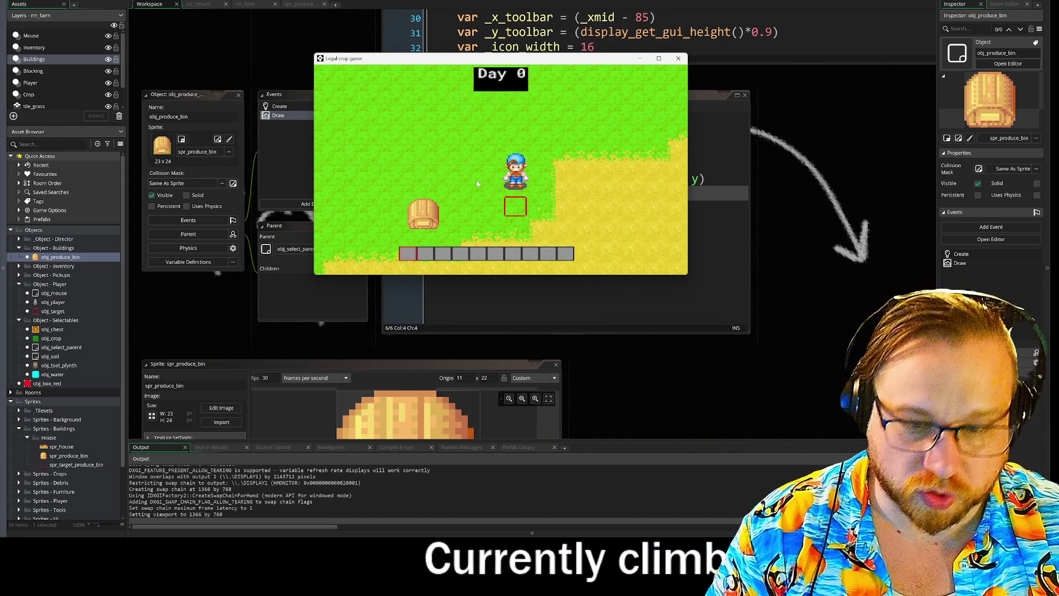
key("s")
key("a")
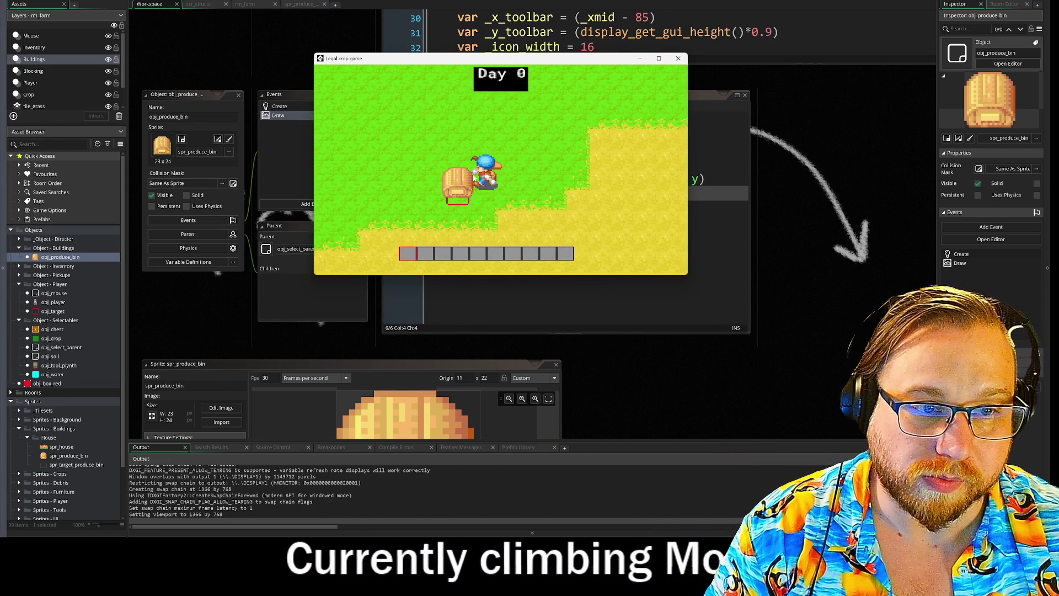
key("d")
mouse_move(416, 60)
left_mouse_down()
mouse_move(720, 262)
mouse_move(579, 221)
left_mouse_up()
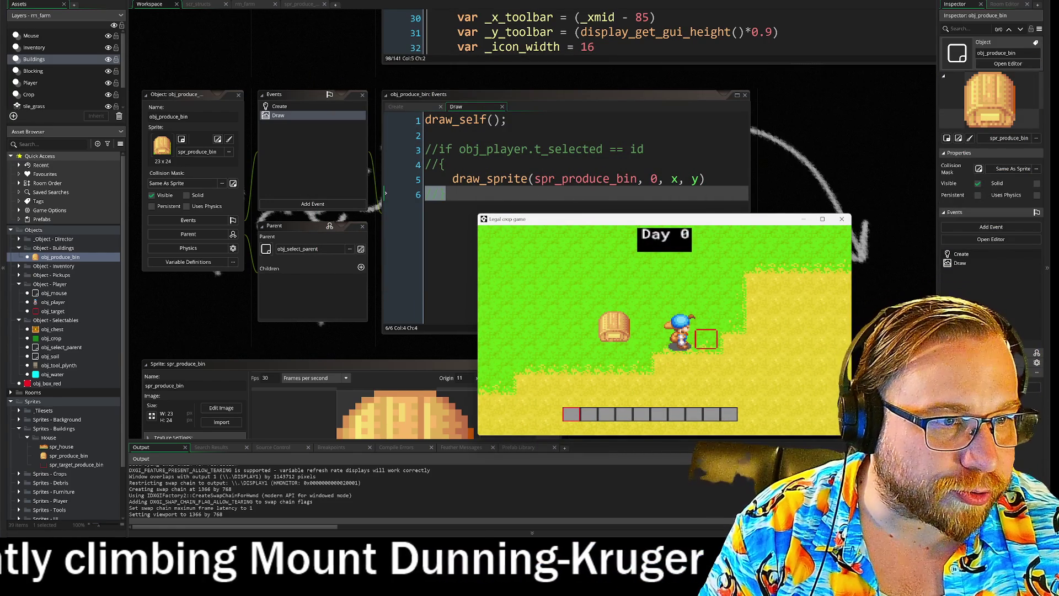
- Change the sprite to spr_target_produce_bin and uncomment the if condition with Ctrl+Shift+K
left_click(385, 178)
key("BackSpace")
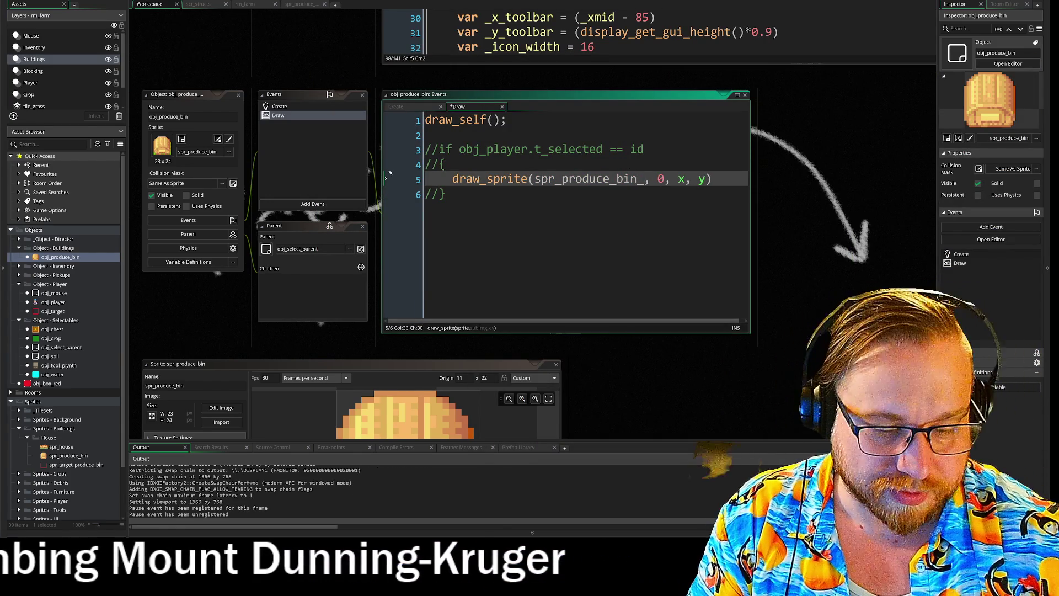
key("Left")
key("Left")
key("Left")
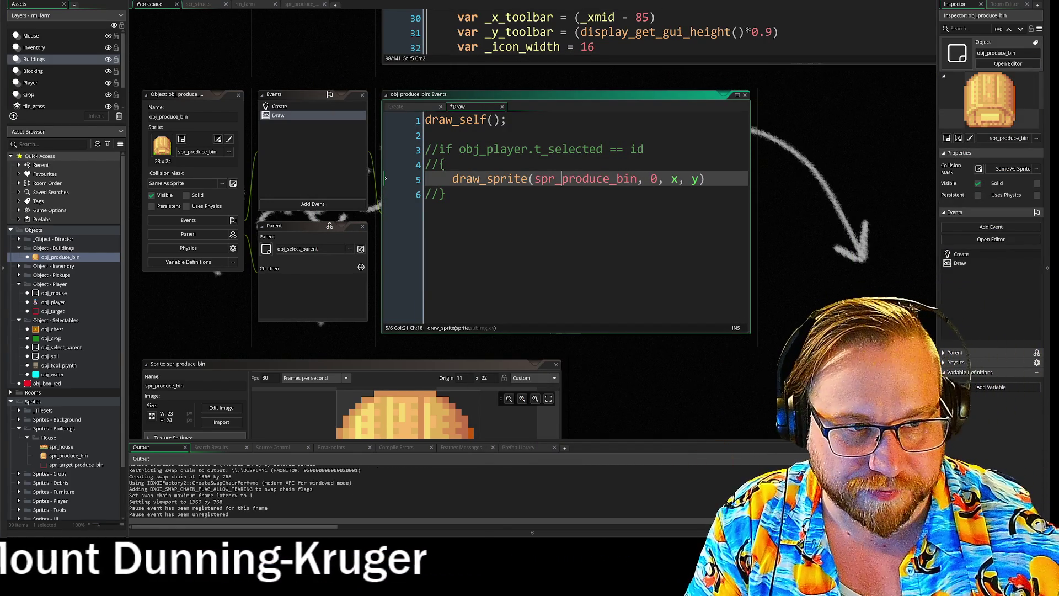
type("t_")
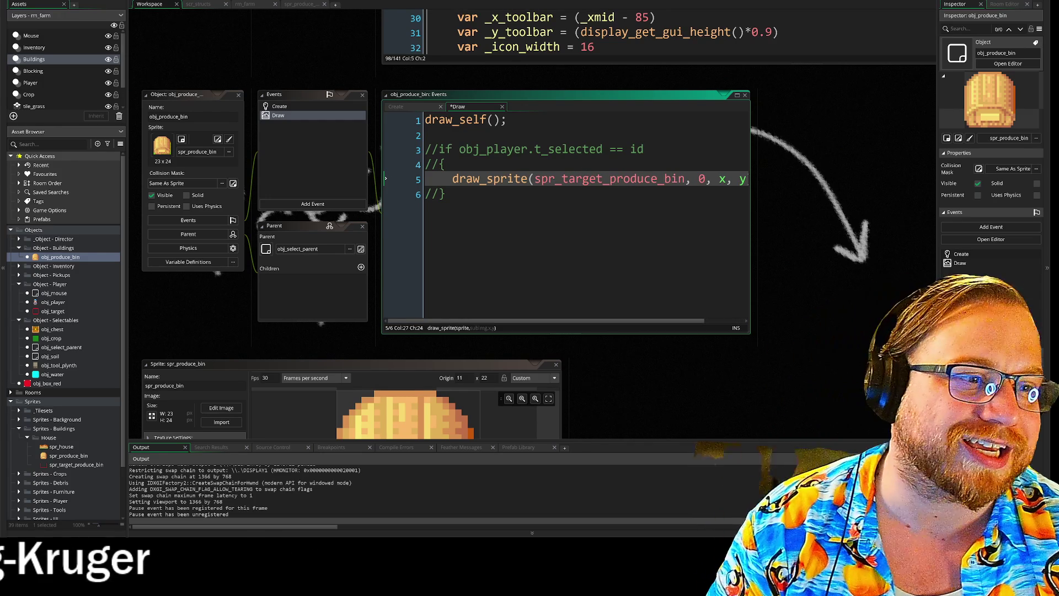
left_click_drag(384, 178, 405, 151)
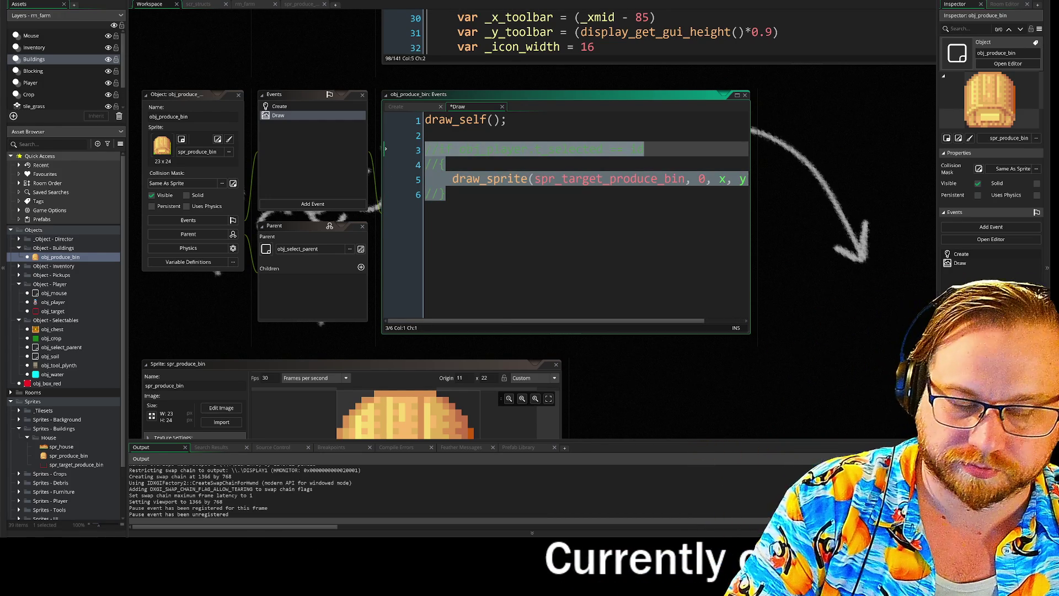
key("ctrl+shift+k")
key("Right")
- Run the game again, walk the player to and from the bin, then close it
key("F5")
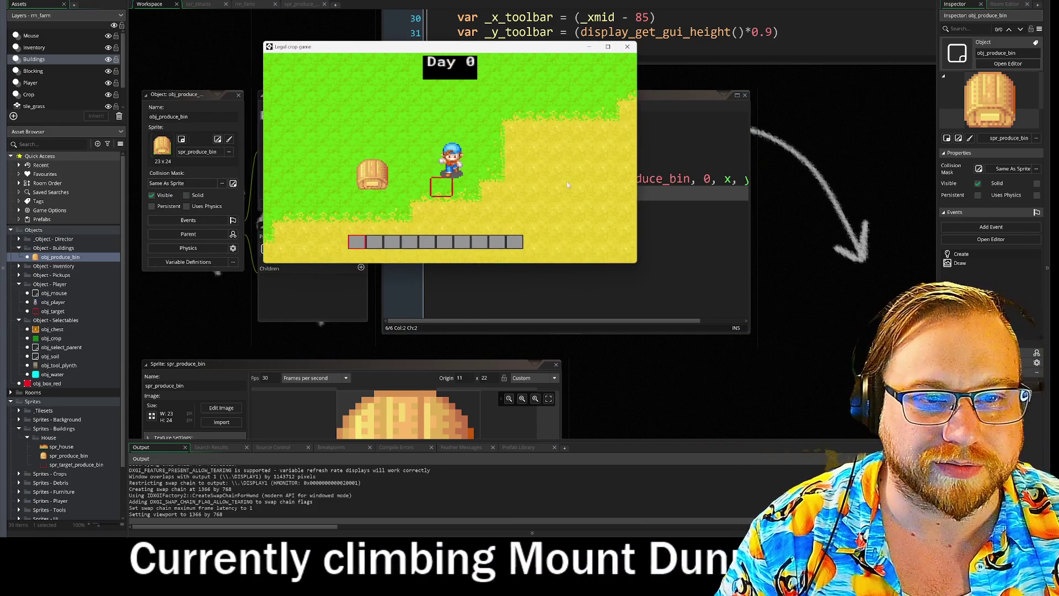
key("w")
key("a")
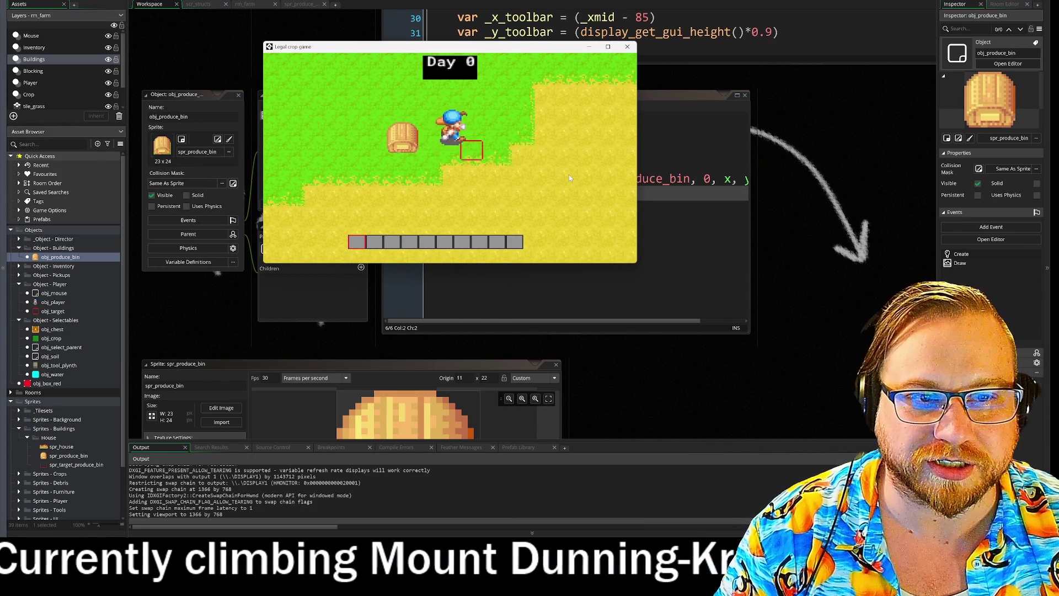
key("d")
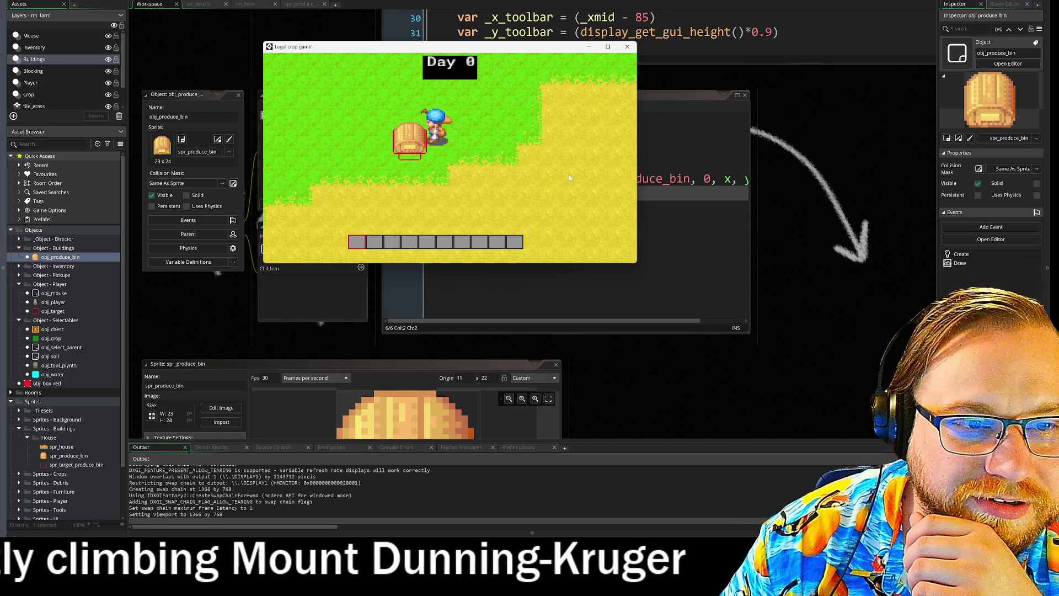
key("d")
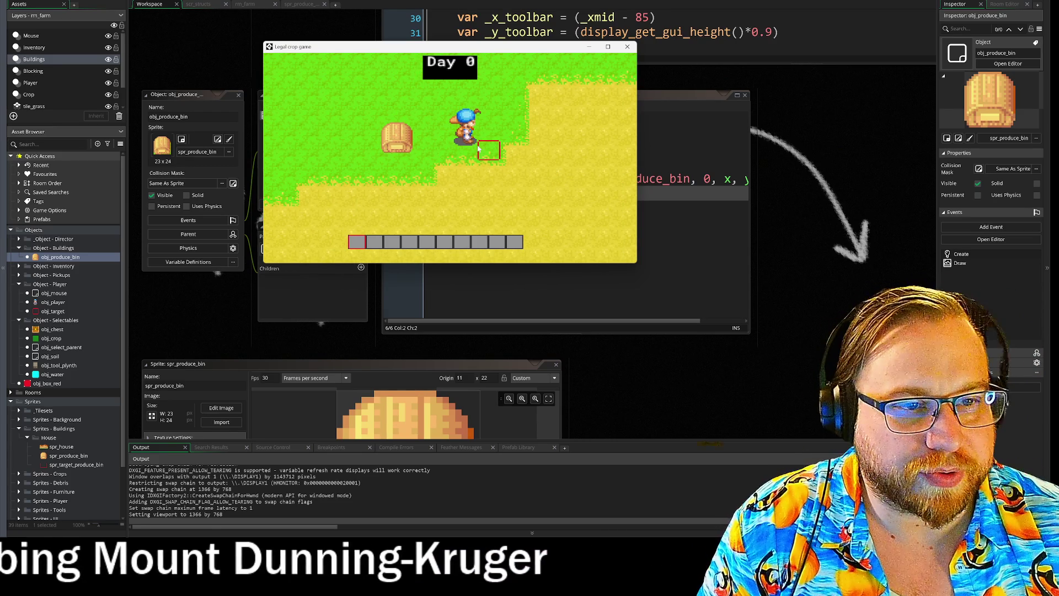
left_click(627, 46)
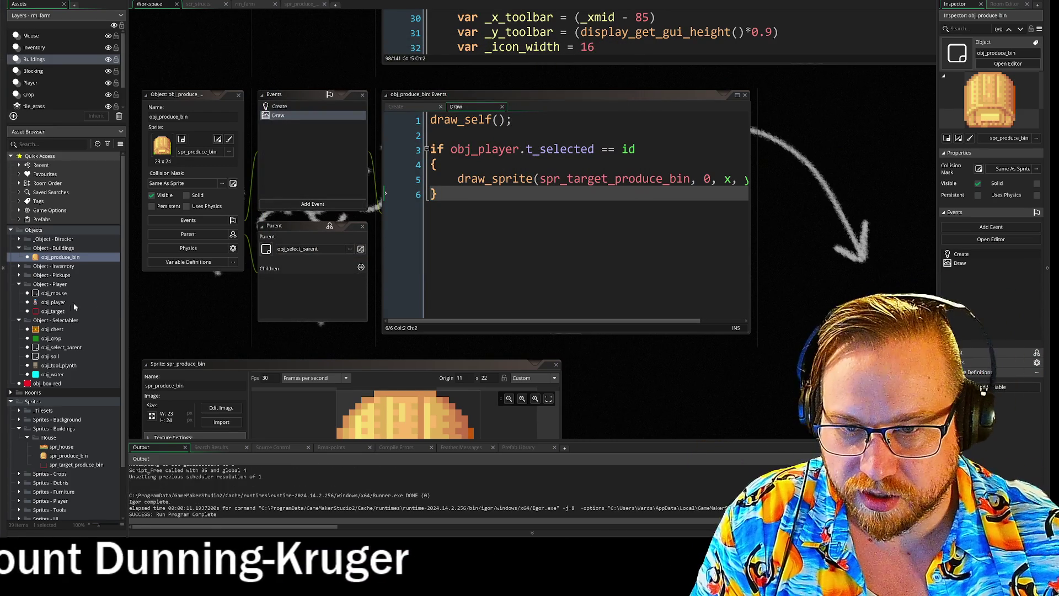
- Open obj_target's Step event code, select it all, and scroll through the workspace
double_click(55, 311)
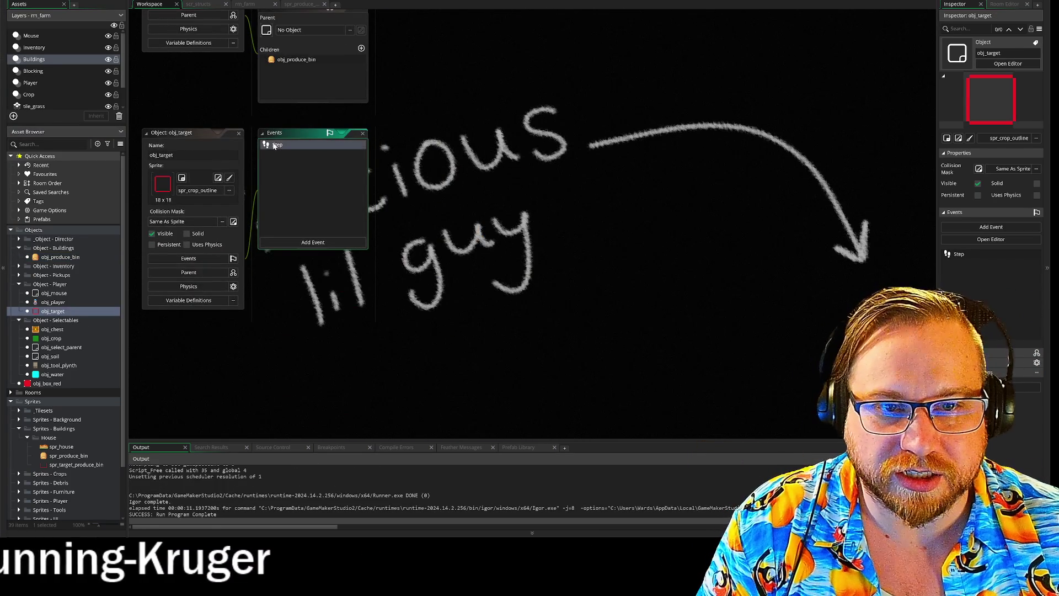
double_click(274, 145)
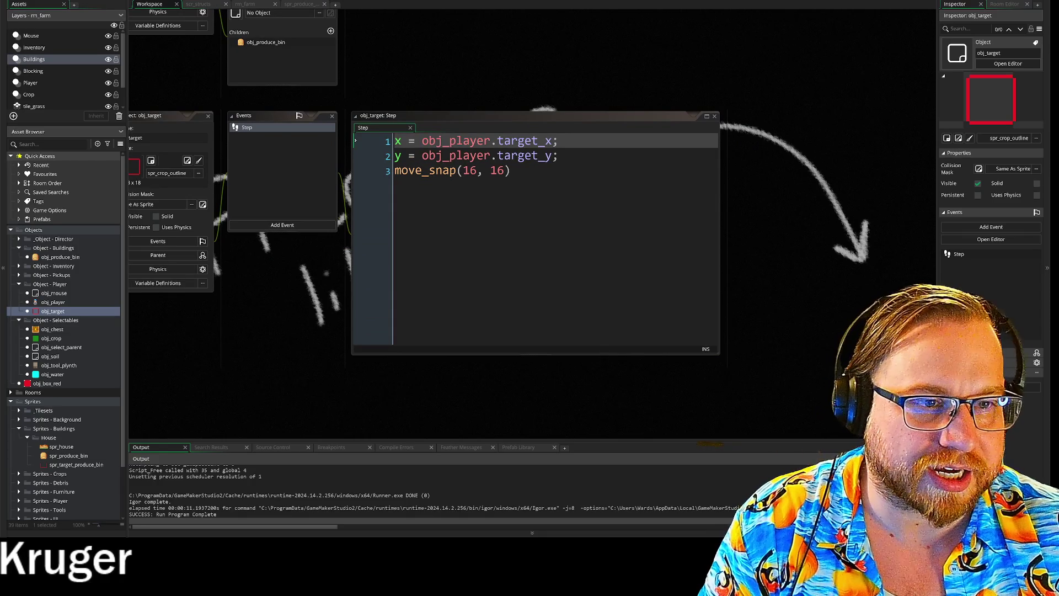
key("ctrl+a")
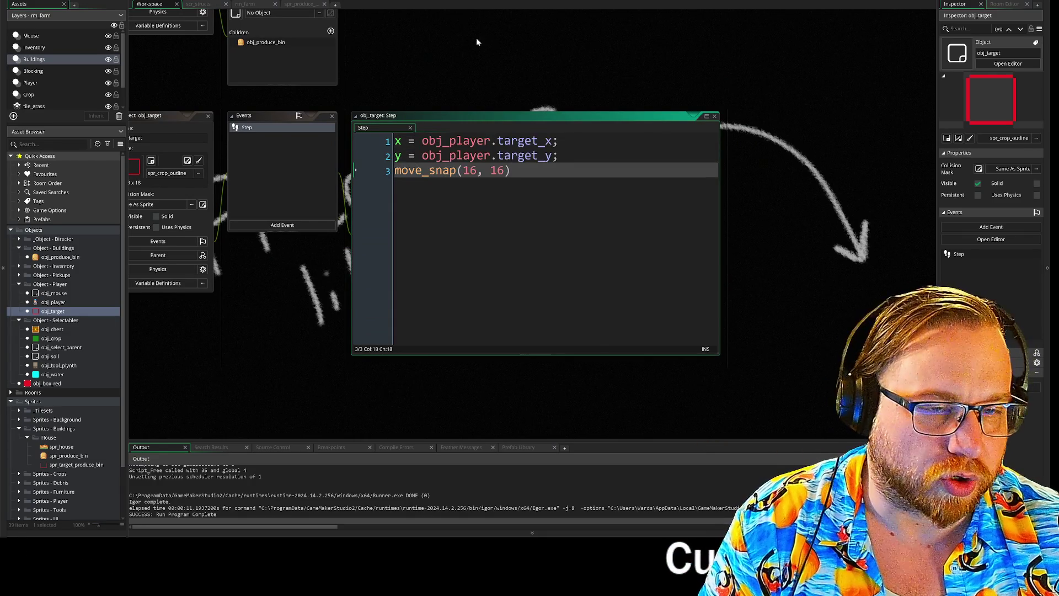
scroll(485, 286, "up", 10)
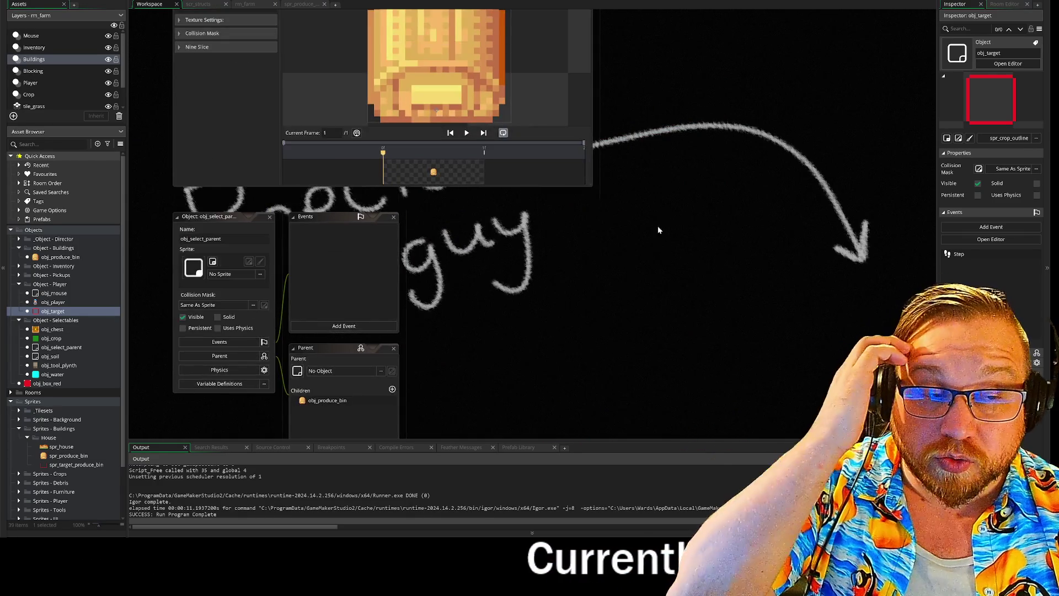
scroll(682, 427, "up", 6)
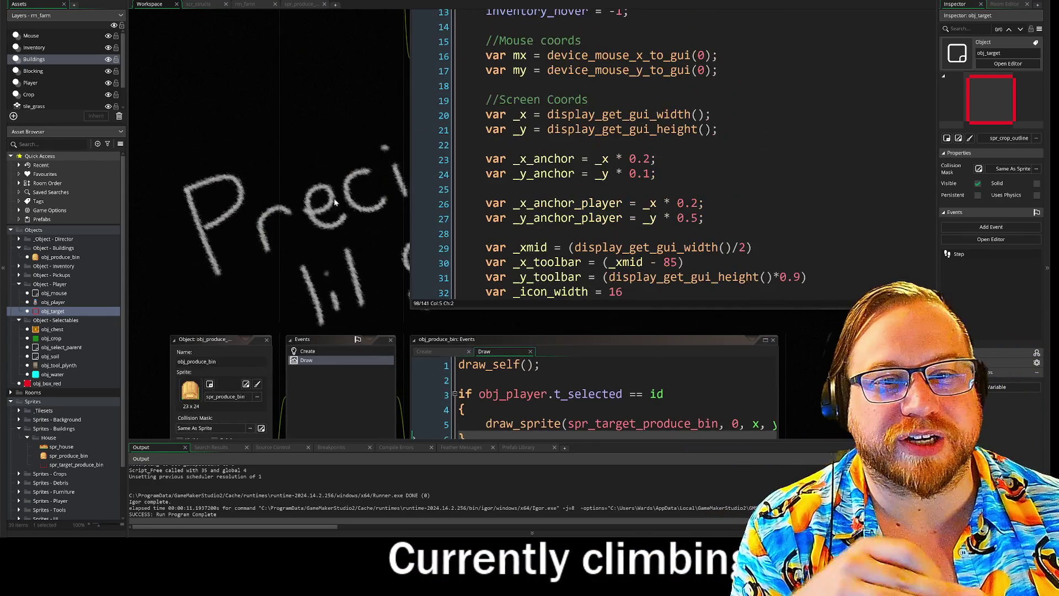
scroll(302, 155, "up", 8)
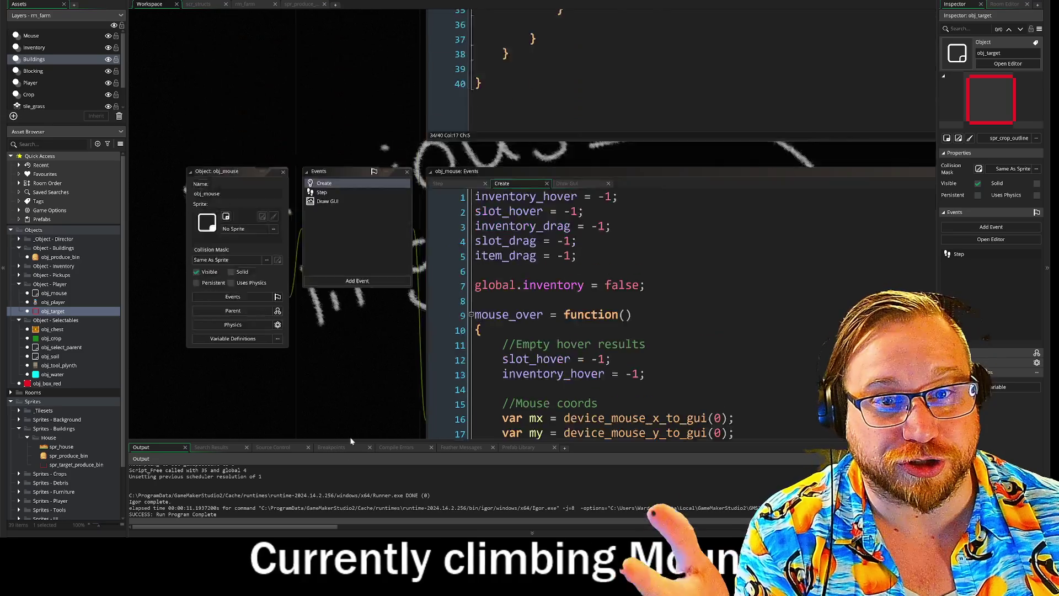
scroll(367, 113, "up", 10)
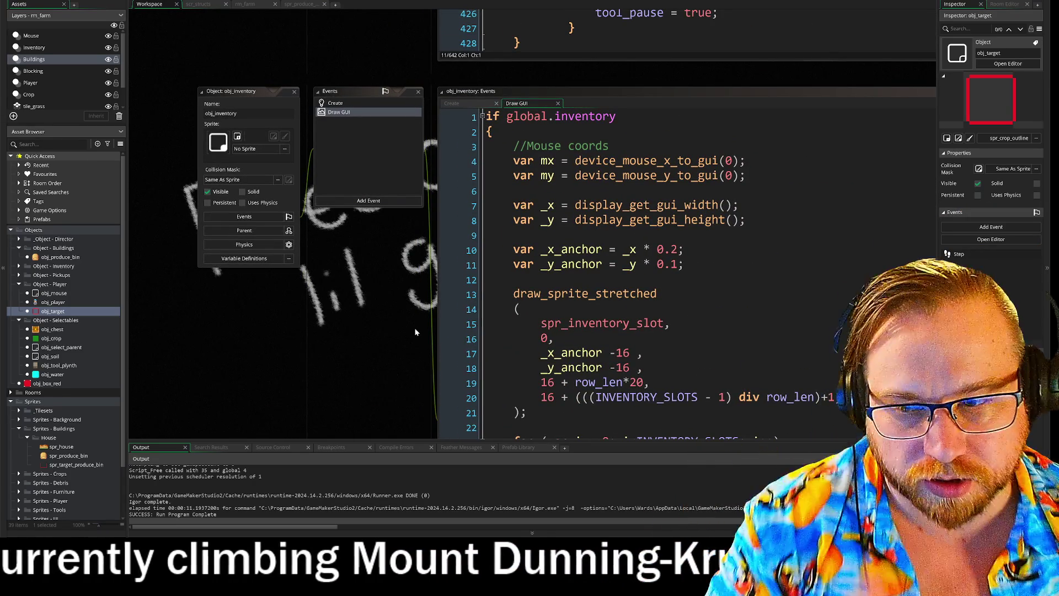
scroll(356, 158, "up", 5)
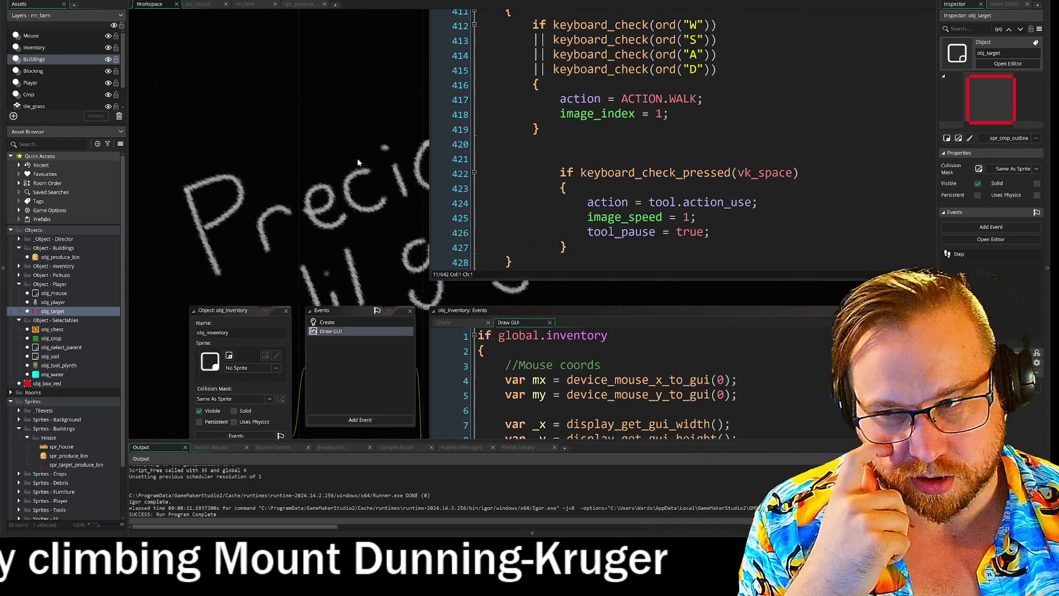
scroll(353, 220, "up", 8)
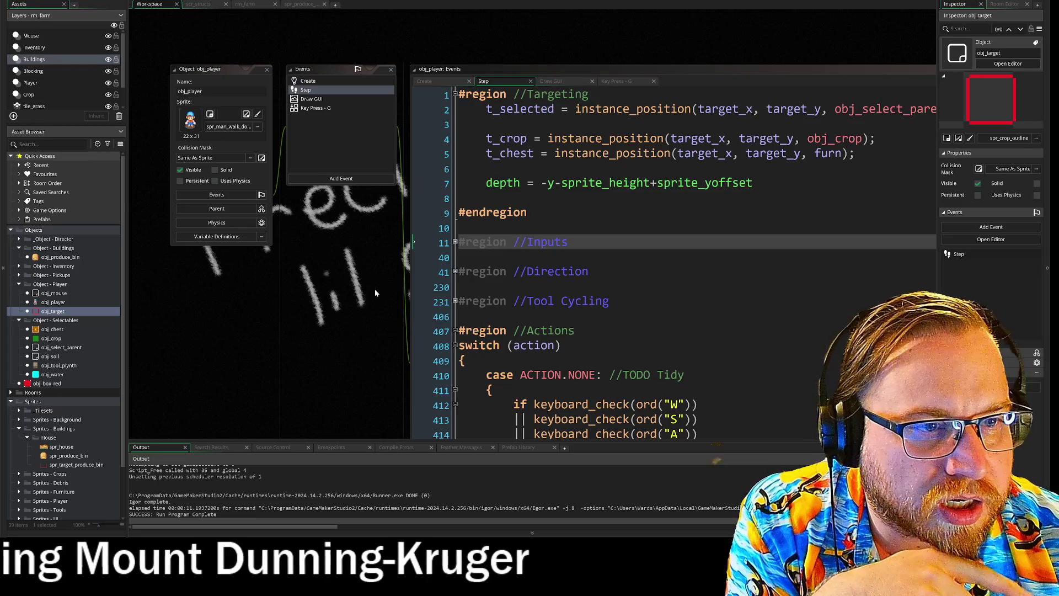
scroll(375, 292, "right", 1)
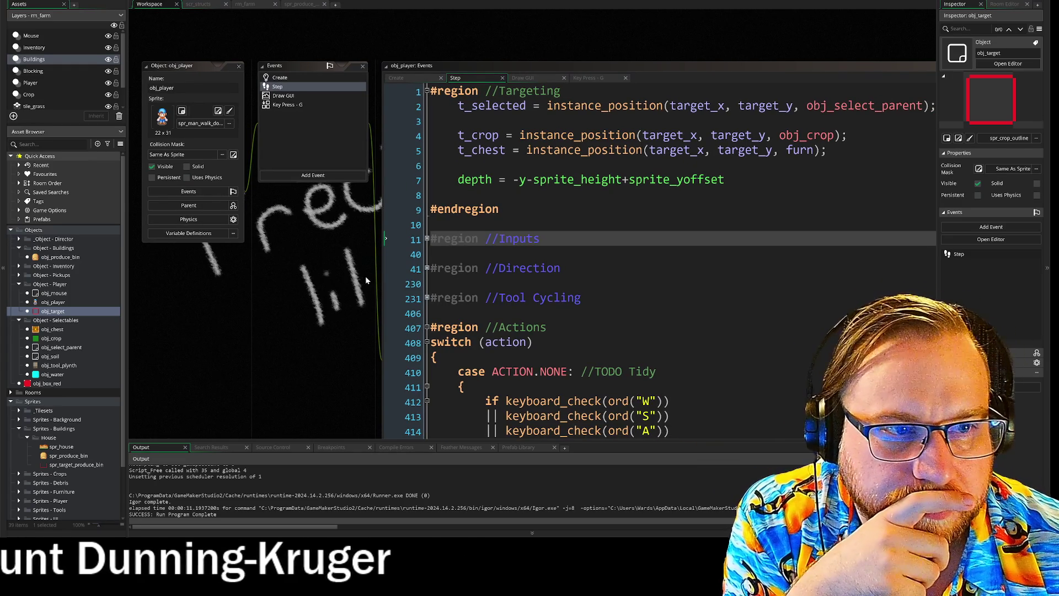
- Review the t_chest targeting line, then bring the Step code into view and go to its end
scroll(373, 304, "down", 1)
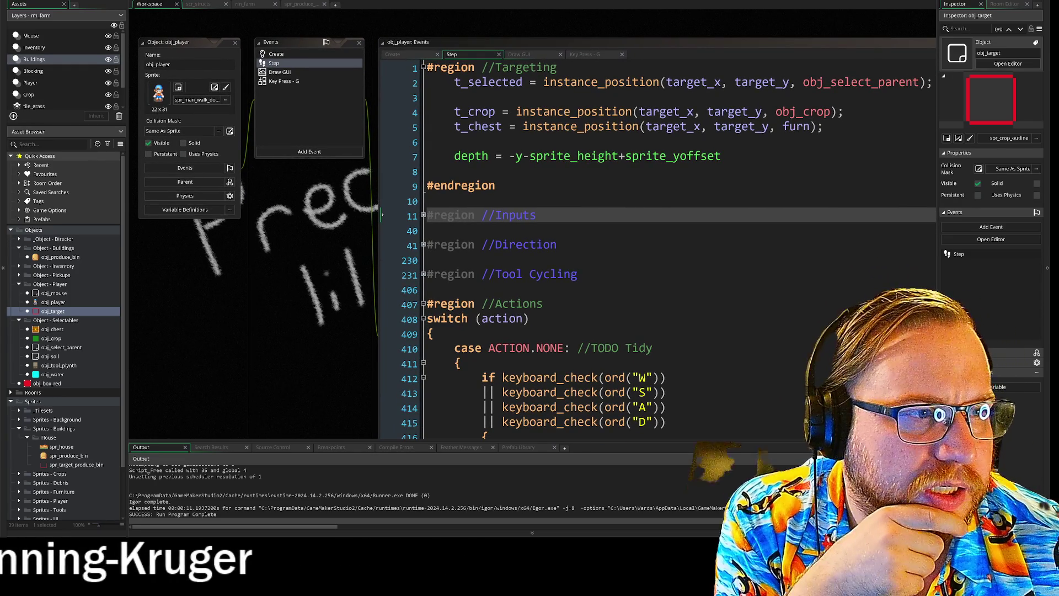
left_click(607, 126)
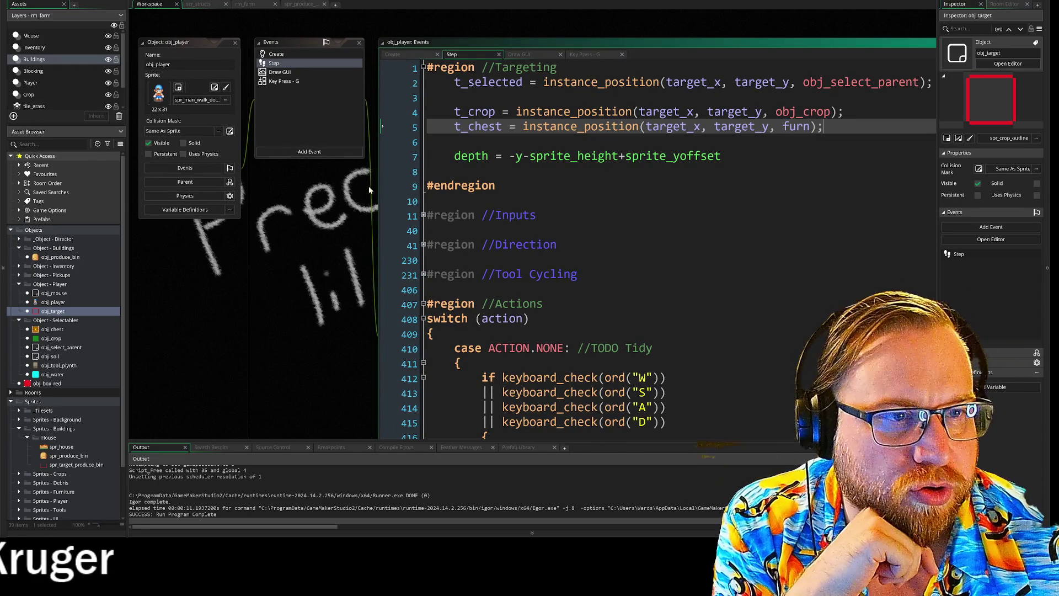
scroll(291, 390, "down", 5)
scroll(309, 309, "up", 4)
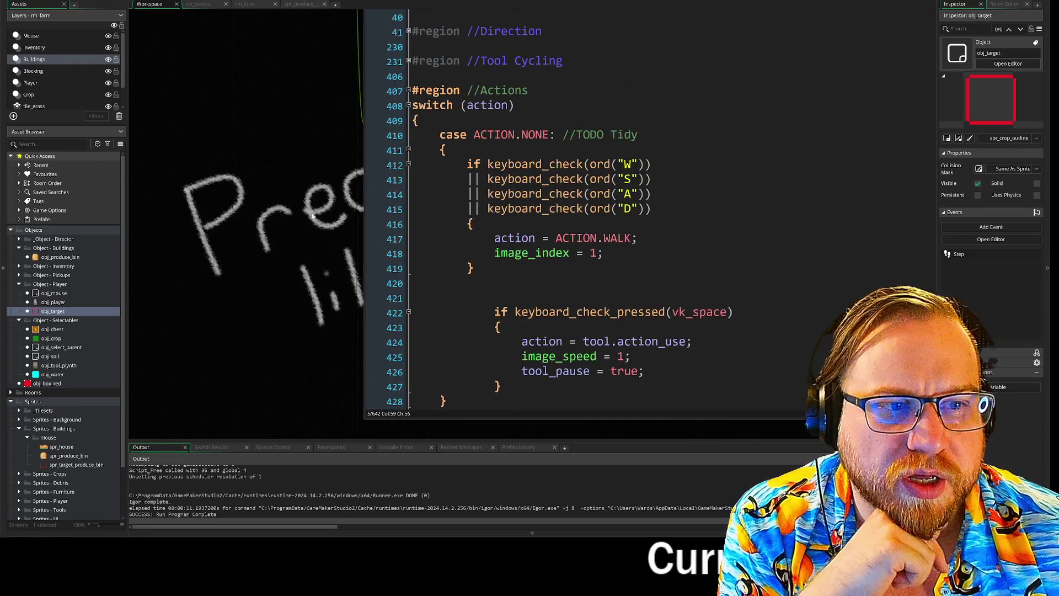
scroll(284, 371, "up", 3)
scroll(300, 325, "down", 10)
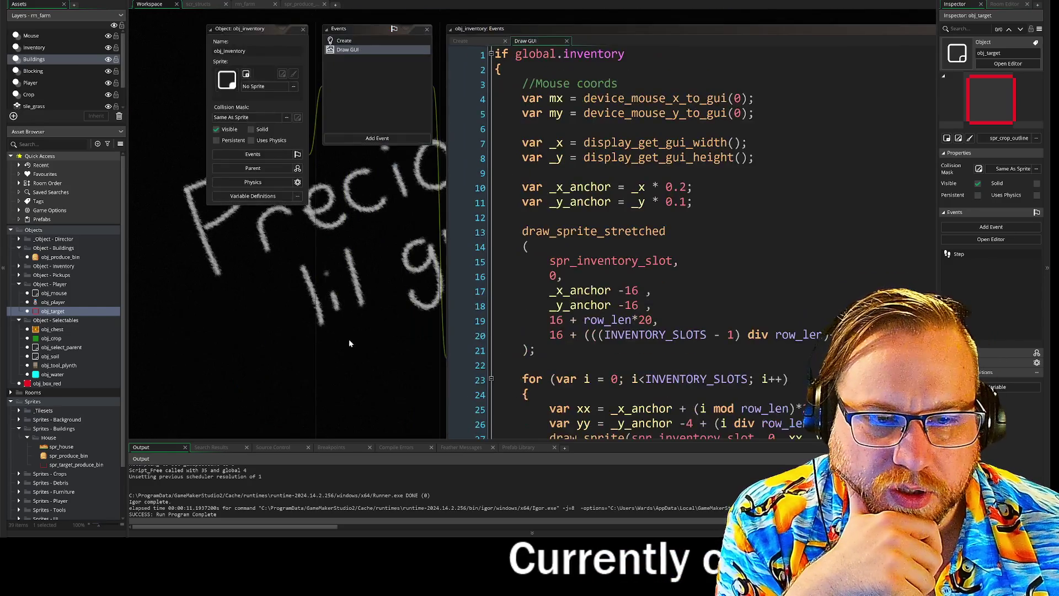
scroll(370, 274, "up", 6)
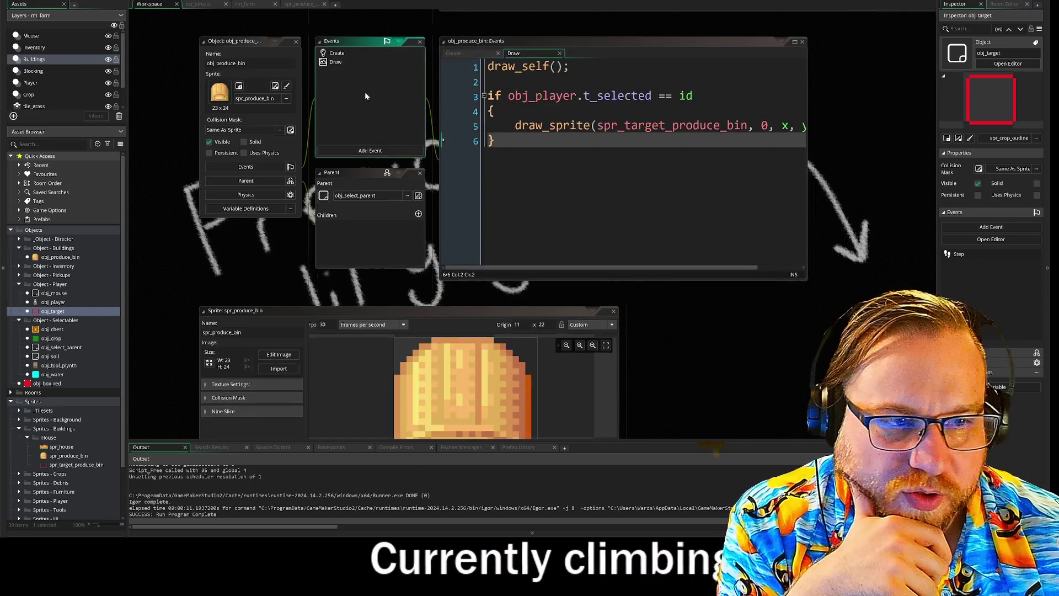
scroll(655, 331, "down", 8)
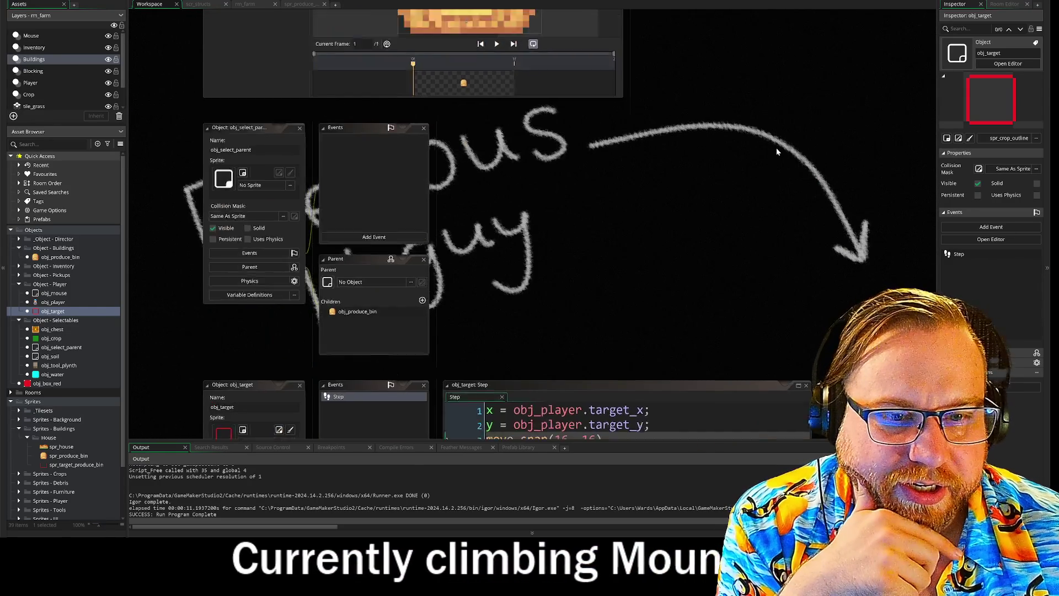
scroll(772, 213, "down", 5)
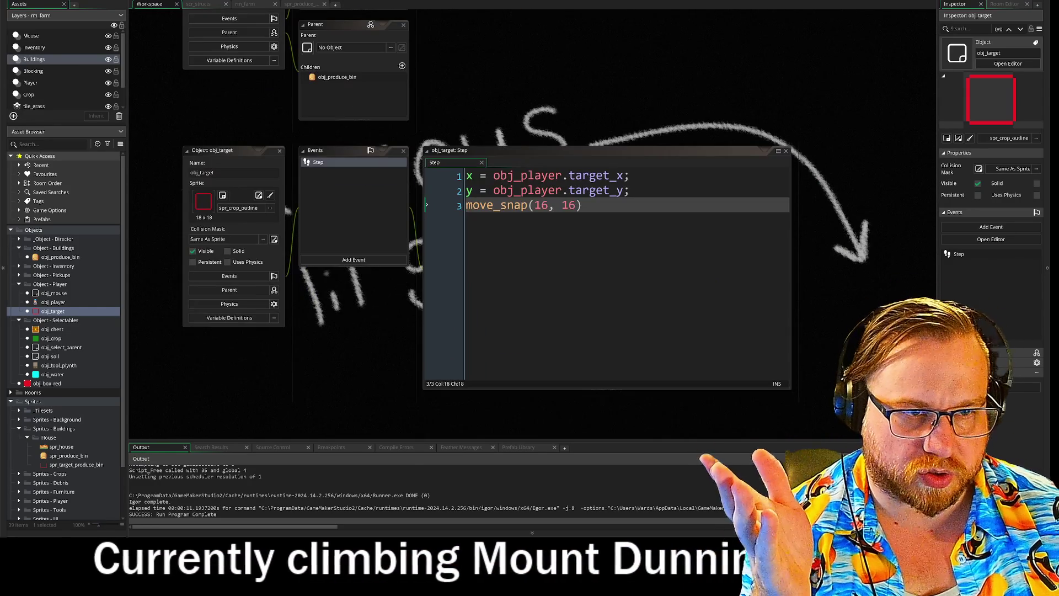
left_click_drag(493, 175, 520, 176)
left_click(596, 206)
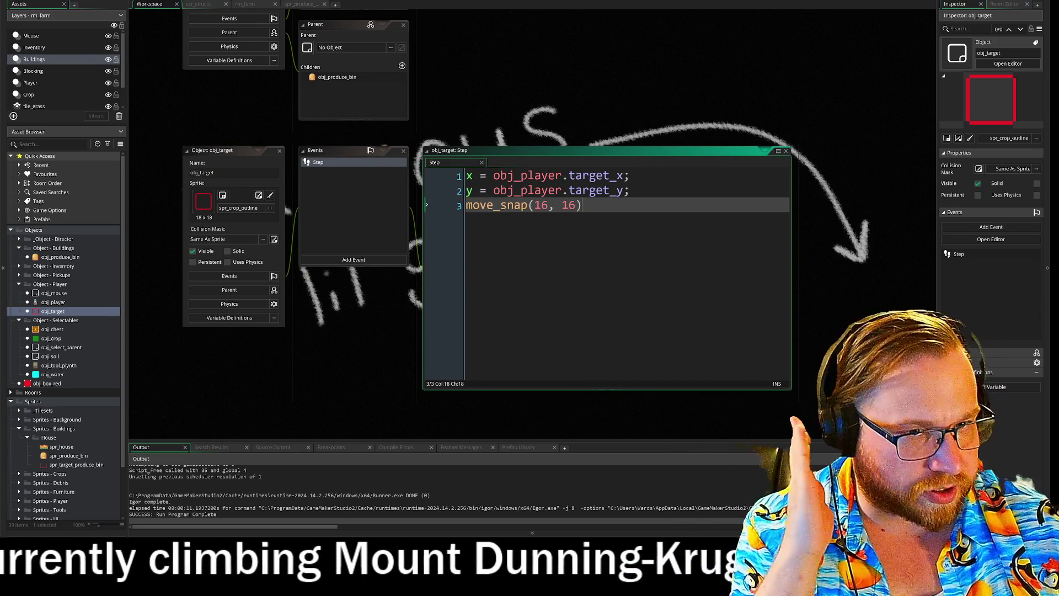
- Add a Draw event to obj_target and begin the condition with 'if obj_player.'
left_click(354, 259)
mouse_move(380, 310)
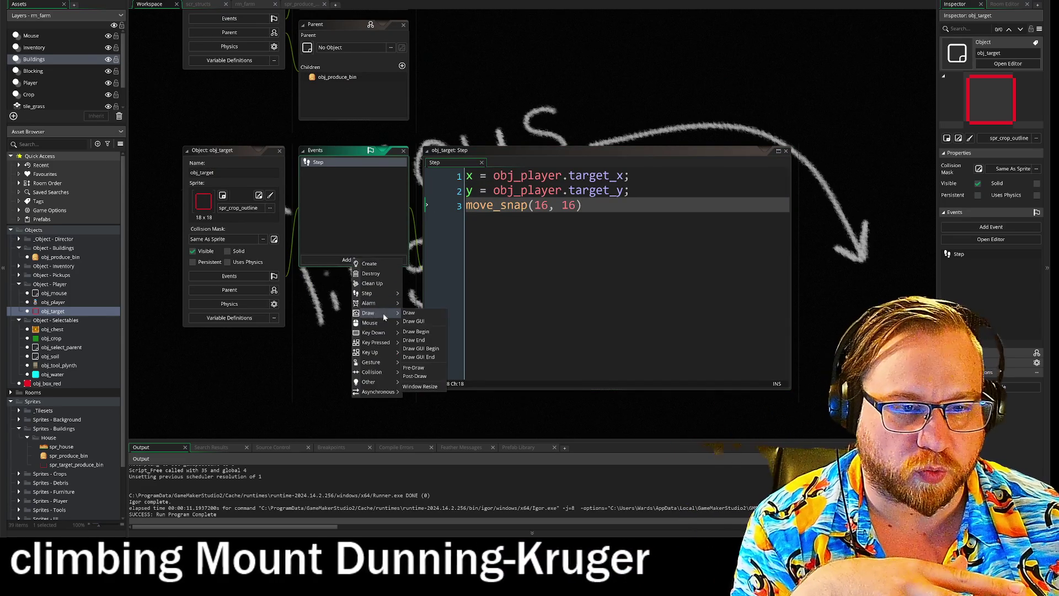
left_click(441, 310)
type("if ")
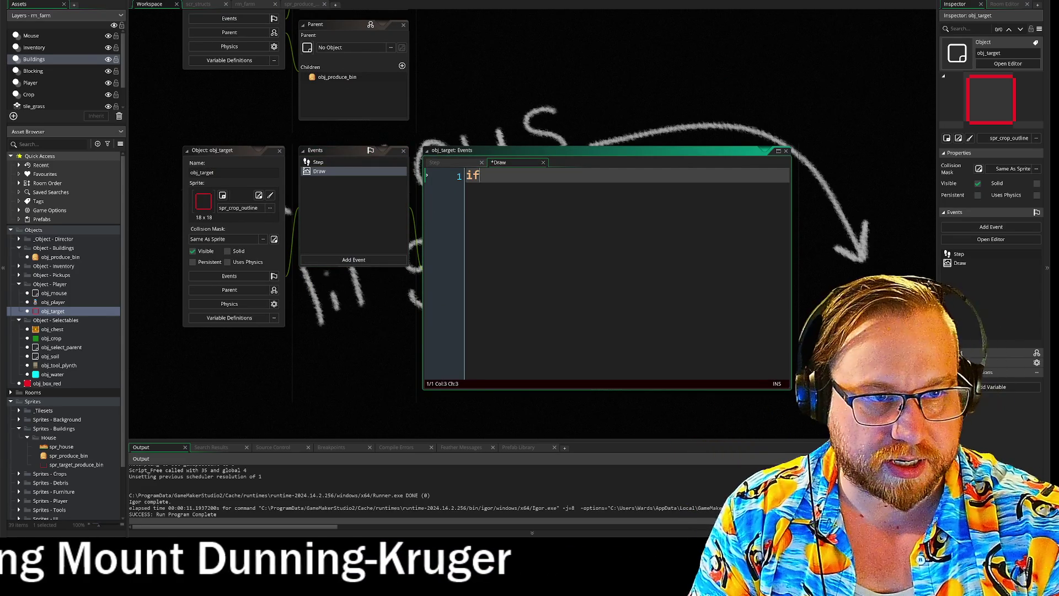
type("obj")
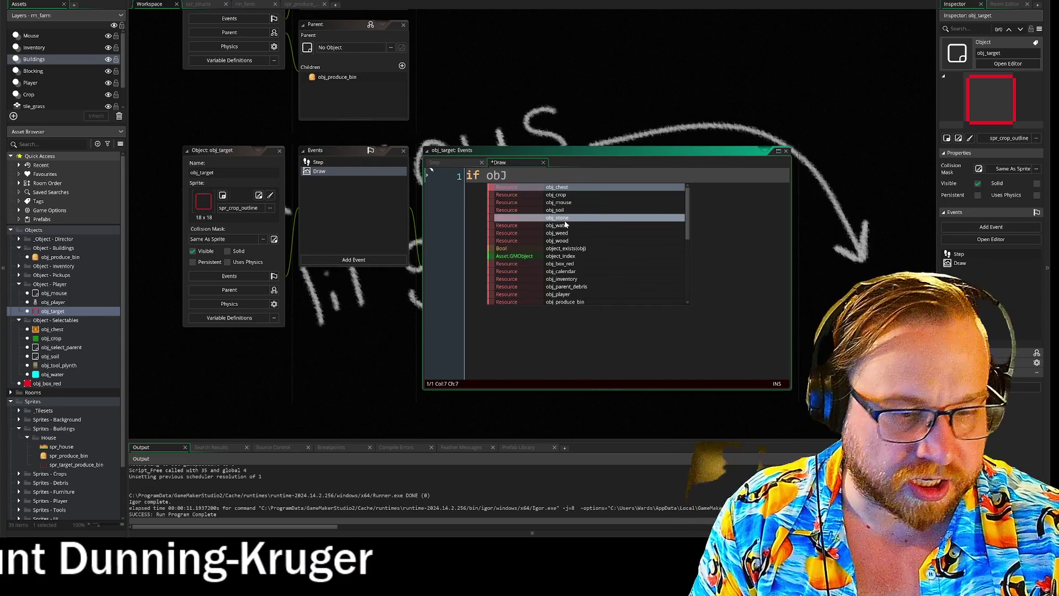
key("BackSpace")
type("_platy")
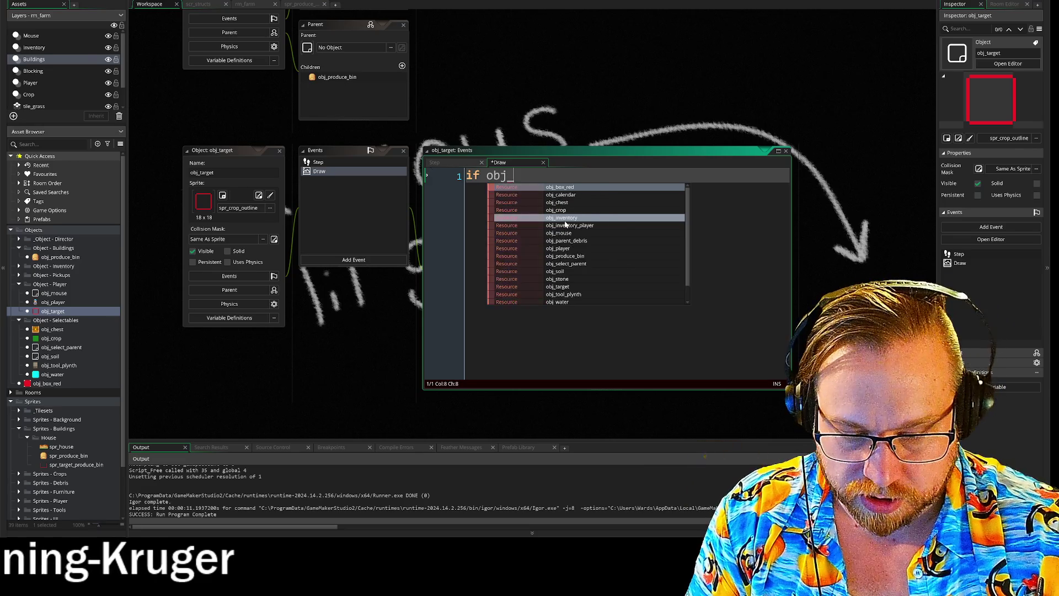
key("BackSpace")
key("BackSpace")
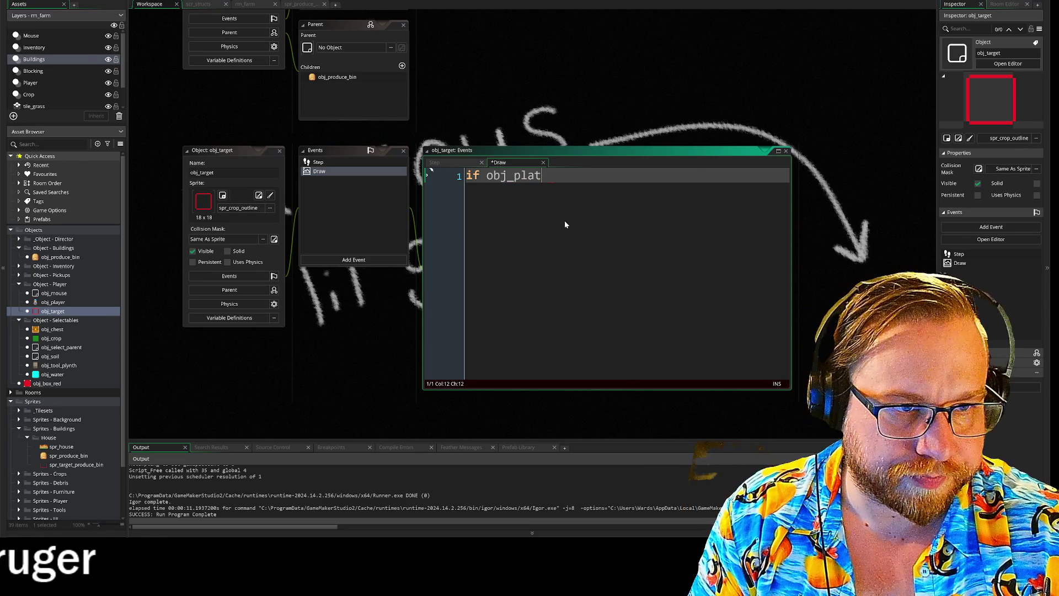
type("yer.")
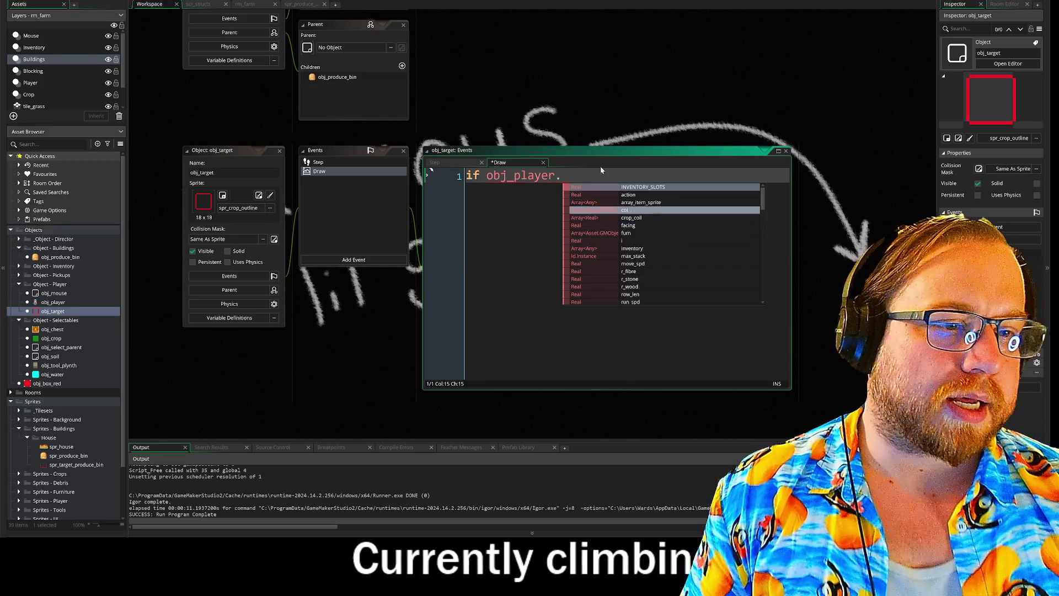
- Copy the instance_position crop check from existing code and enlarge the Draw code editor
scroll(578, 86, "up", 5)
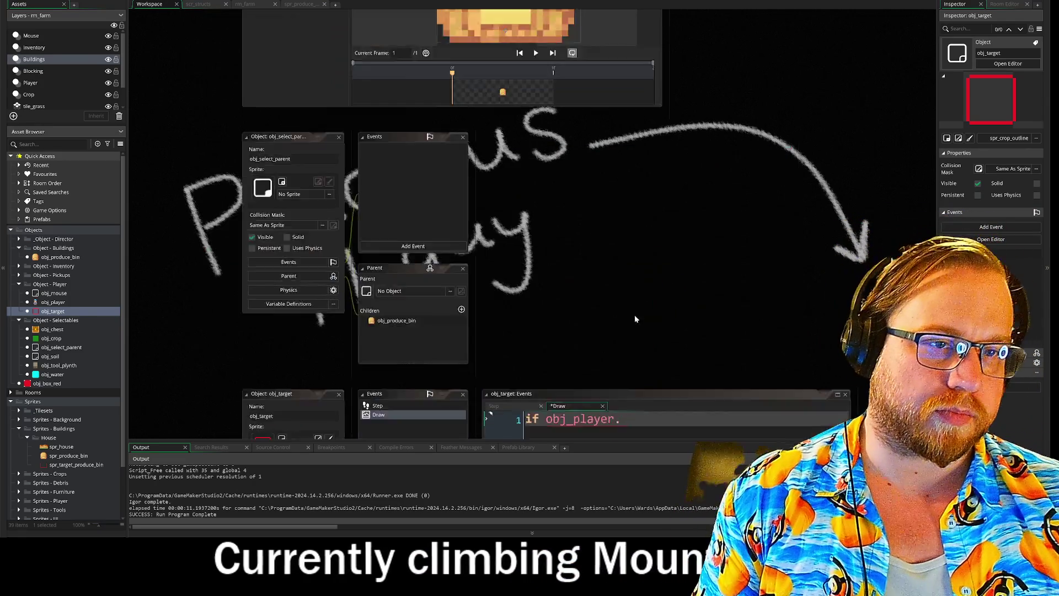
scroll(406, 153, "up", 10)
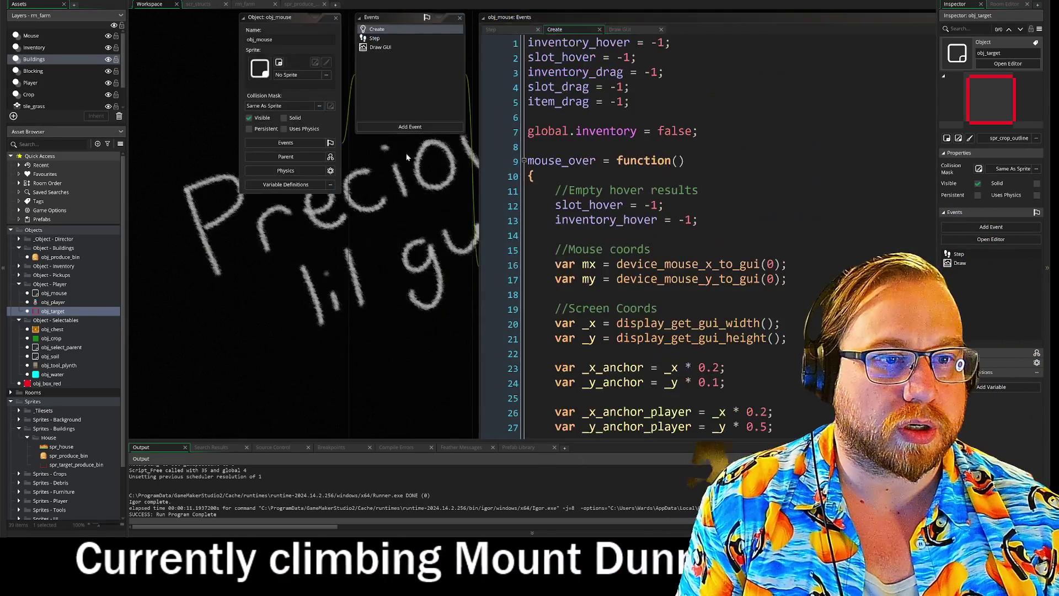
scroll(336, 183, "up", 10)
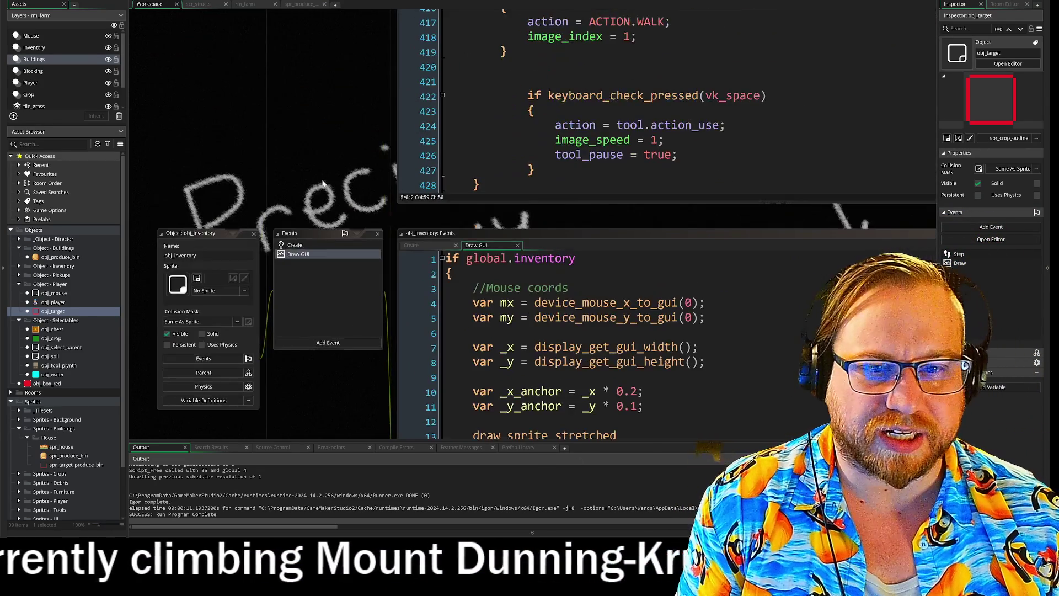
scroll(289, 312, "right", 3)
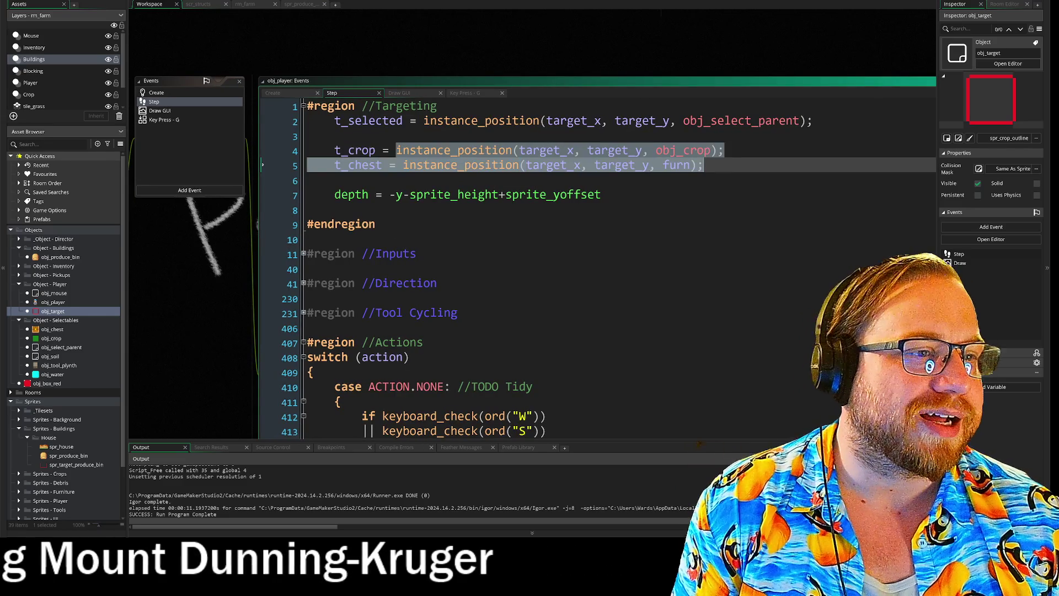
right_click(694, 155)
left_click(713, 169)
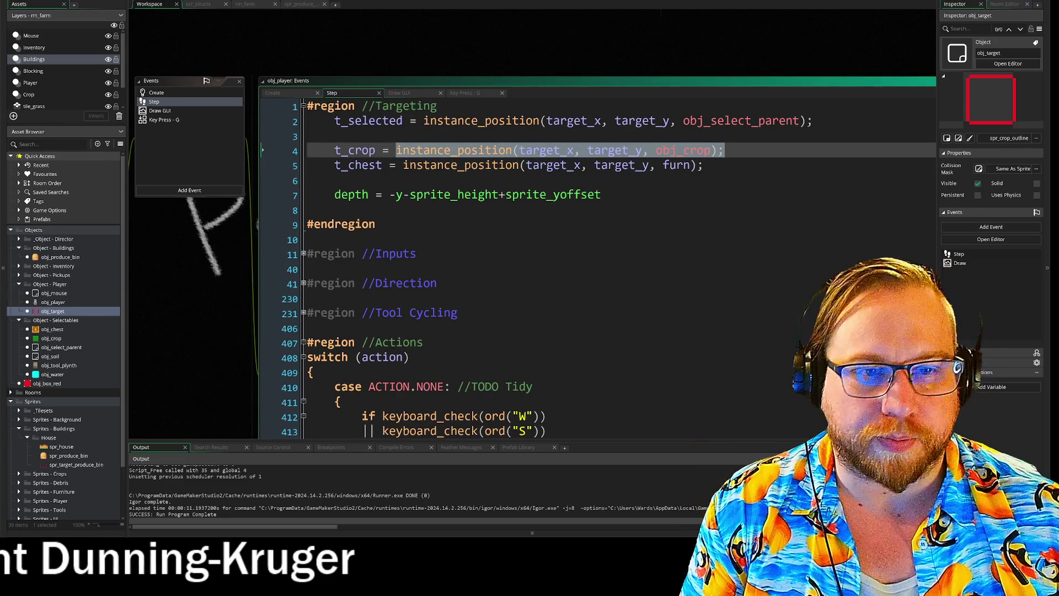
scroll(459, 230, "down", 5)
scroll(427, 238, "up", 3)
left_click_drag(427, 238, 503, 164)
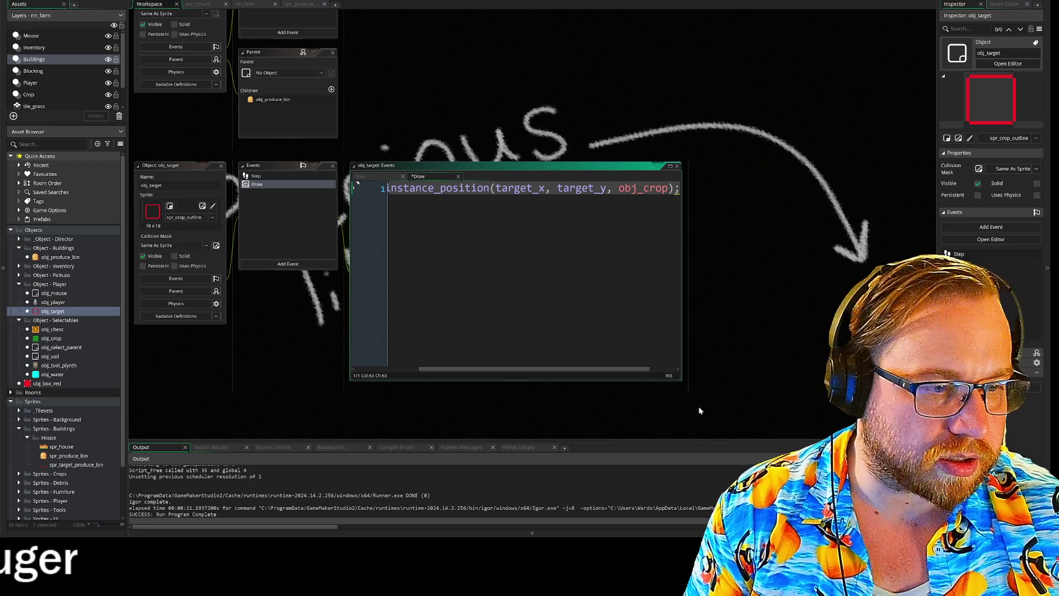
left_click_drag(680, 382, 937, 438)
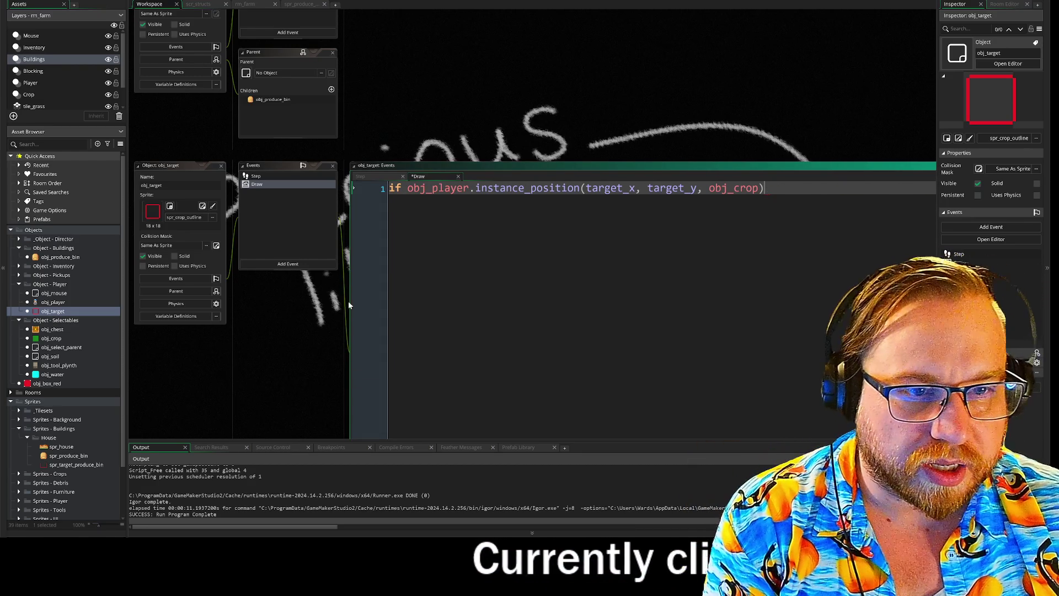
scroll(337, 305, "down", 1)
scroll(330, 319, "down", 2)
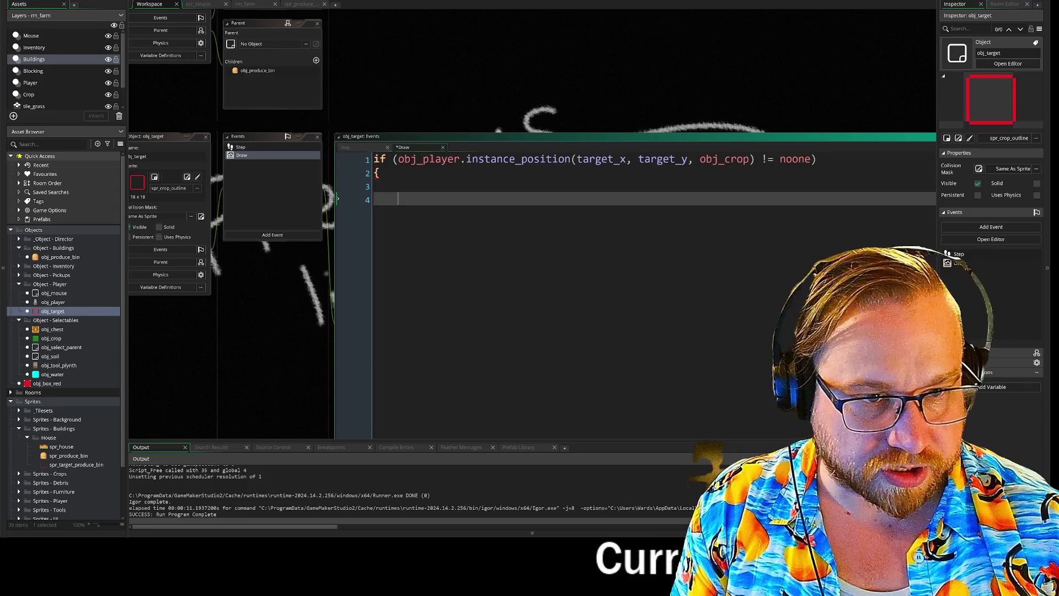
- Add a draw_self(); call inside the condition and run the game with F5
key("BackSpace")
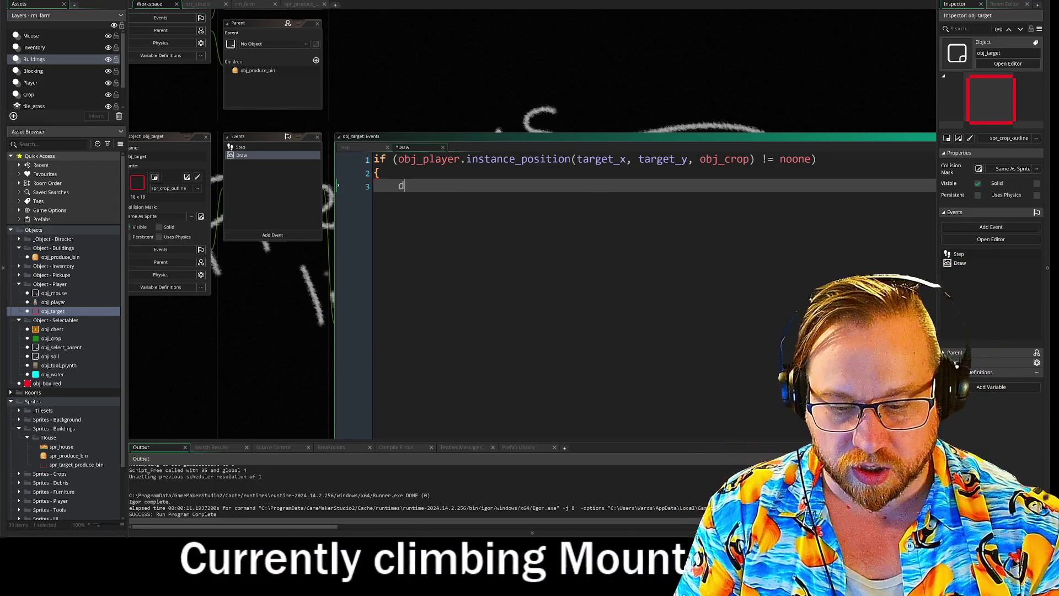
type("raw_")
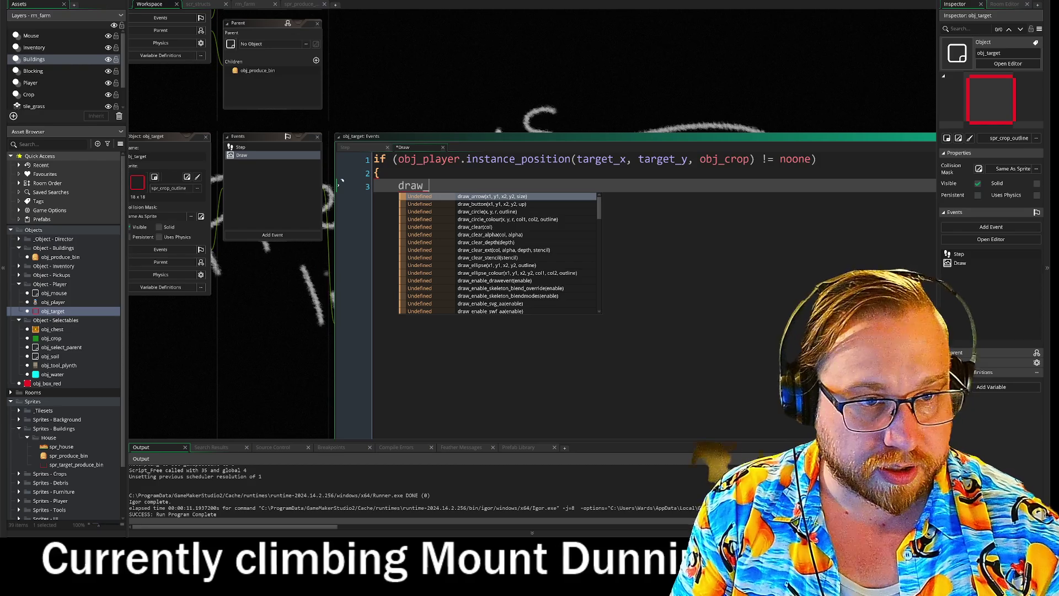
type("swek")
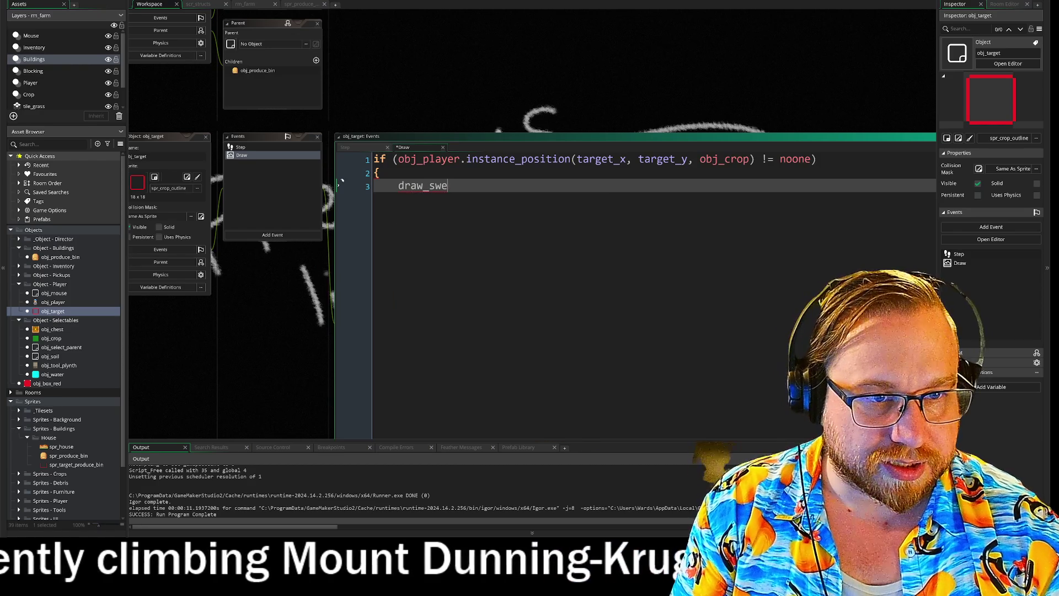
key("BackSpace")
key("Return")
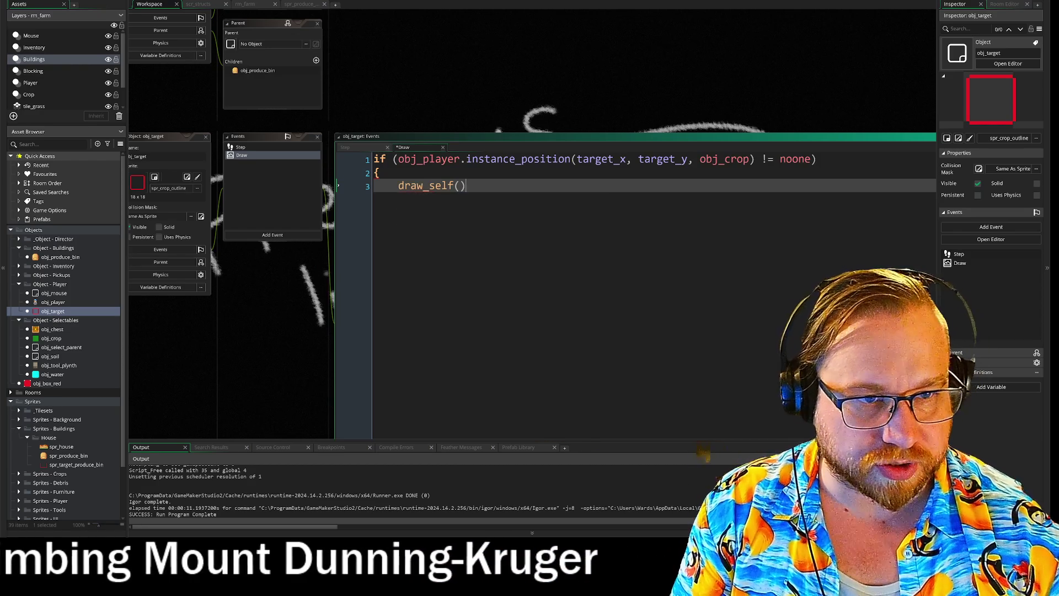
type(";")
key("Return")
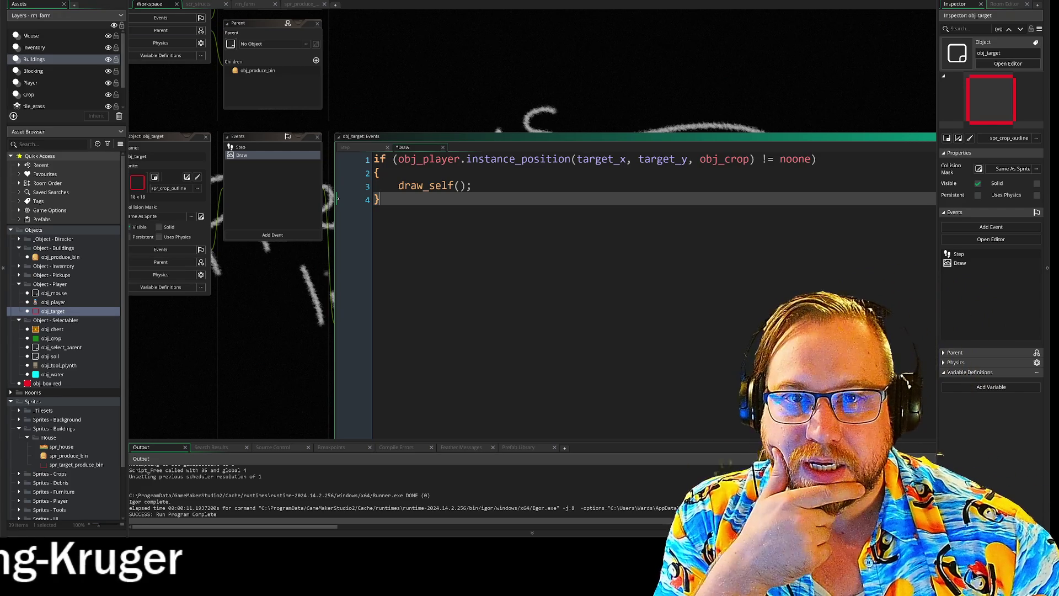
key("F5")
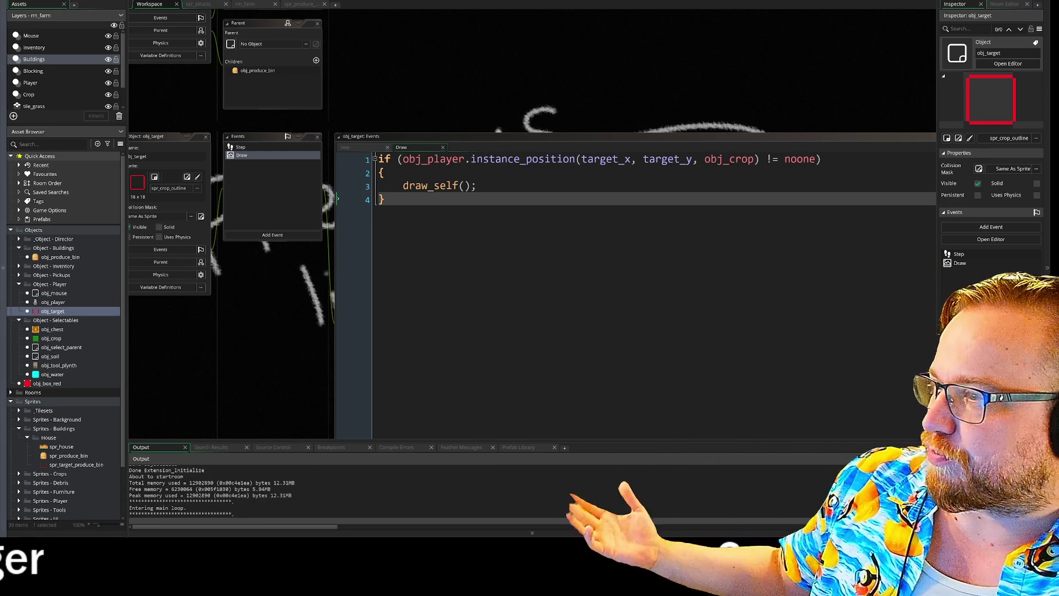
- Move the target_x error message aside and compare obj_target's Step and Draw code
left_click_drag(487, 87, 435, 74)
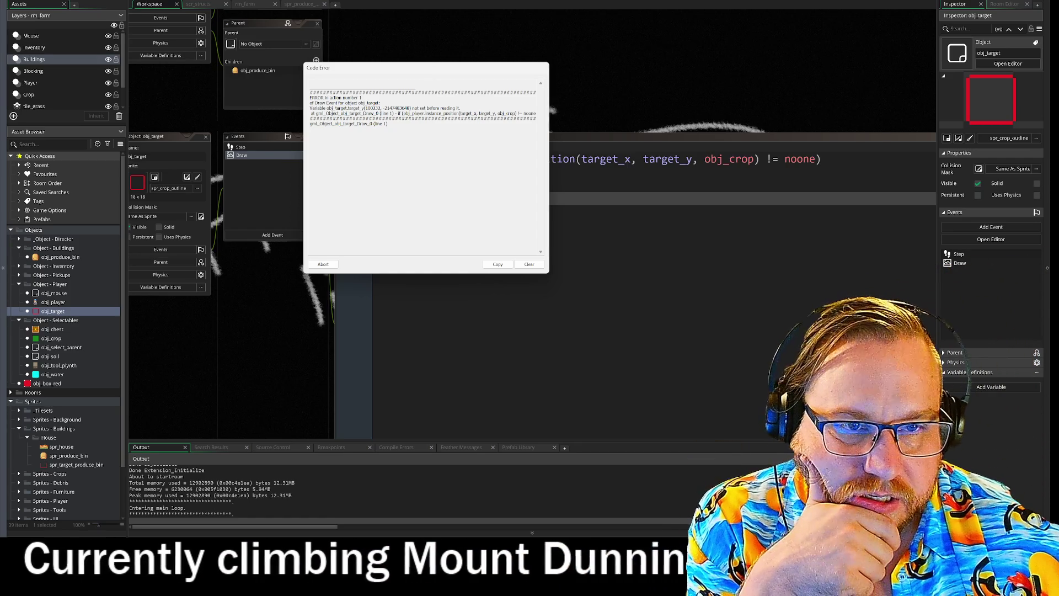
mouse_move(389, 66)
left_mouse_down()
mouse_move(546, 236)
mouse_move(406, 217)
mouse_move(504, 224)
mouse_move(477, 230)
left_mouse_up()
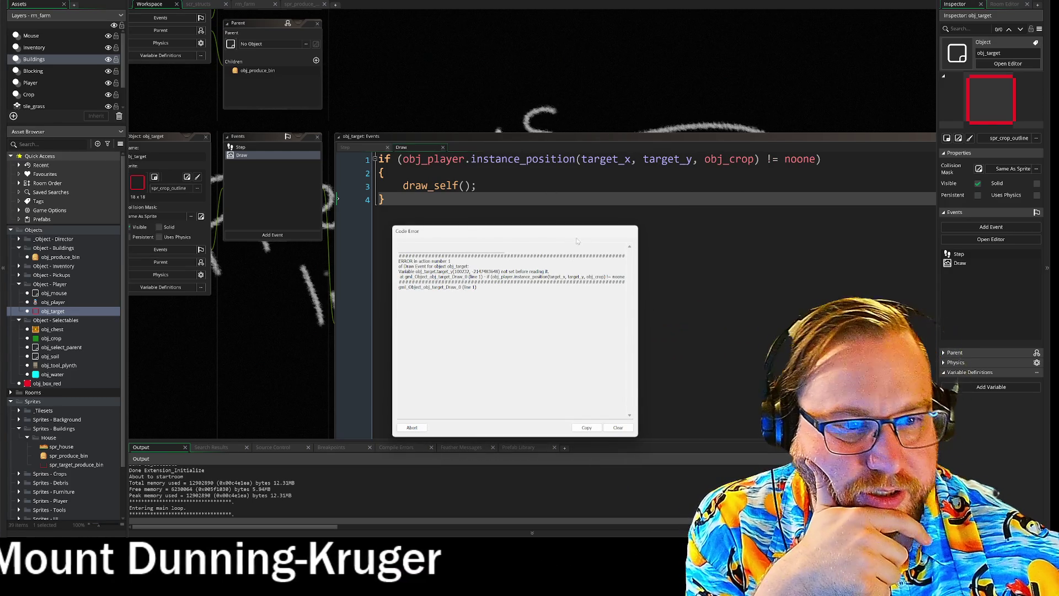
left_click_drag(564, 236, 557, 234)
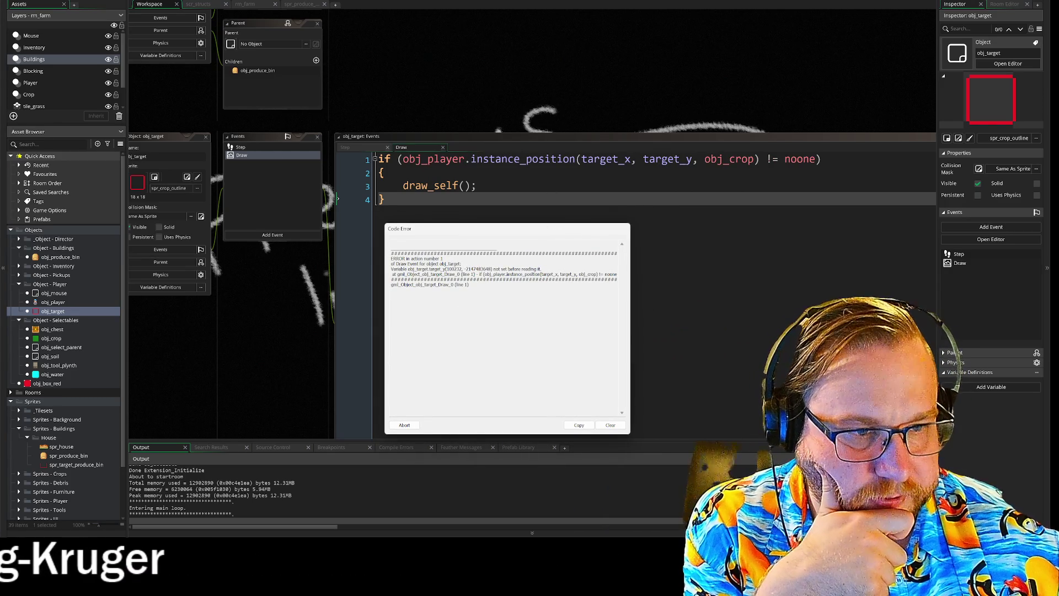
left_click(260, 147)
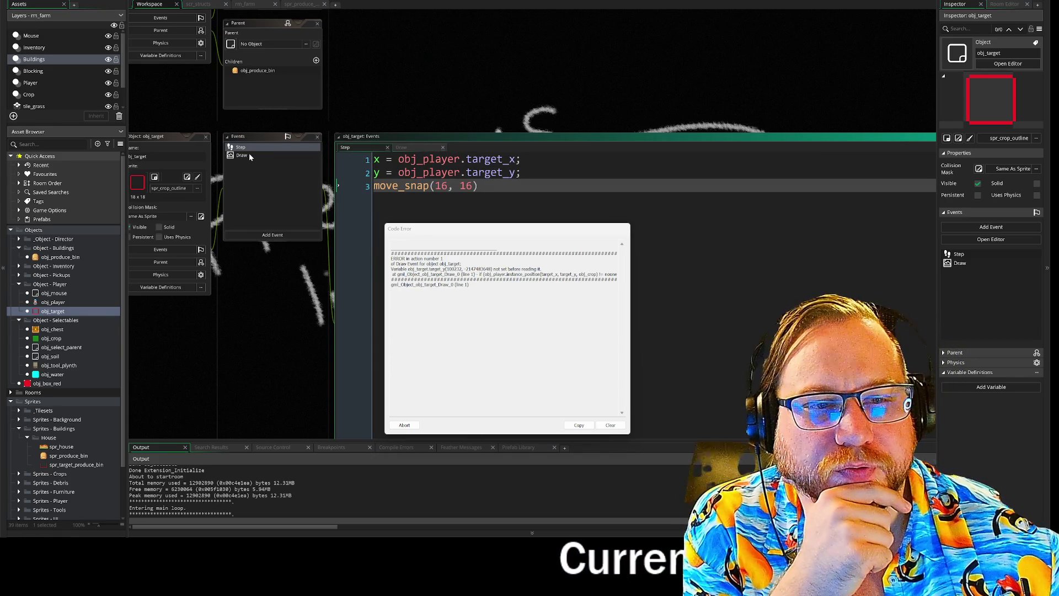
left_click(249, 157)
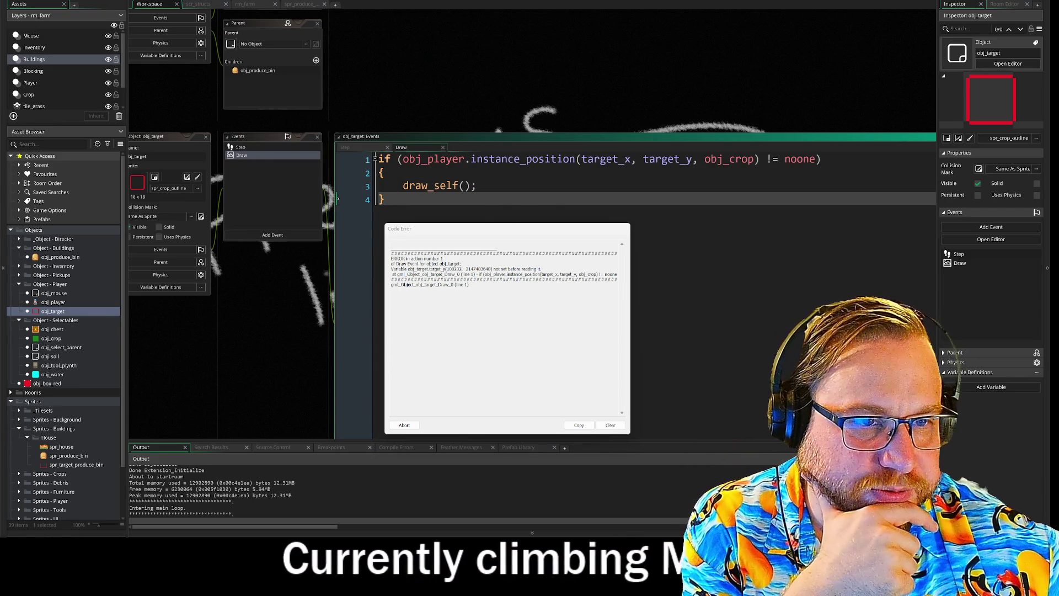
- Change the condition to instance_position(x, y, obj_crop) and abort the code error
left_click(410, 162)
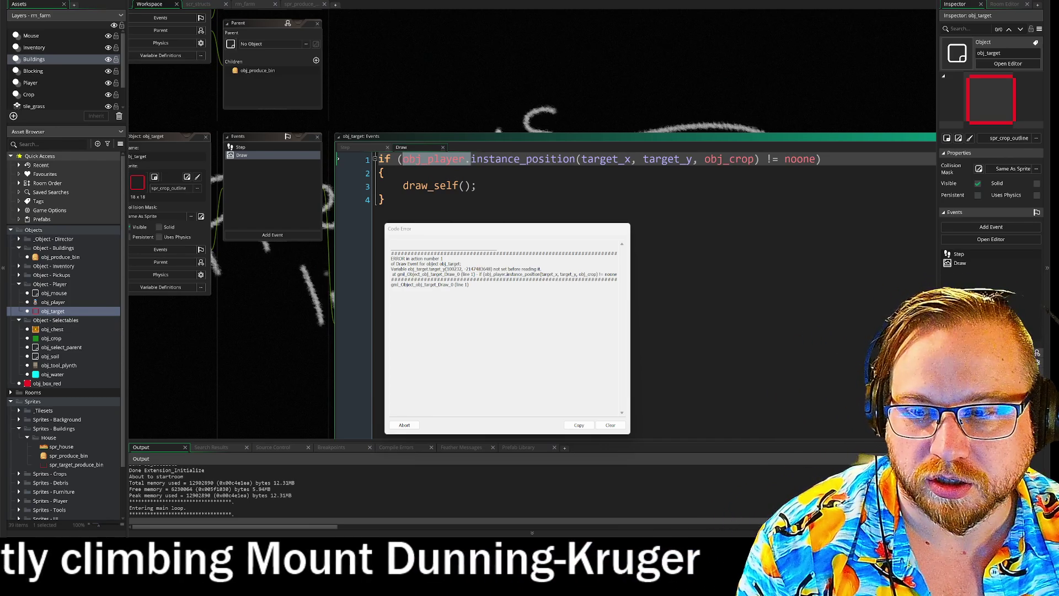
key("BackSpace")
left_click_drag(514, 159, 581, 160)
key("BackSpace")
key("BackSpace")
left_click(477, 185)
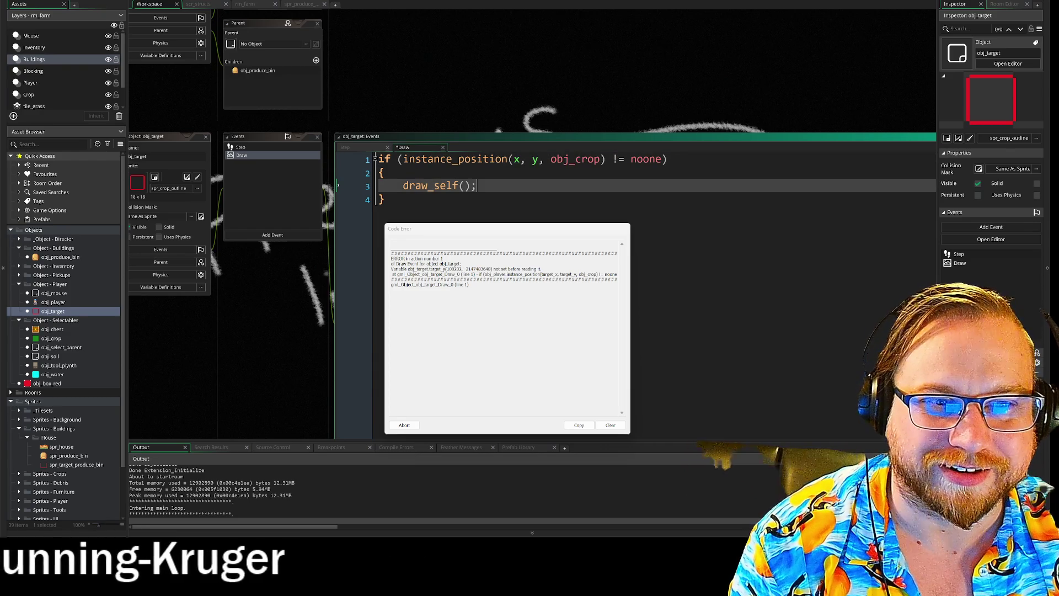
left_click(404, 425)
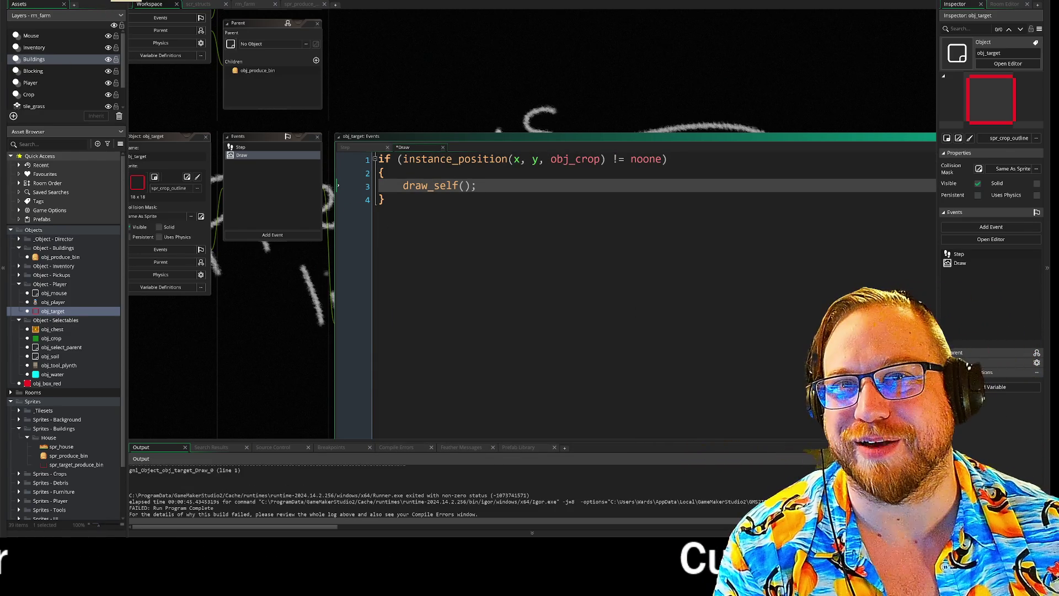
- Run the game, enlarge its window, walk the farmer around the produce bin, and exit
key("F5")
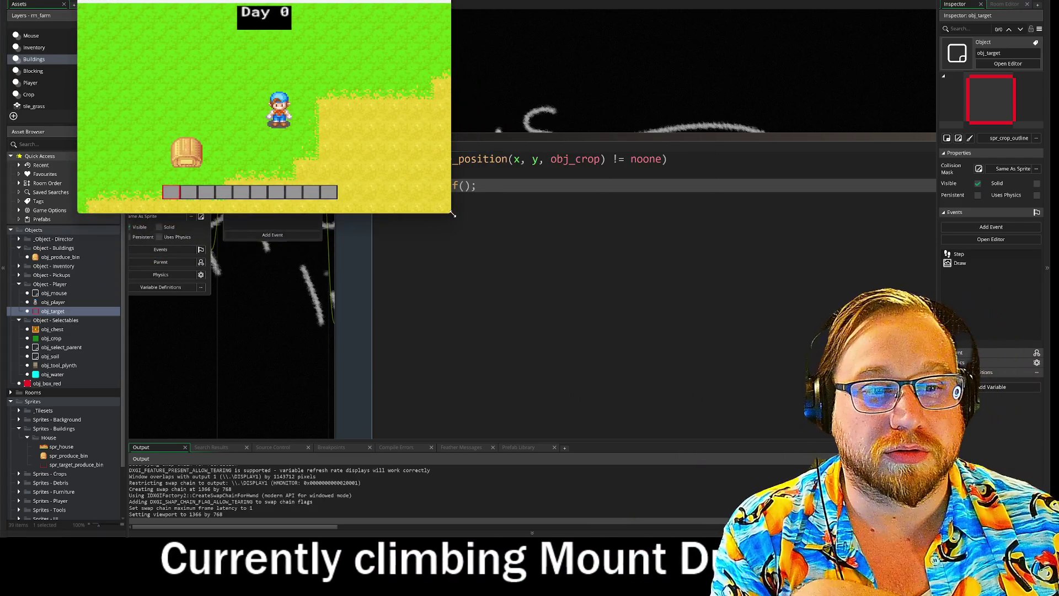
left_click_drag(453, 213, 612, 342)
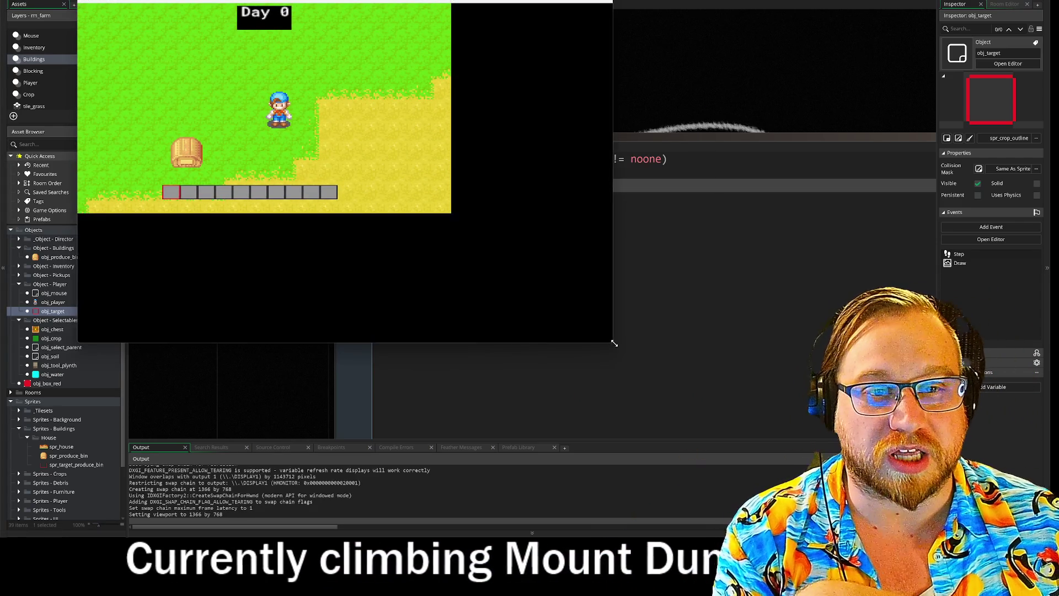
key("w")
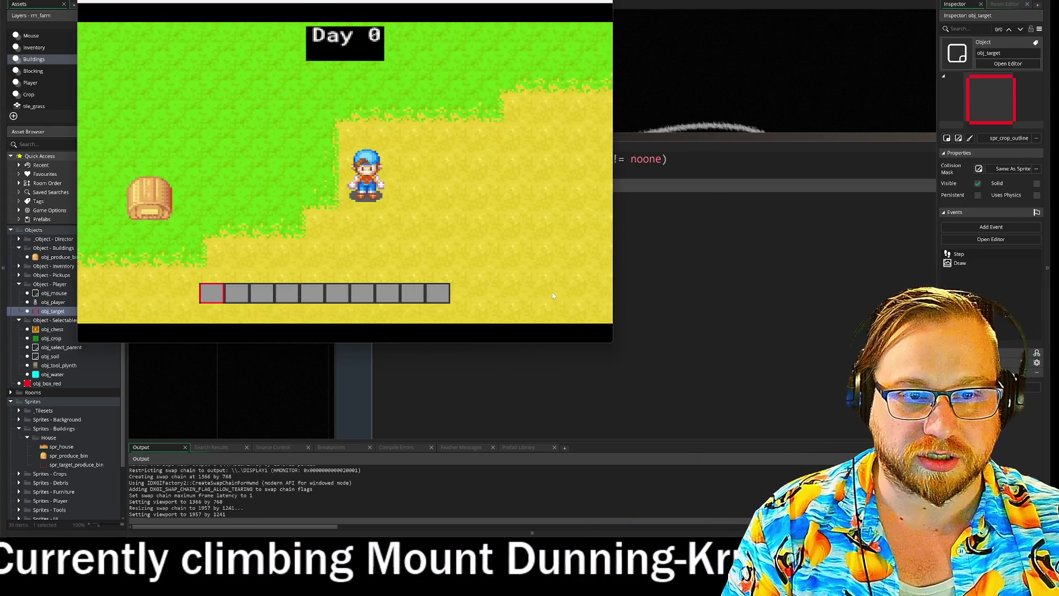
key("s")
key("a")
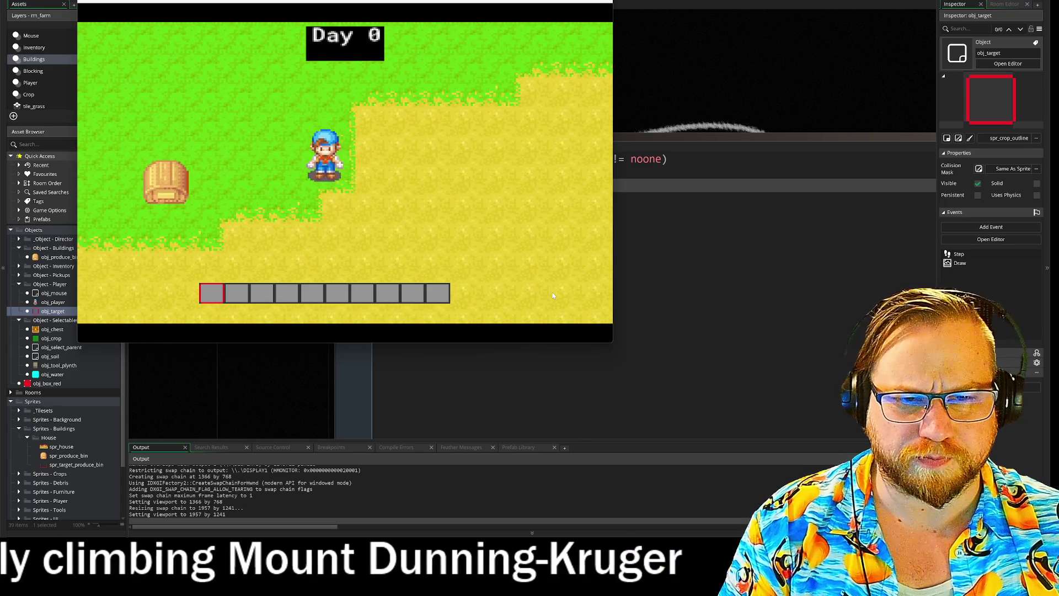
key("a")
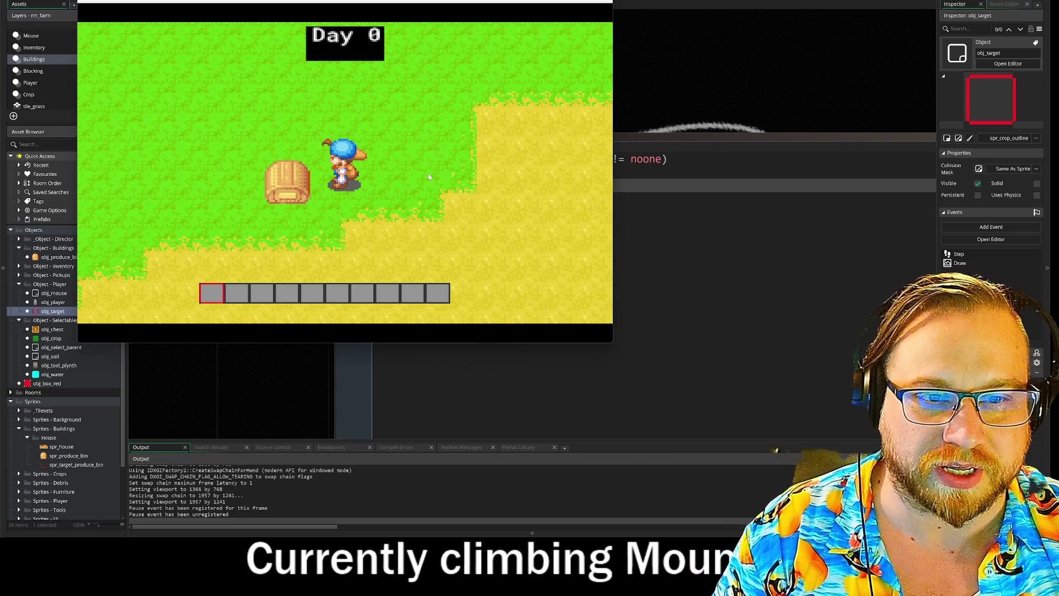
key("a")
key("s")
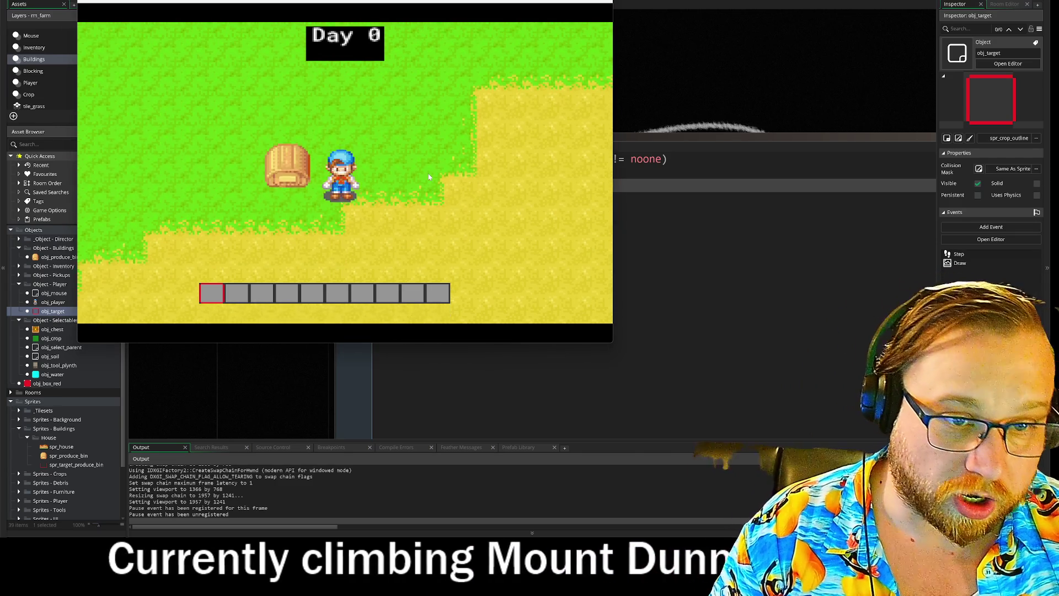
key("d")
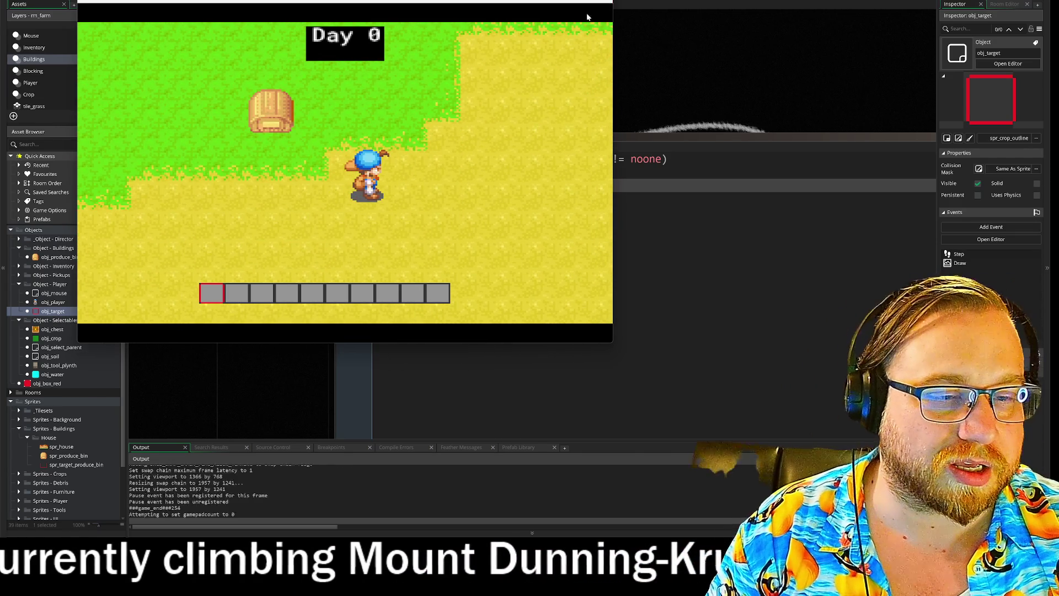
key("Escape")
left_click_drag(267, 309, 285, 300)
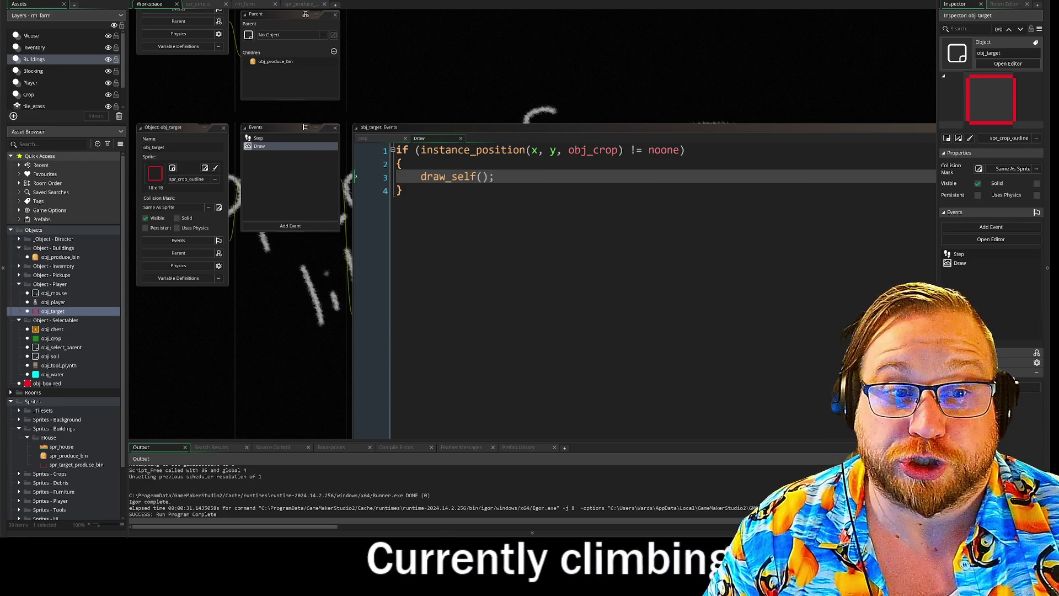
- Change the x argument to obj_player.target_x using autocomplete
key("Up")
key("Up")
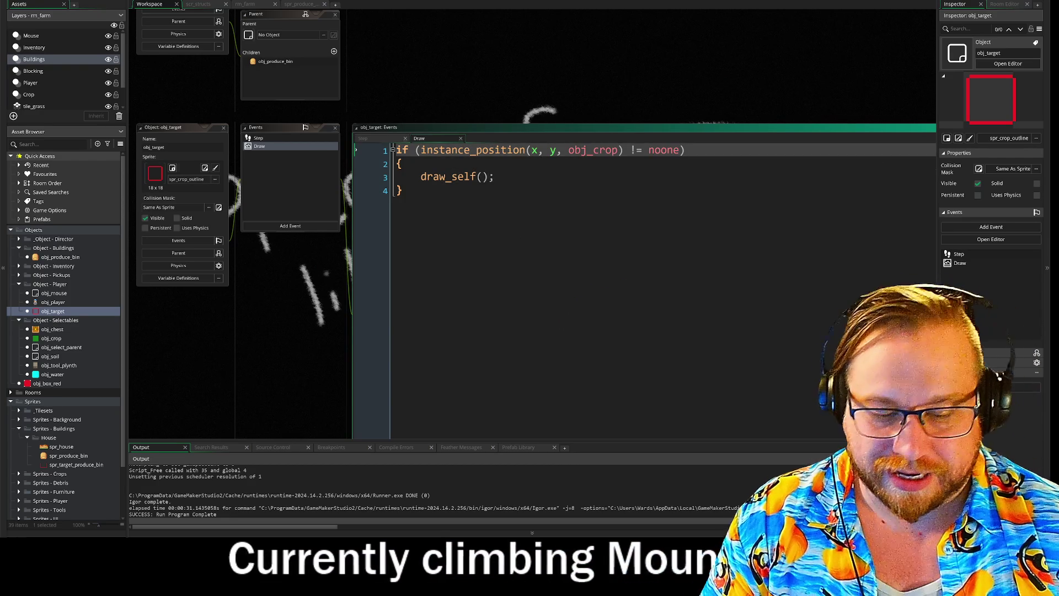
type("playe")
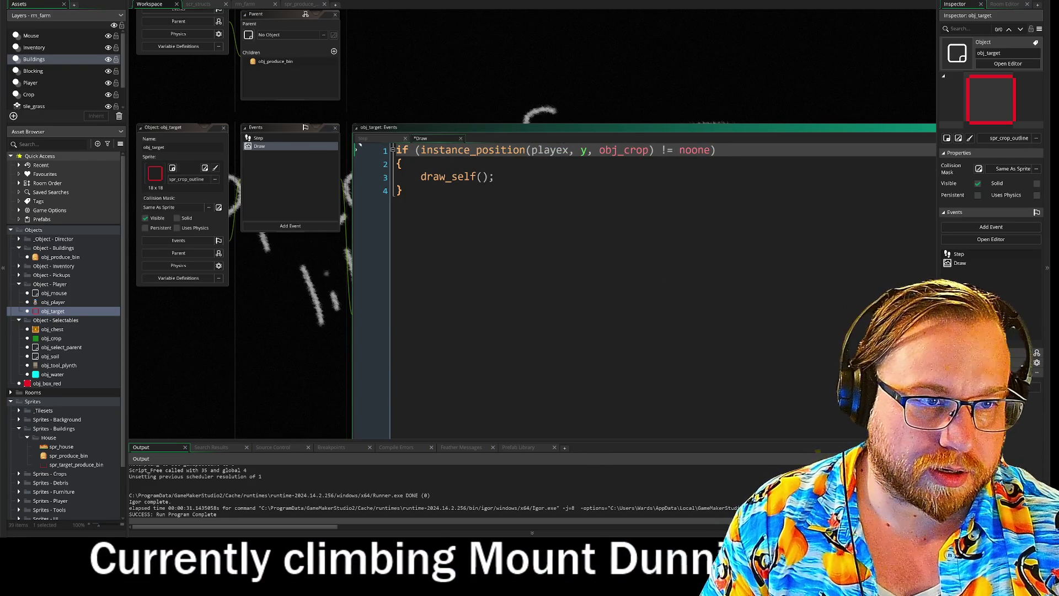
type("r_")
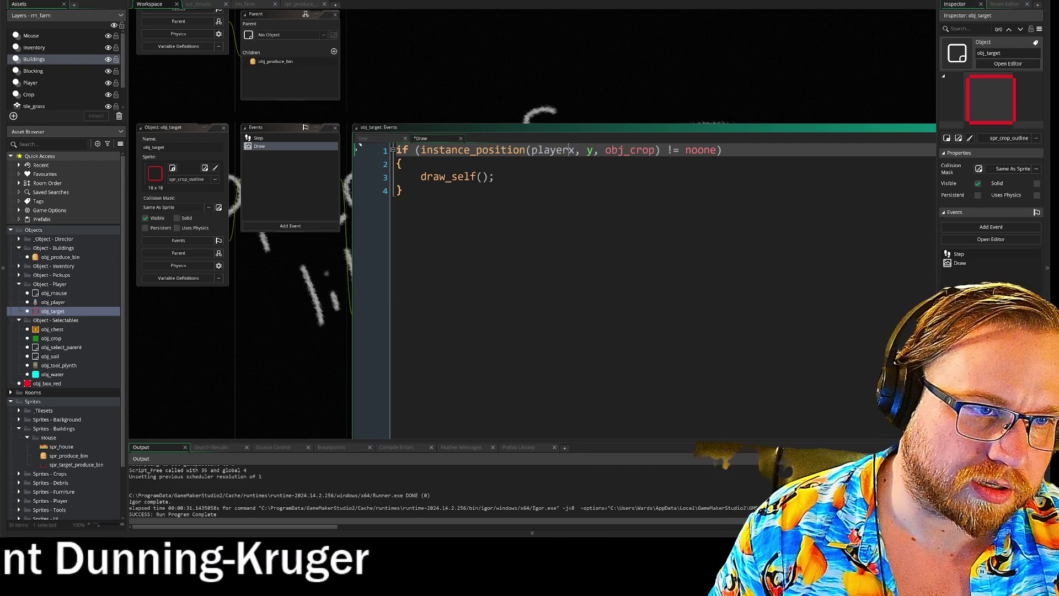
key("BackSpace")
key("BackSpace")
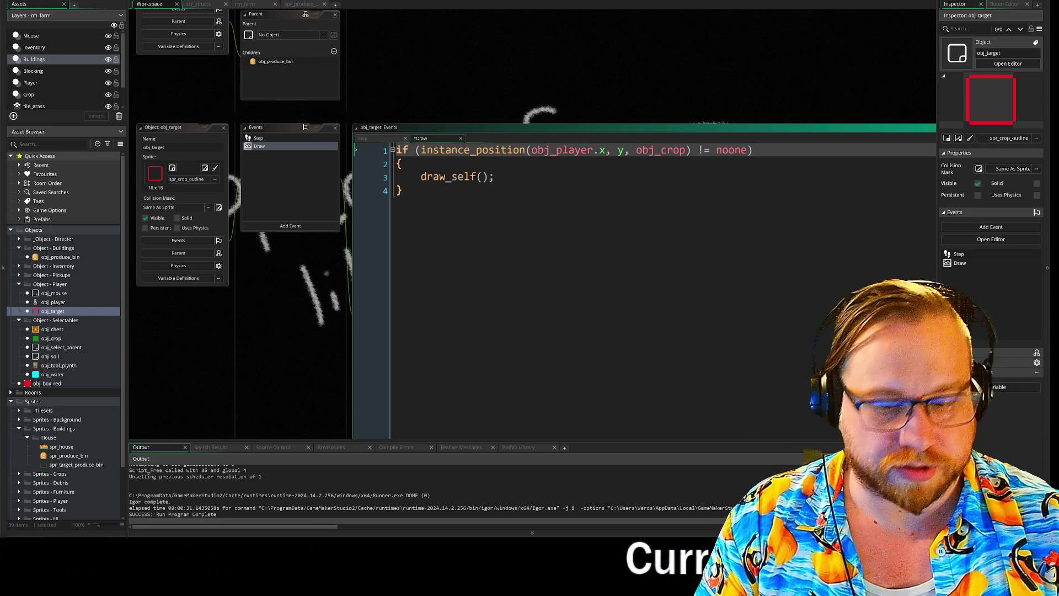
type("target")
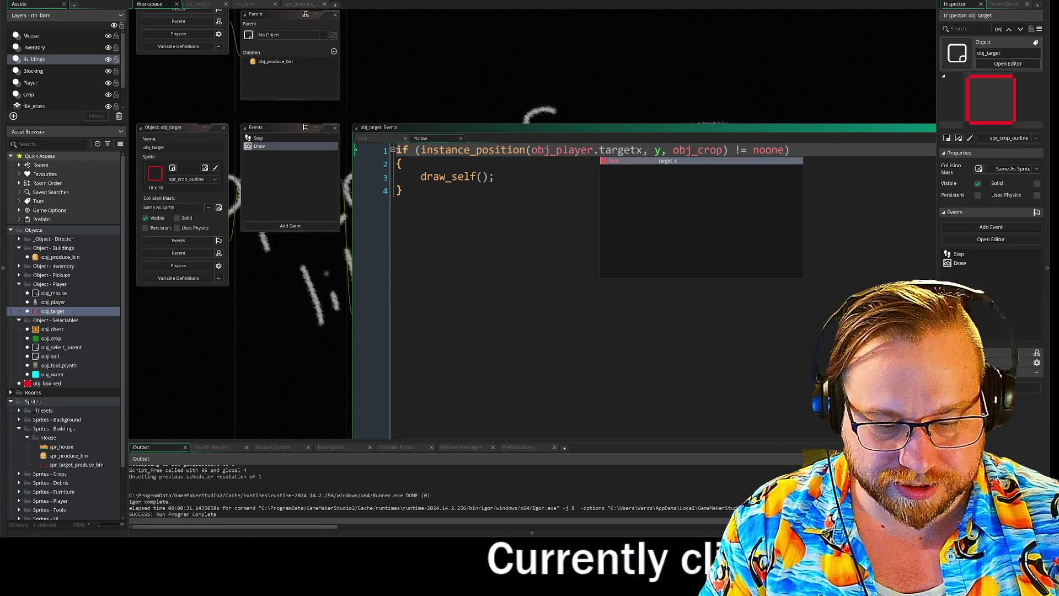
key("Return")
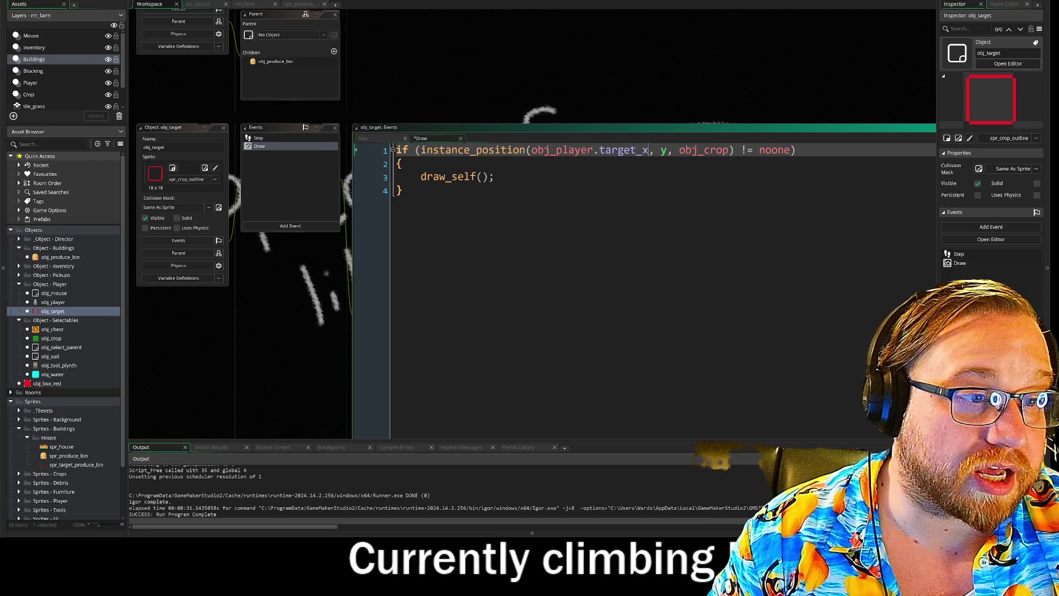
- Replace the y argument with obj_player.target_y by copy-paste, then run the game
left_click_drag(648, 150, 532, 154)
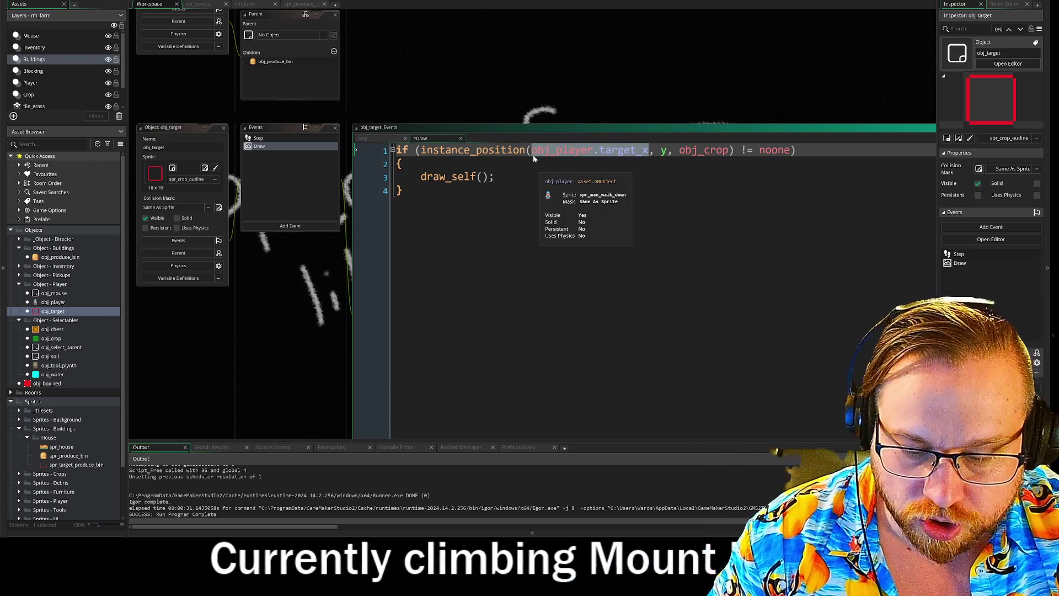
key("ctrl+c")
double_click(664, 150)
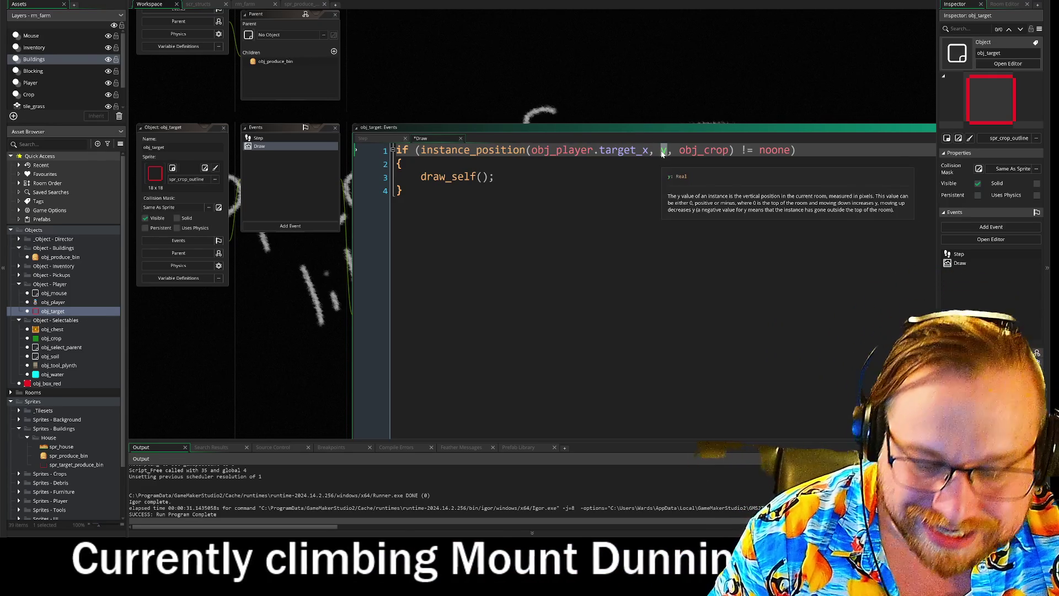
key("ctrl+v")
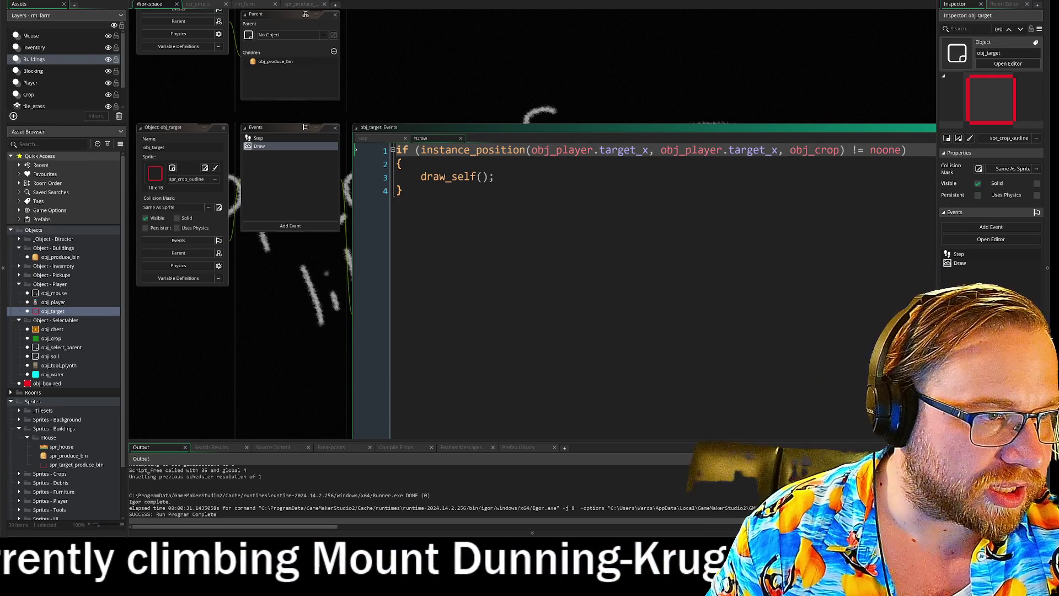
key("BackSpace")
type("y")
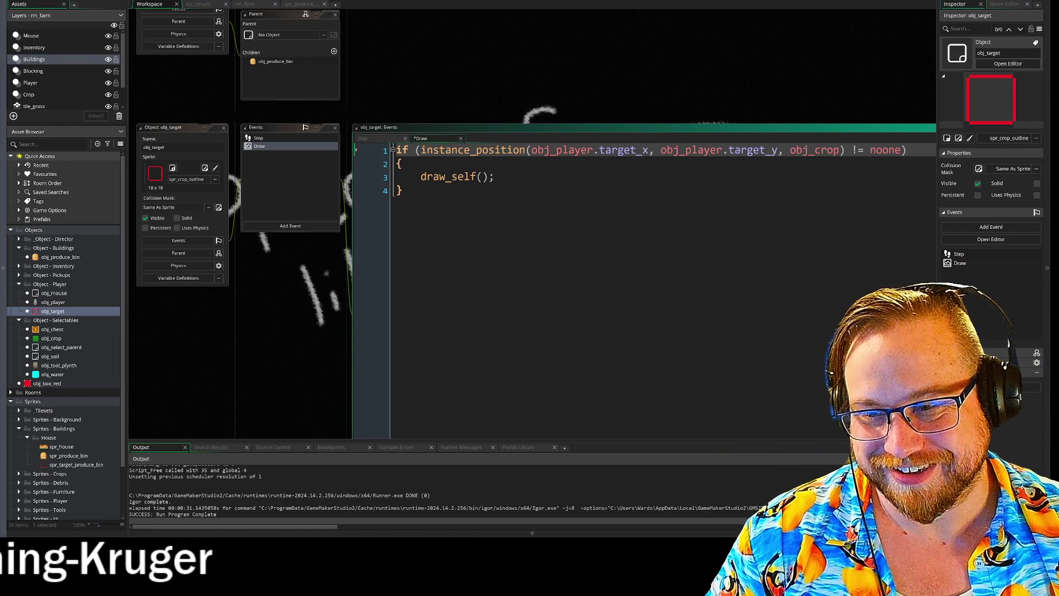
key("ctrl+End")
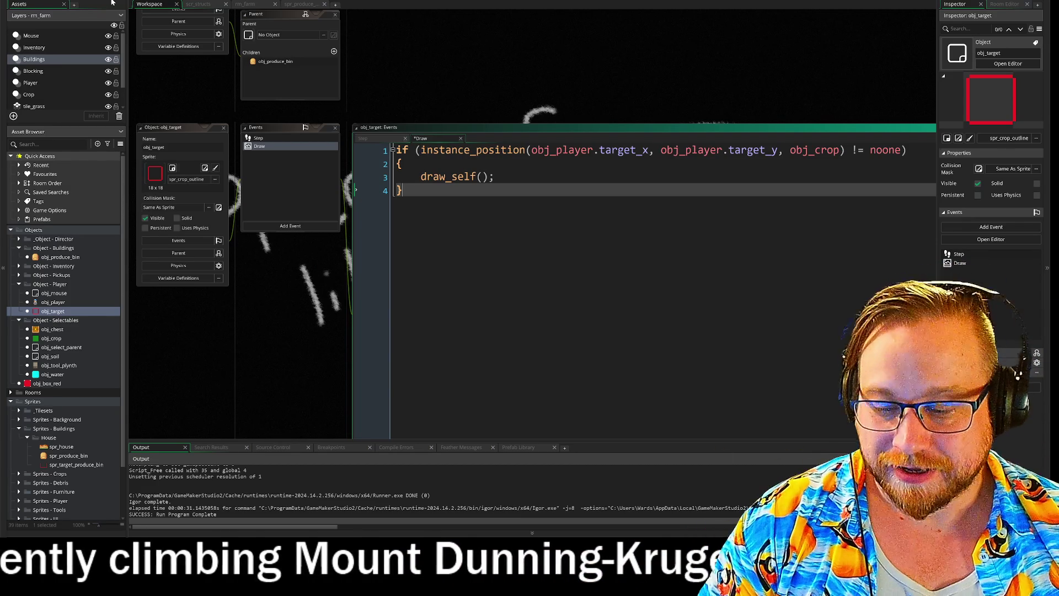
key("F5")
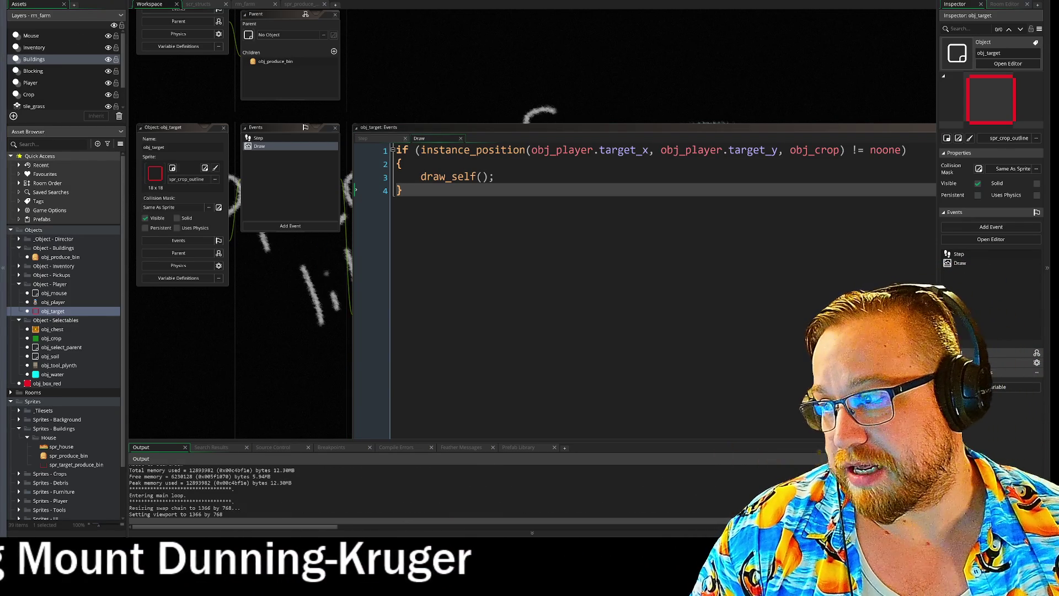
- Move the game window to the top-left and walk the farmer around near the produce bin
mouse_move(392, 75)
left_mouse_down()
mouse_move(285, 58)
mouse_move(275, 23)
left_mouse_up()
key("s")
key("d")
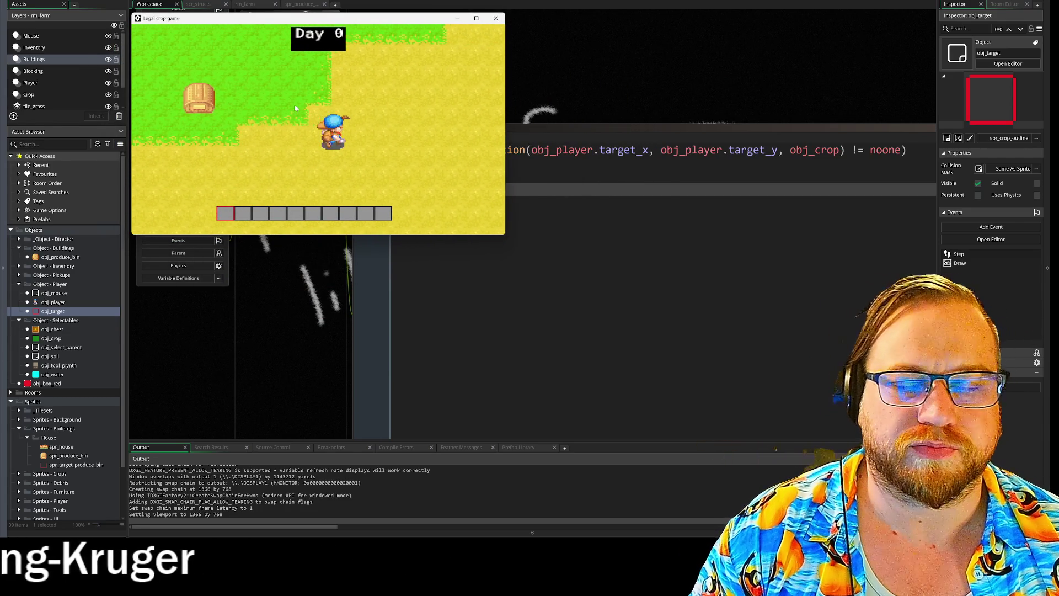
key("w")
key("s")
key("d")
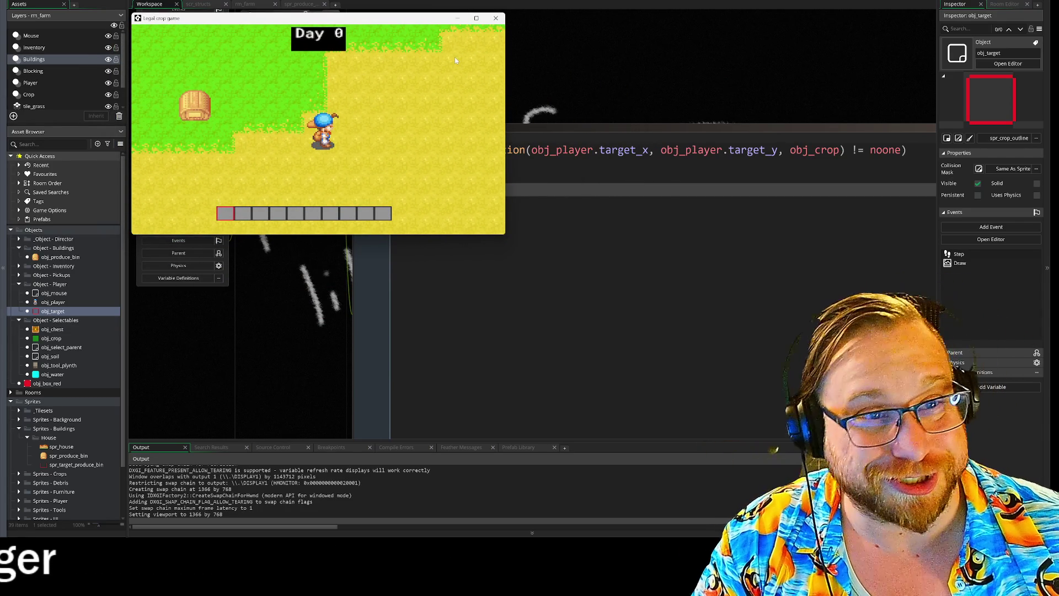
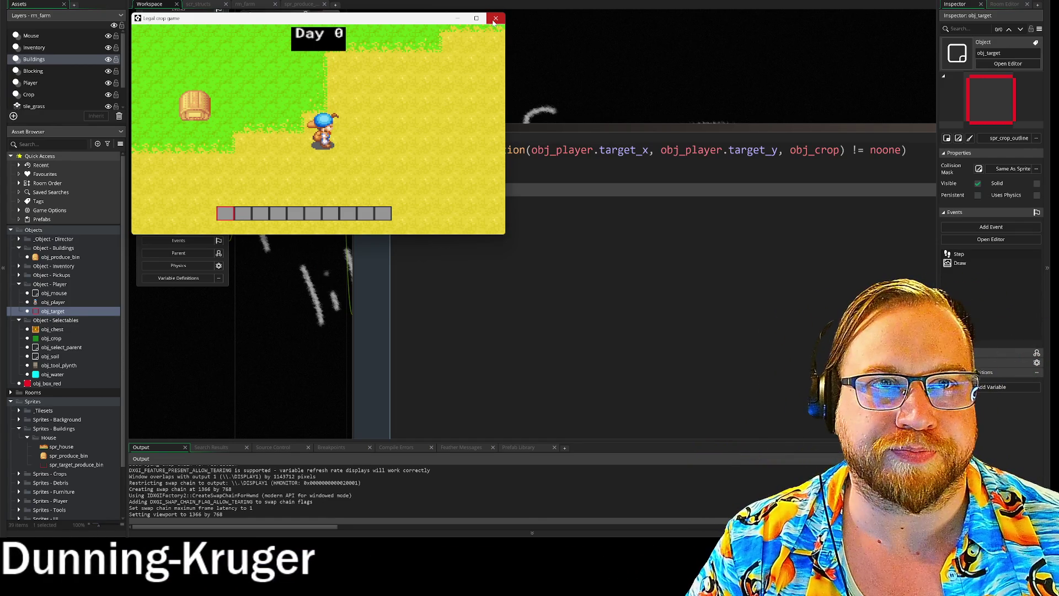
- Relaunch the game with F5, enlarge its window, and move the hoe into hotbar slot 1
left_click(495, 19)
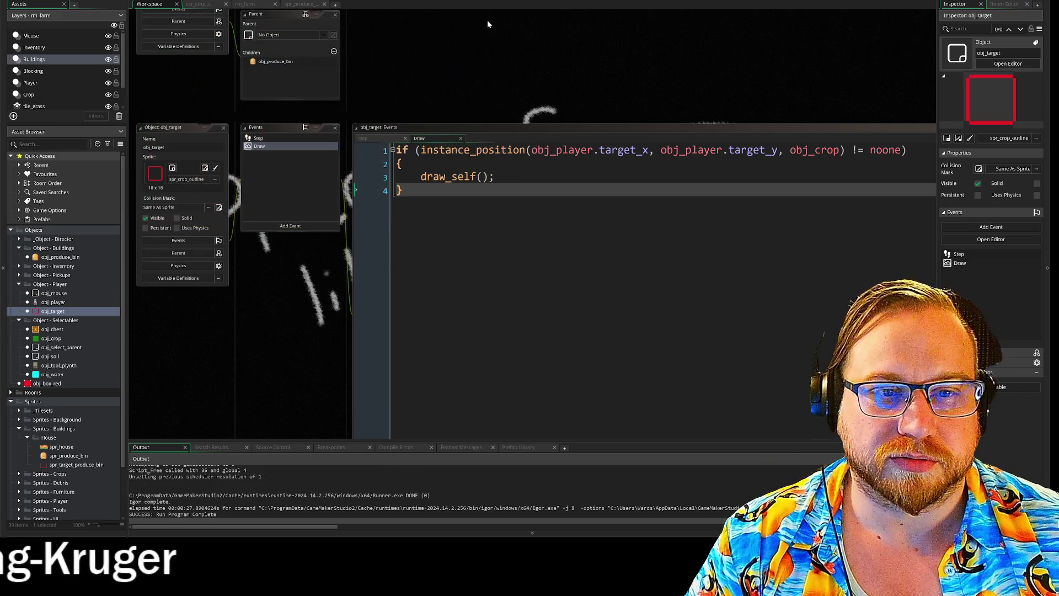
key("F5")
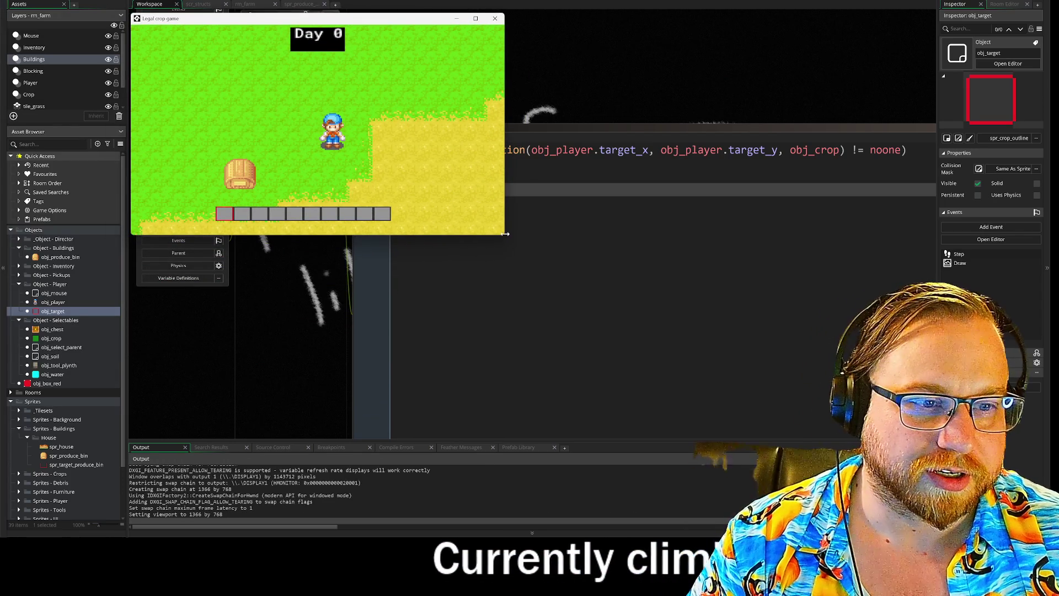
left_click_drag(503, 236, 700, 375)
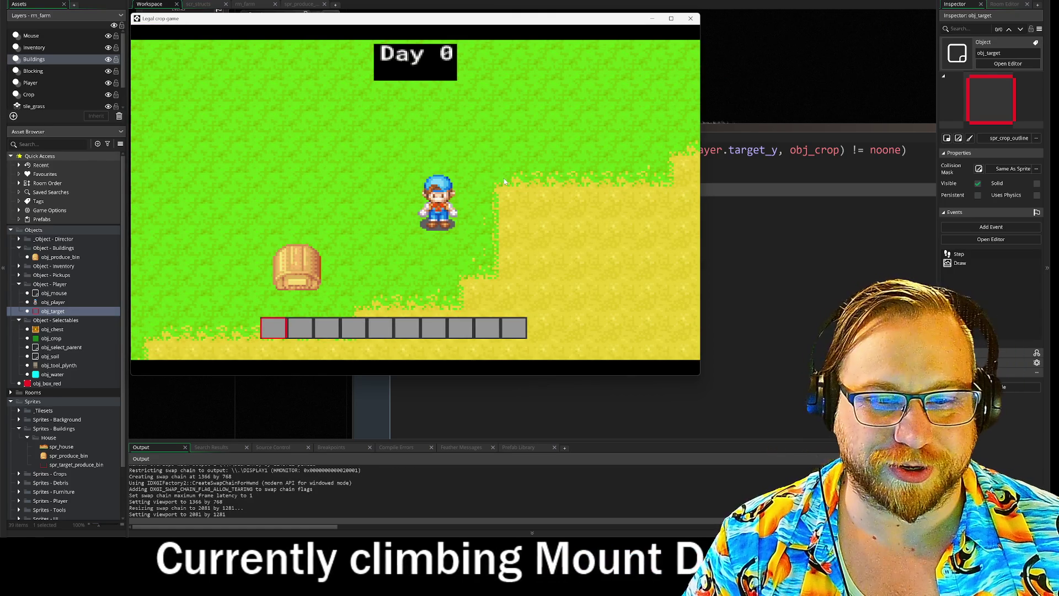
key("i")
left_click_drag(314, 196, 273, 327)
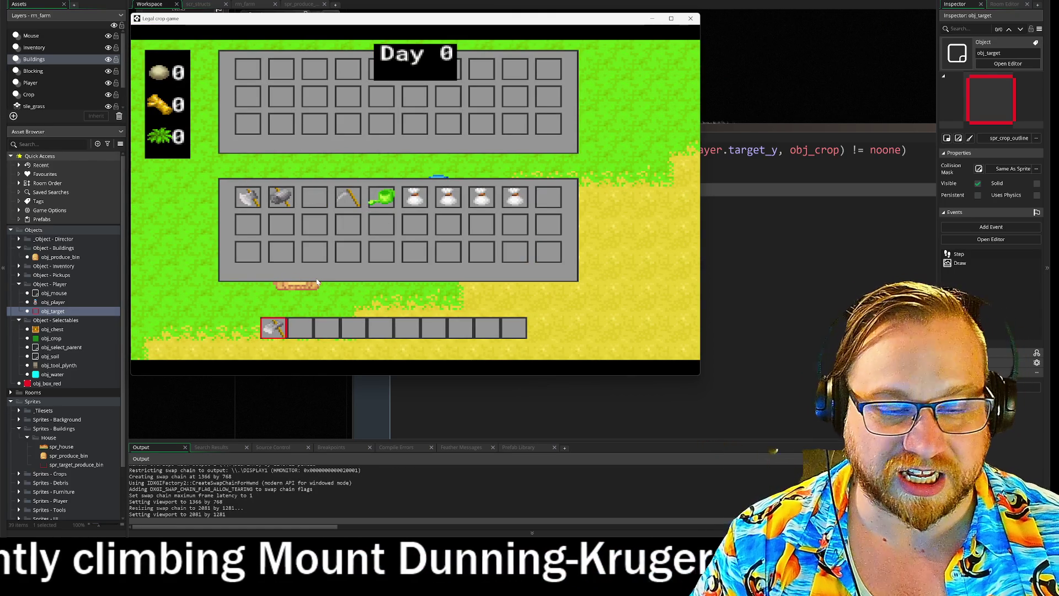
key("i")
- Walk the player around the field, tilling soil tiles in a cross pattern
key("d")
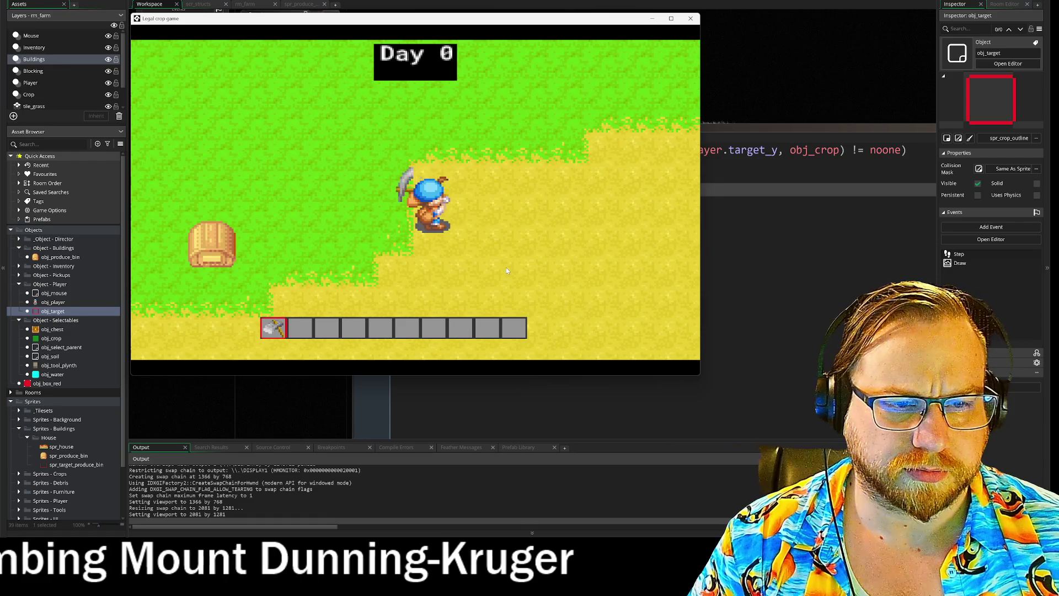
key("space")
key("d")
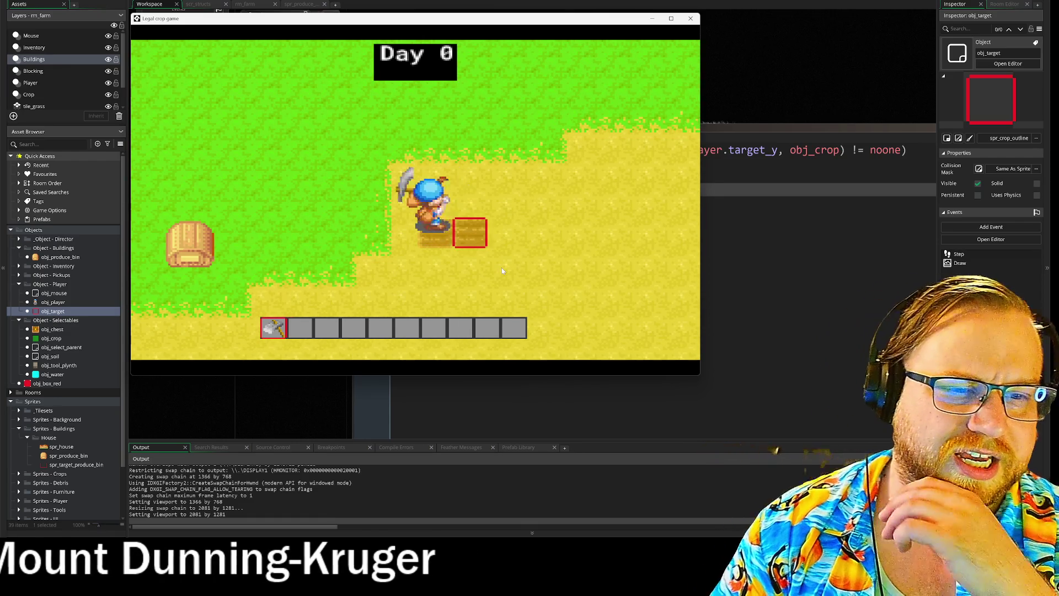
key("space")
key("space")
key("d")
key("w")
key("s")
key("a")
key("a")
key("s")
key("space")
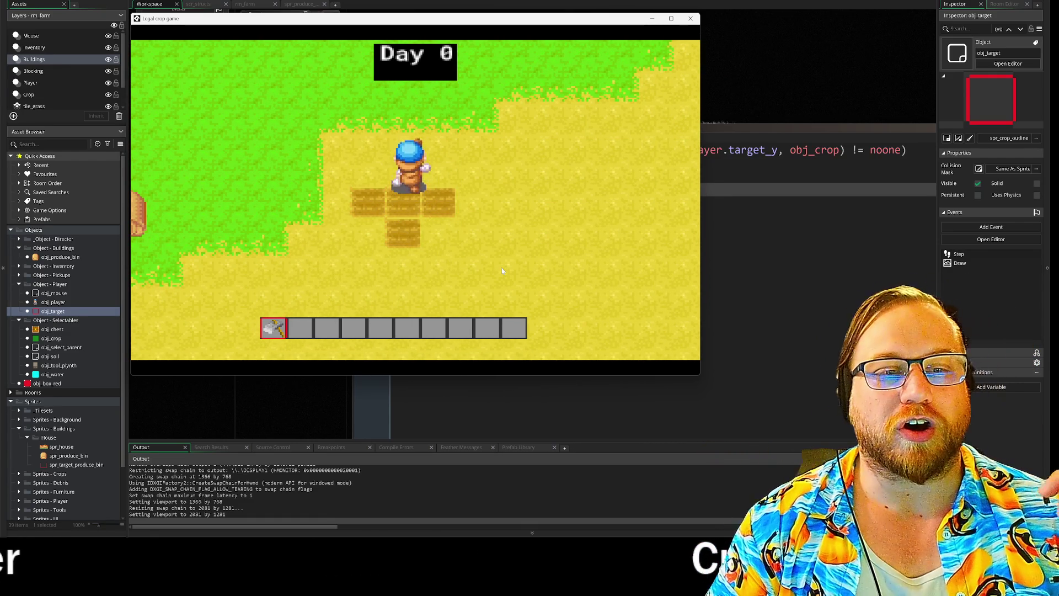
key("w")
key("s")
key("space")
key("d")
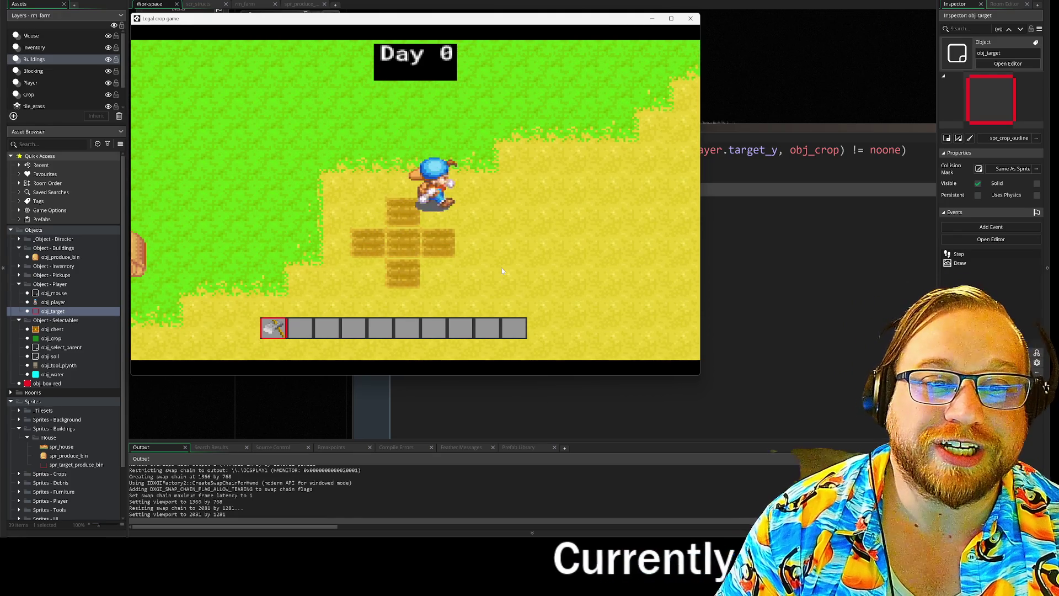
key("d")
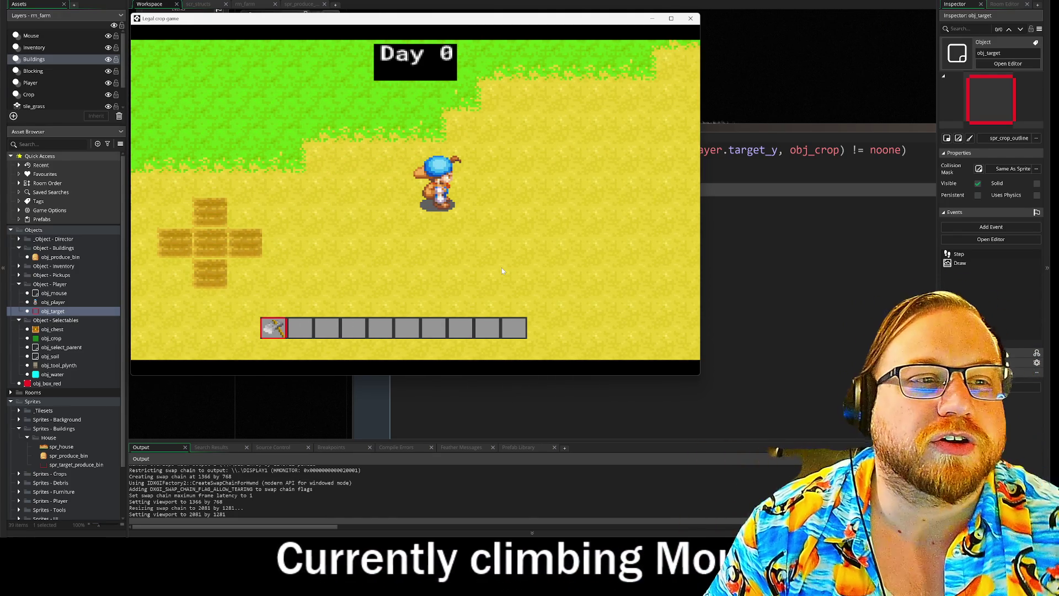
key("s")
key("a")
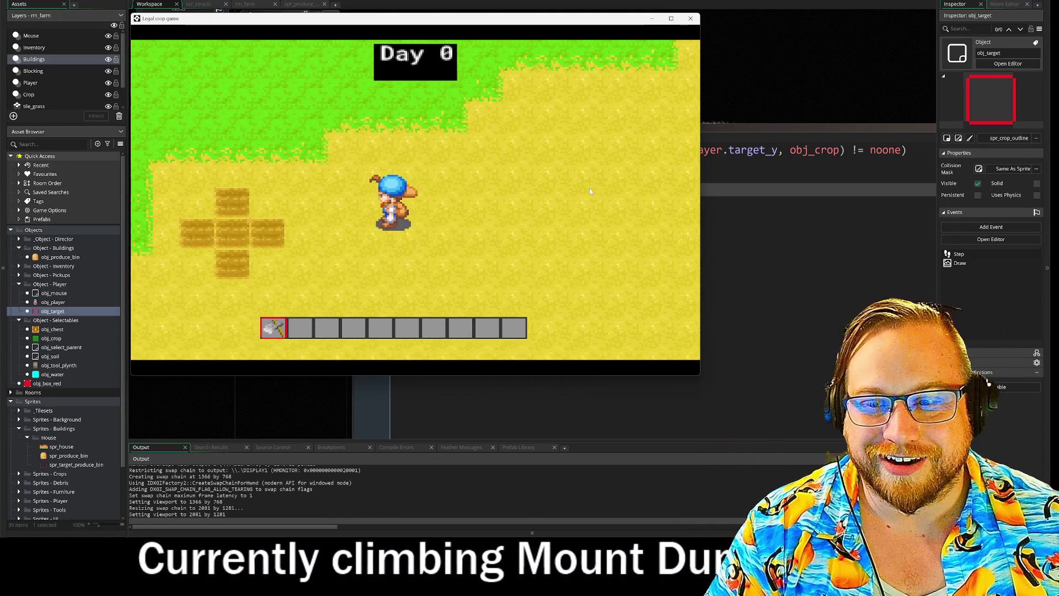
key("a")
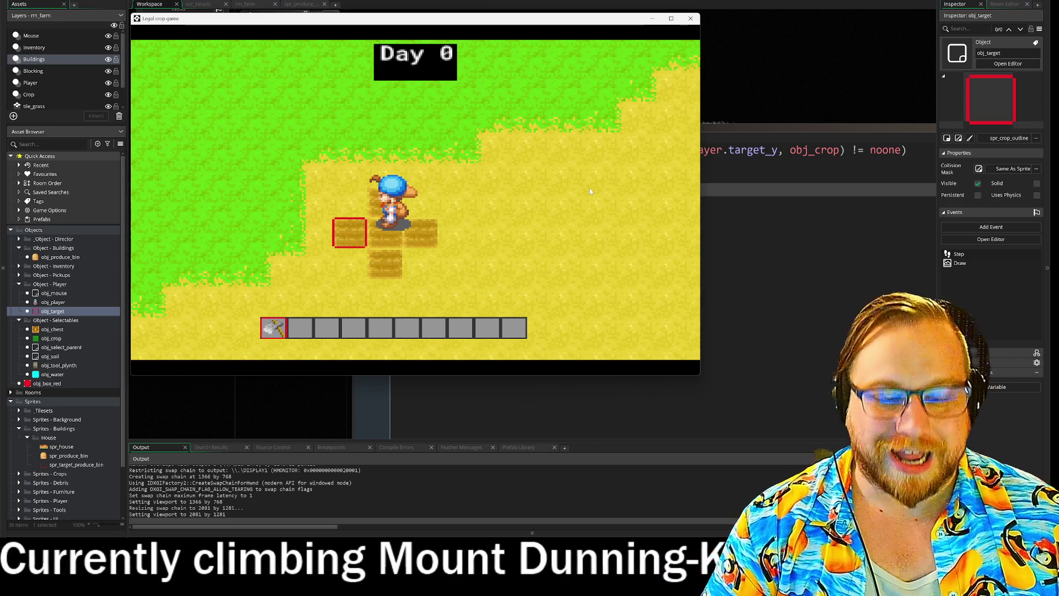
scroll(590, 190, "up", 3)
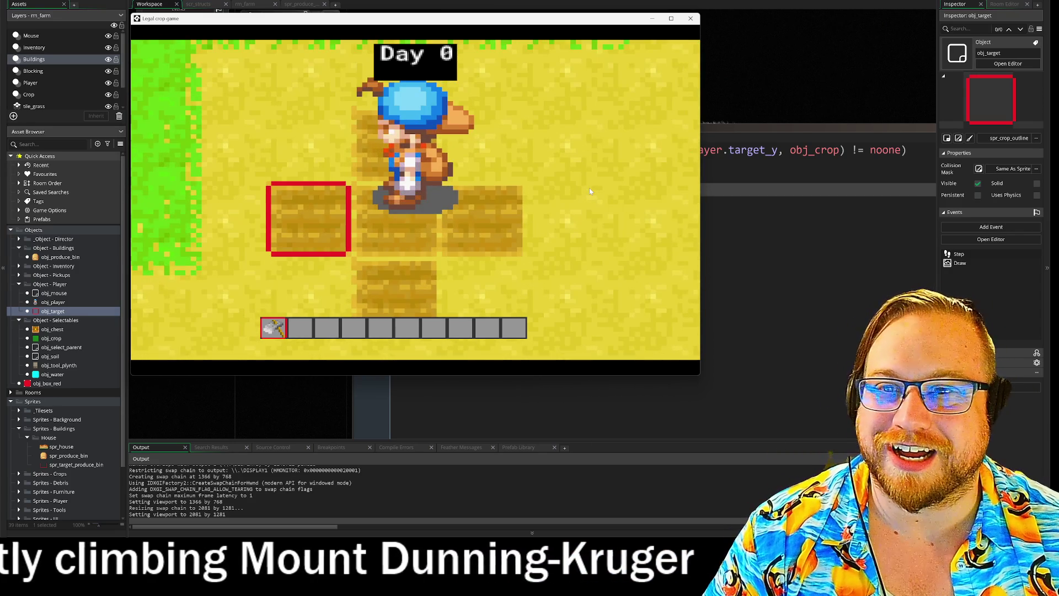
scroll(590, 190, "down", 5)
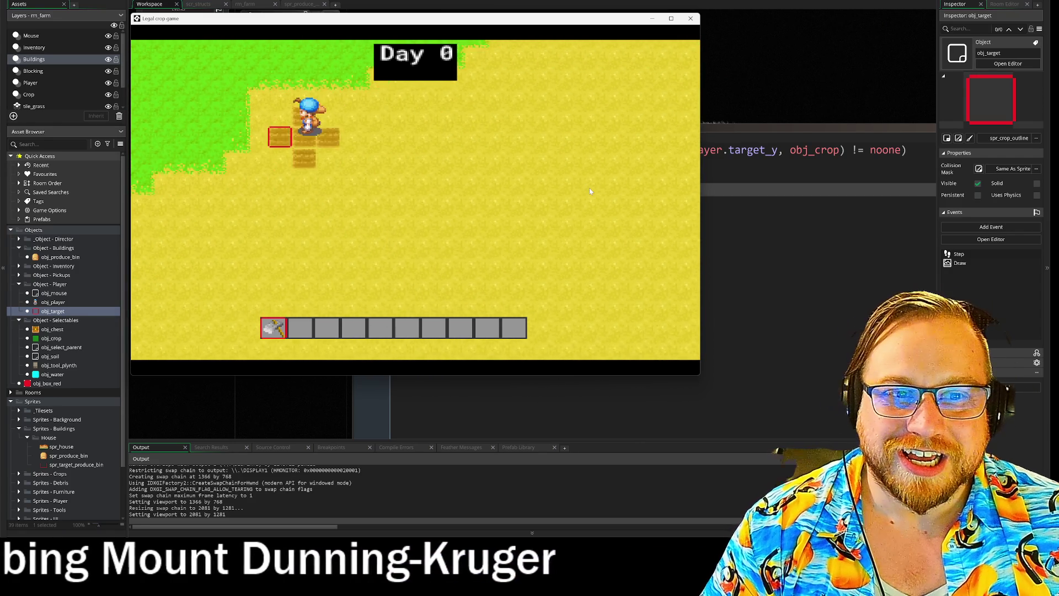
key("w")
scroll(589, 191, "up", 3)
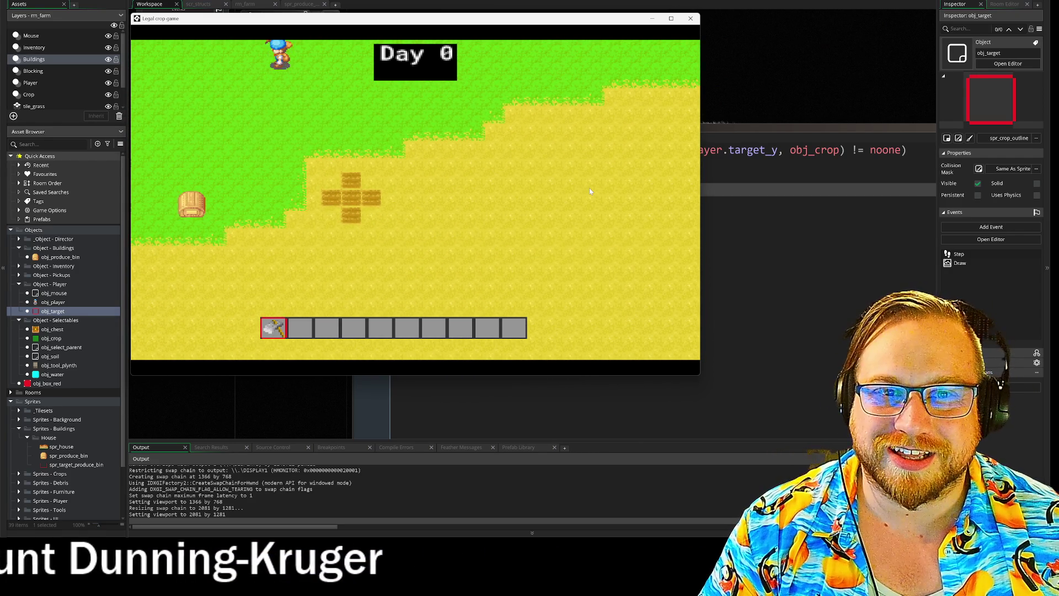
key("a")
key("s")
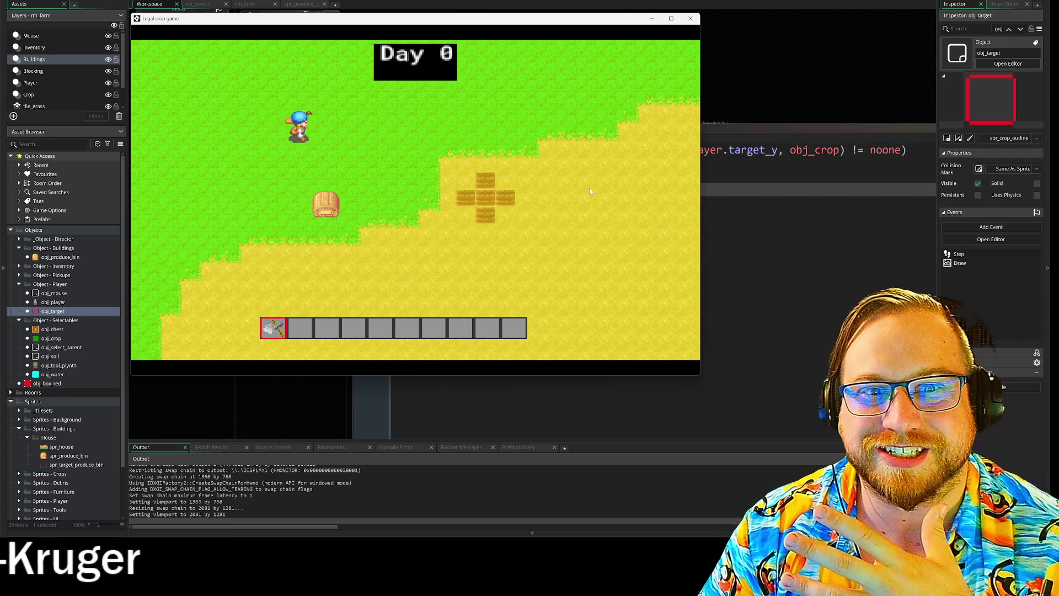
key("d")
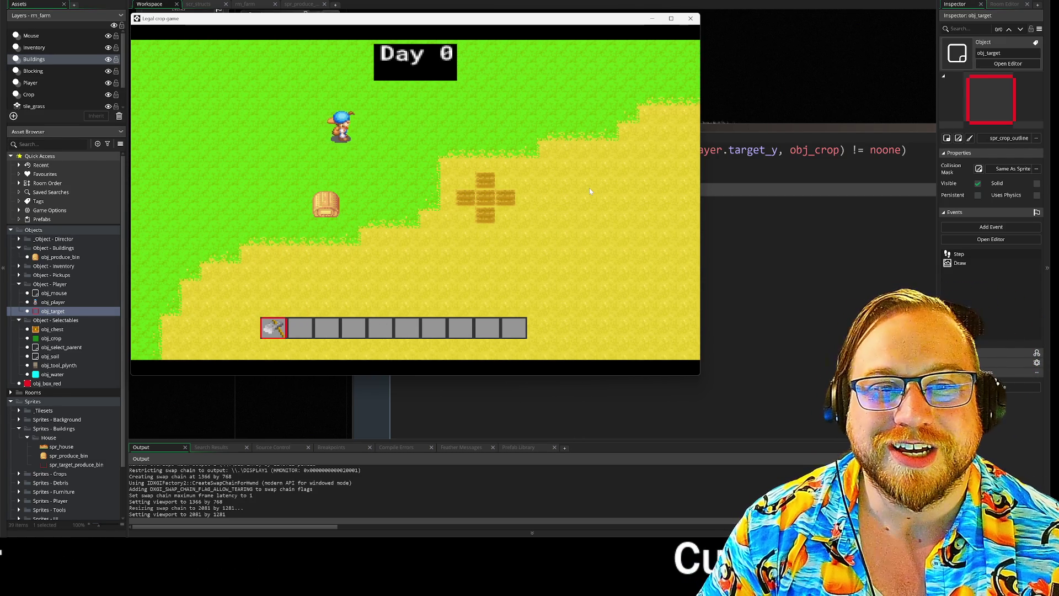
key("s")
key("d")
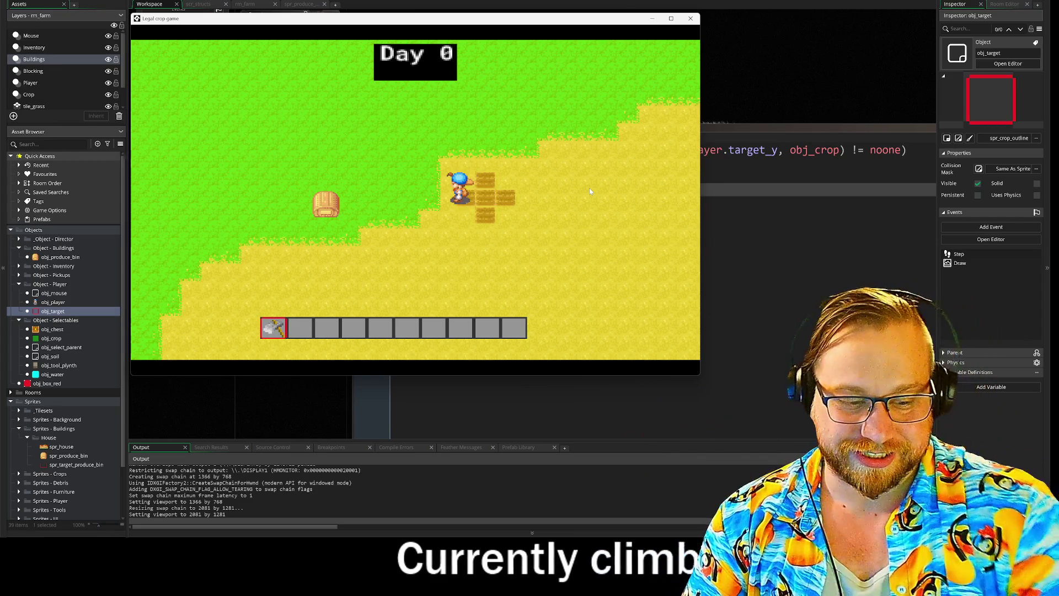
scroll(589, 188, "down", 3)
scroll(589, 188, "up", 5)
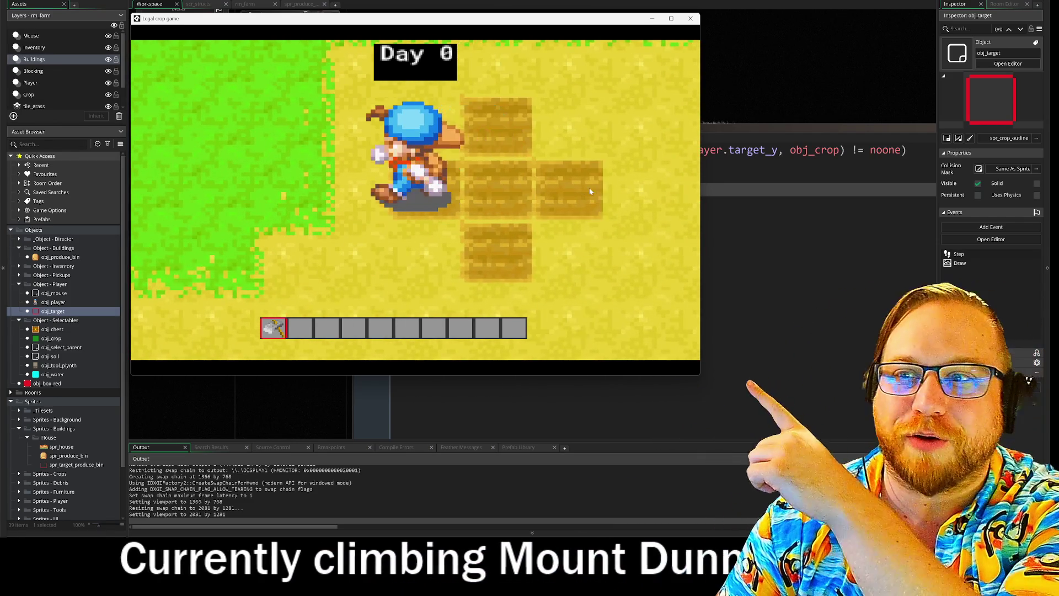
key("a")
key("d")
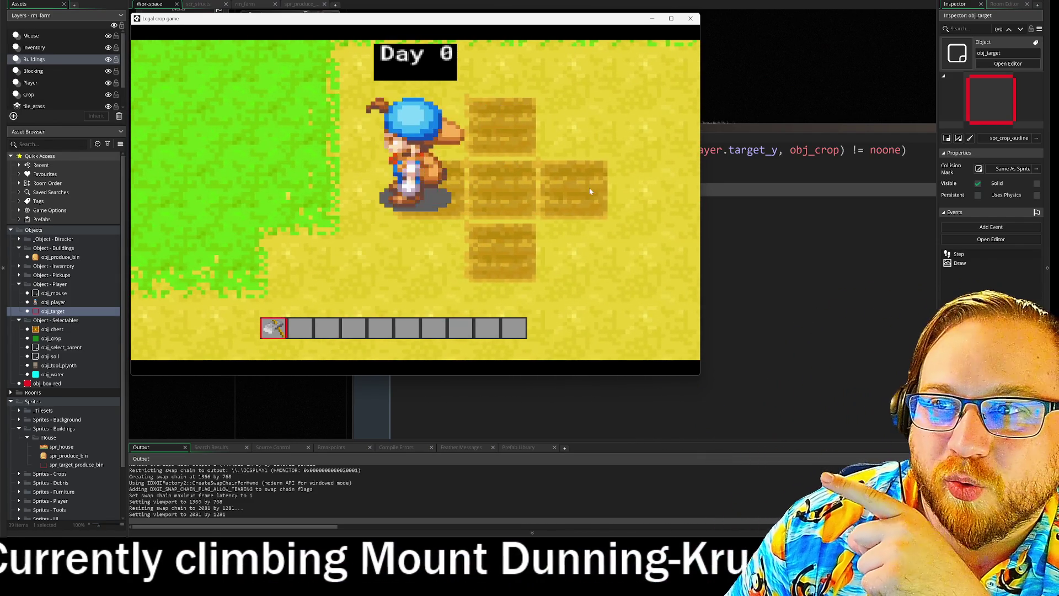
key("s")
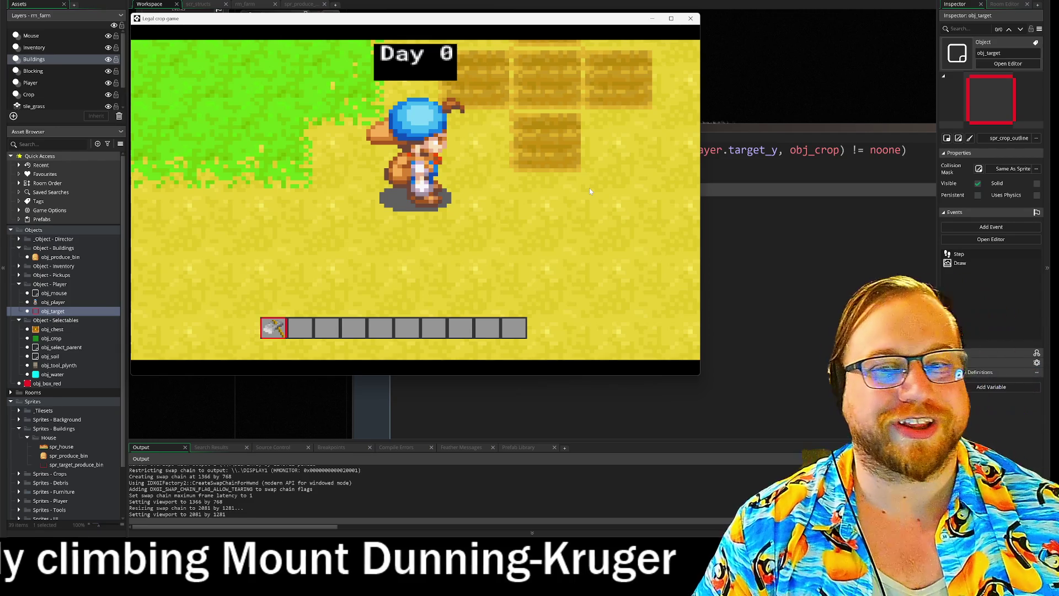
- Add an '|| tile_meeting(...)' condition to the Draw event's if, with obj_player as its third argument
left_click(690, 20)
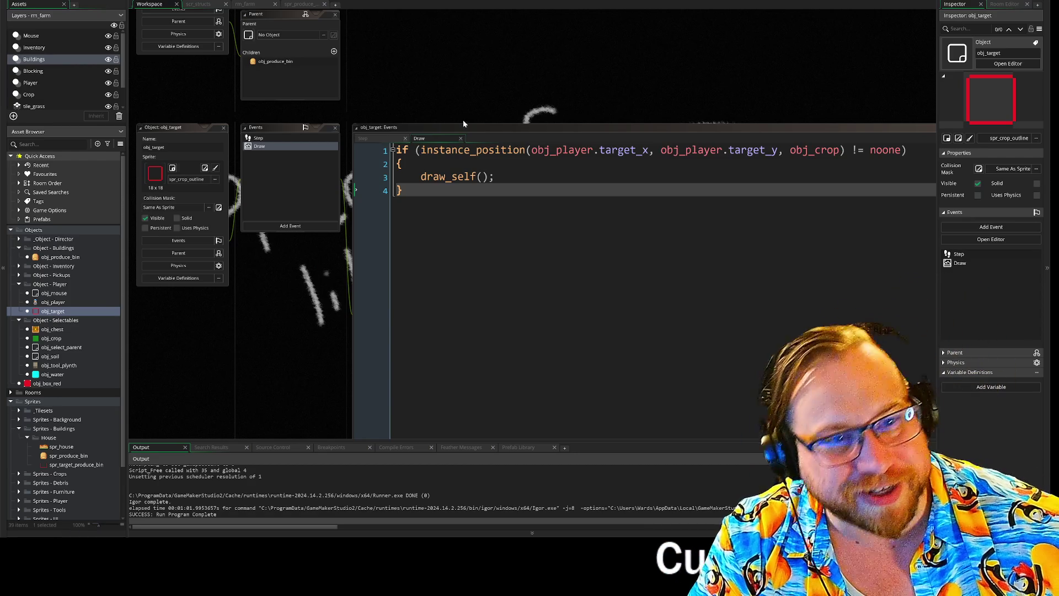
left_click_drag(592, 52, 505, 69)
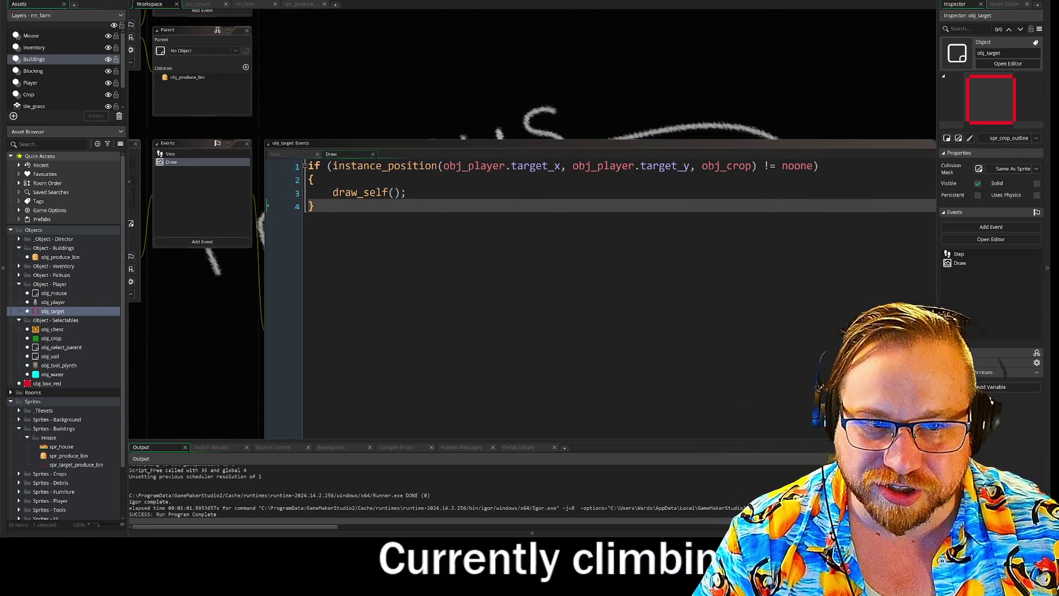
left_click(820, 166)
key("Return")
type("||")
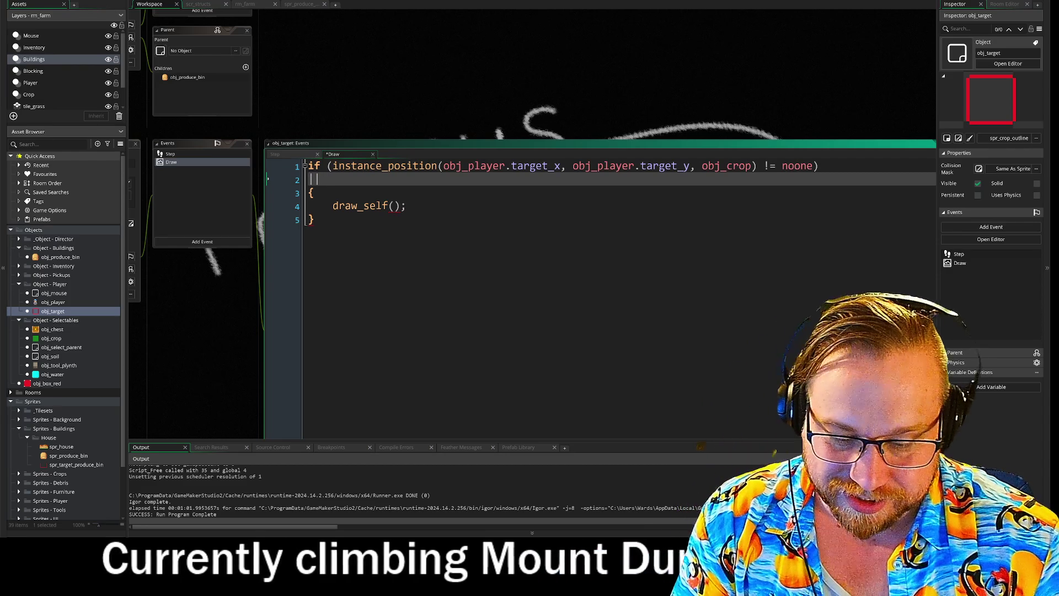
type(" tile")
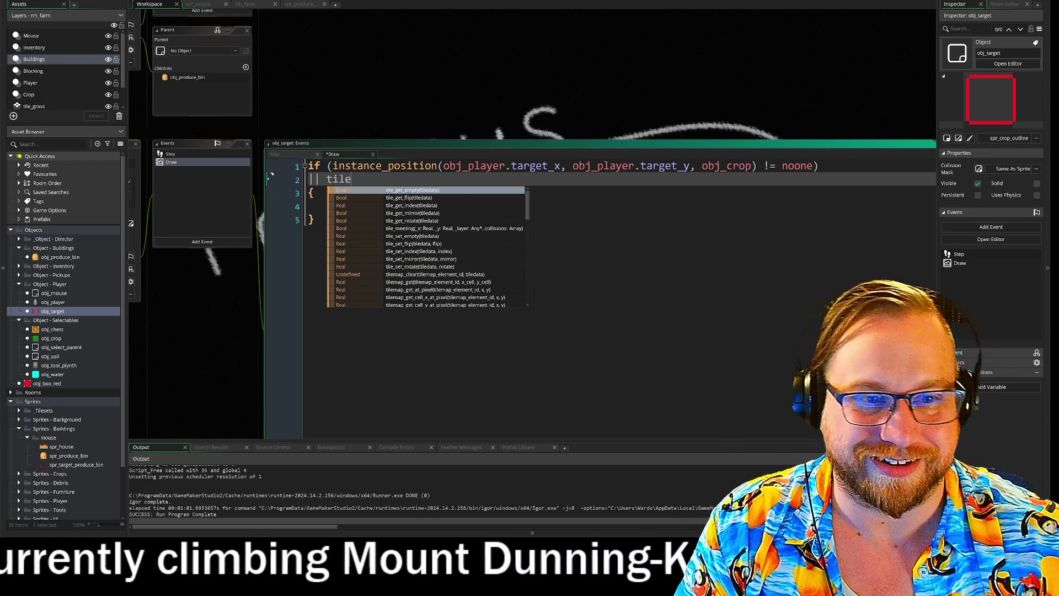
key("Down")
key("Down")
key("Down")
key("Down")
key("Return")
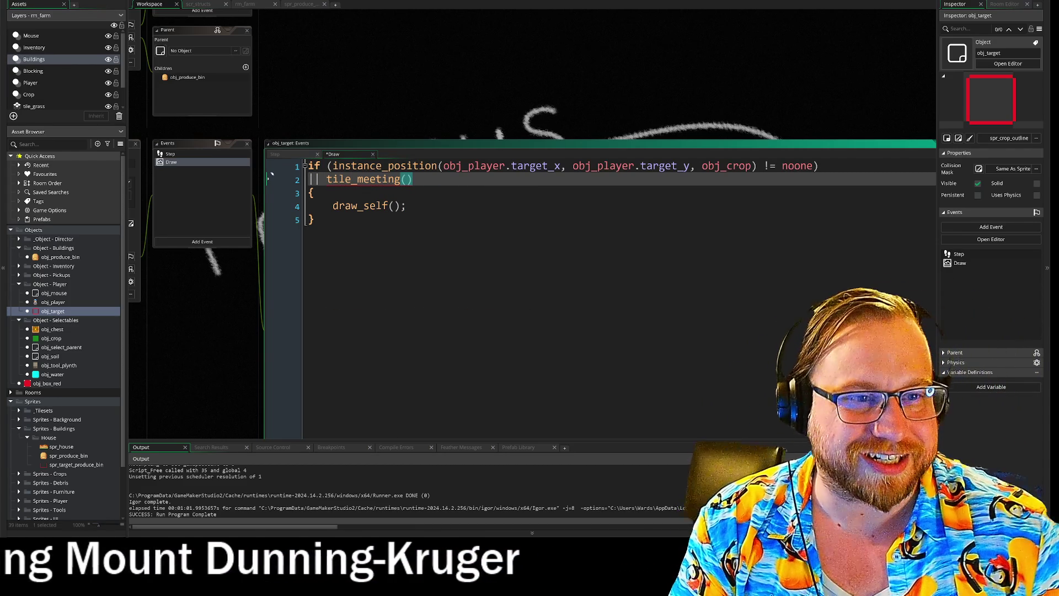
left_click_drag(444, 165, 597, 165)
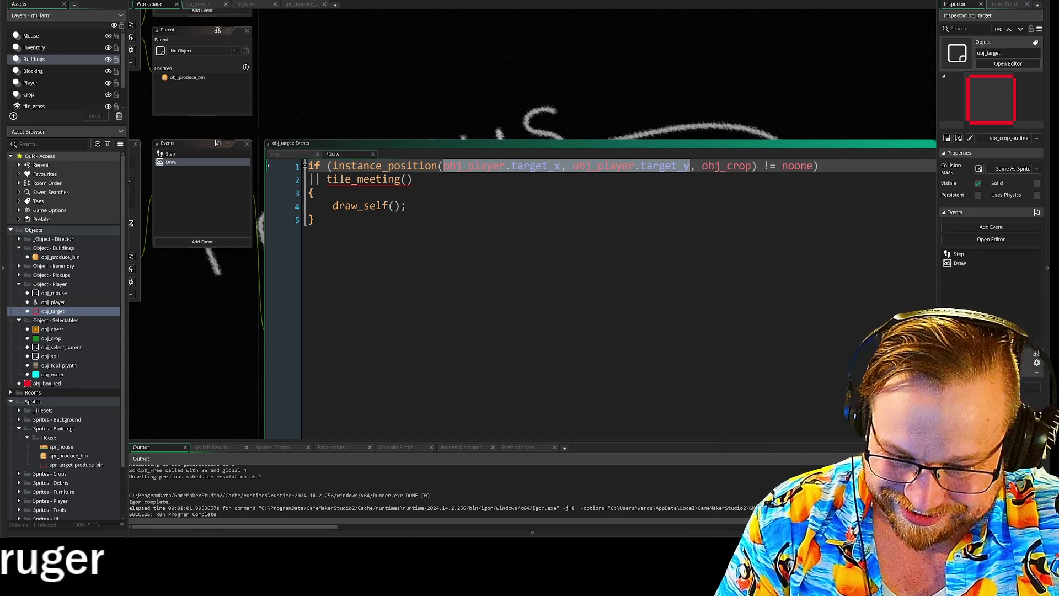
left_click(407, 180)
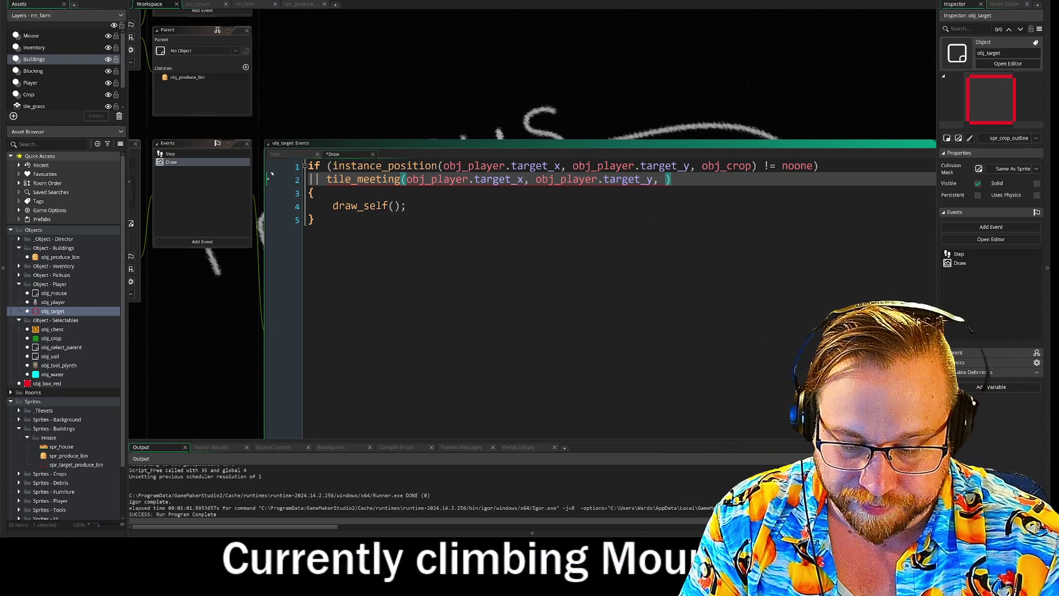
type("obj_")
left_click(707, 215)
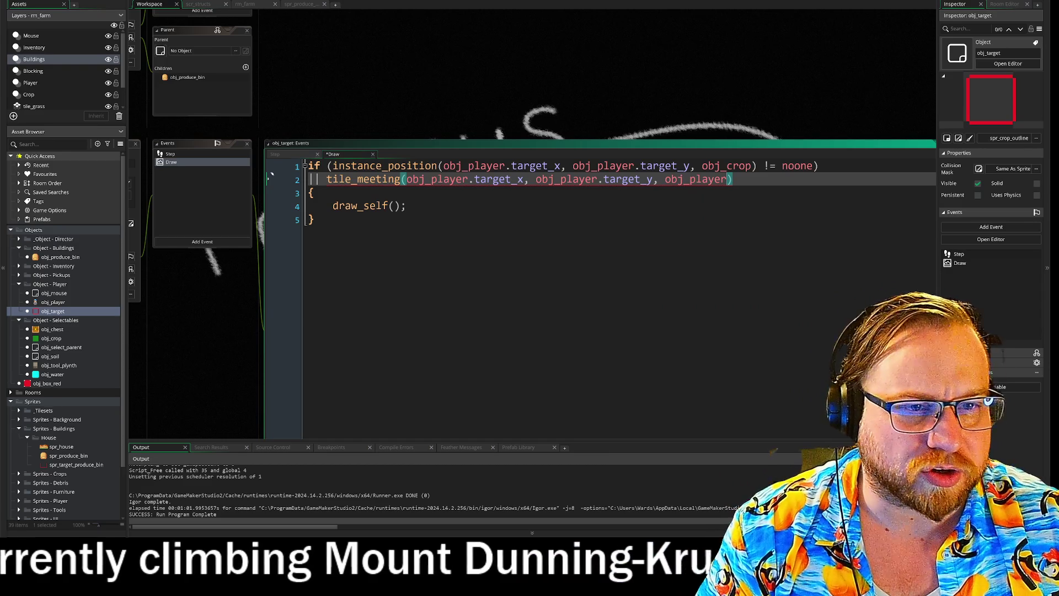
- Change draw_self(); to other.draw_self(); and return the caret to the start of line 1
left_click(406, 206)
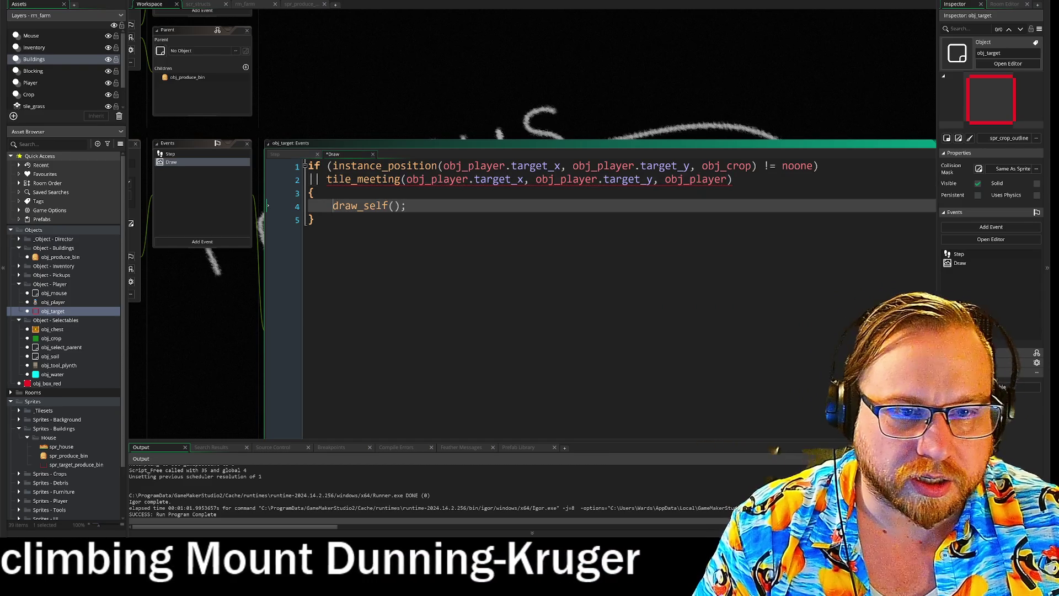
key("Home")
type("other.")
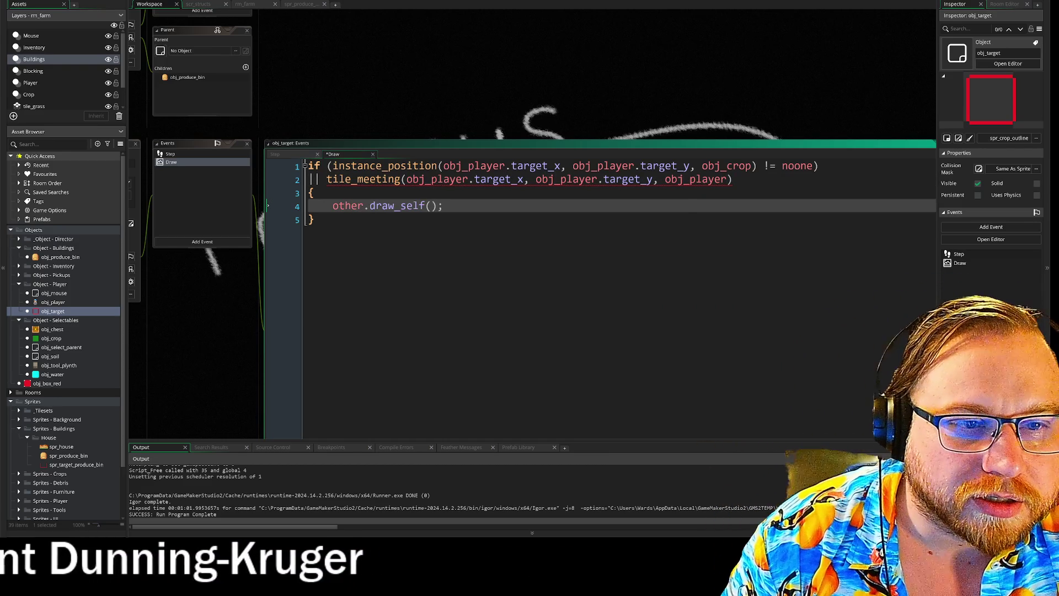
left_click_drag(468, 179, 419, 179)
key("ctrl+a")
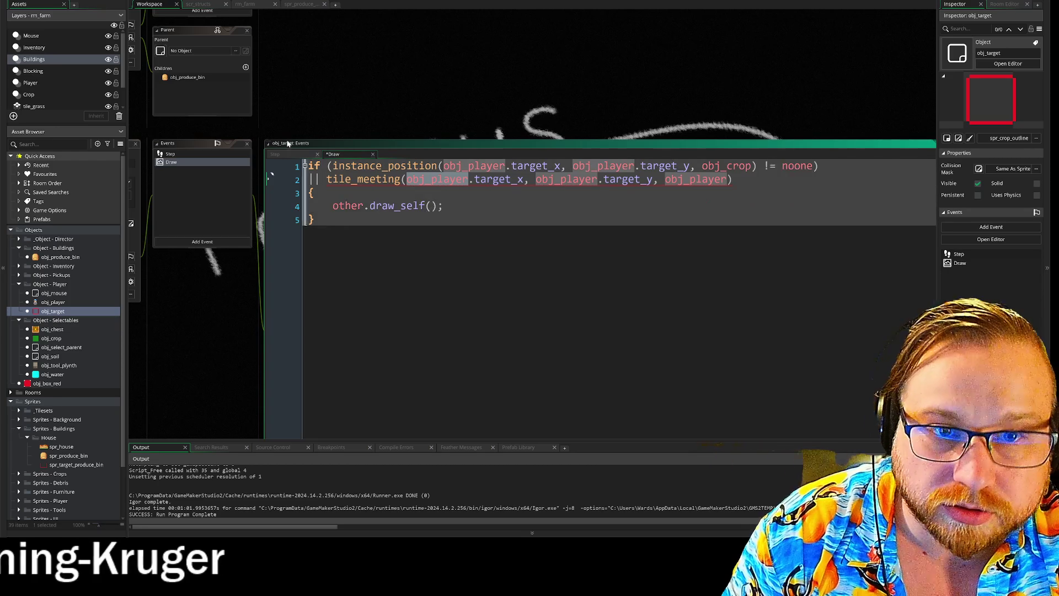
left_click(268, 165)
- Wrap the indented Draw code in a with (obj_player) { ... } block
key("Return")
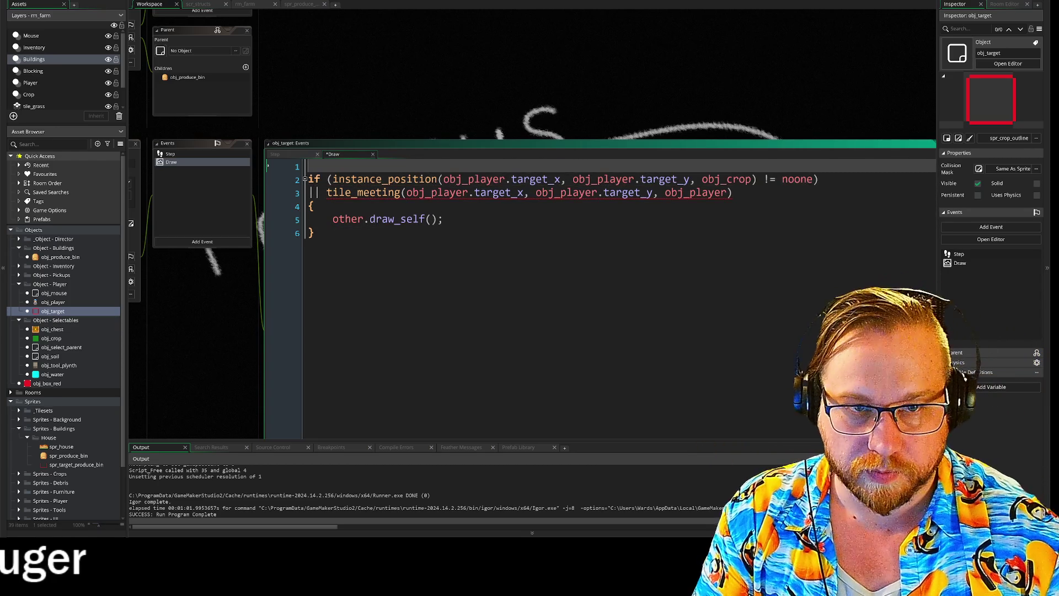
left_click_drag(268, 178, 268, 231)
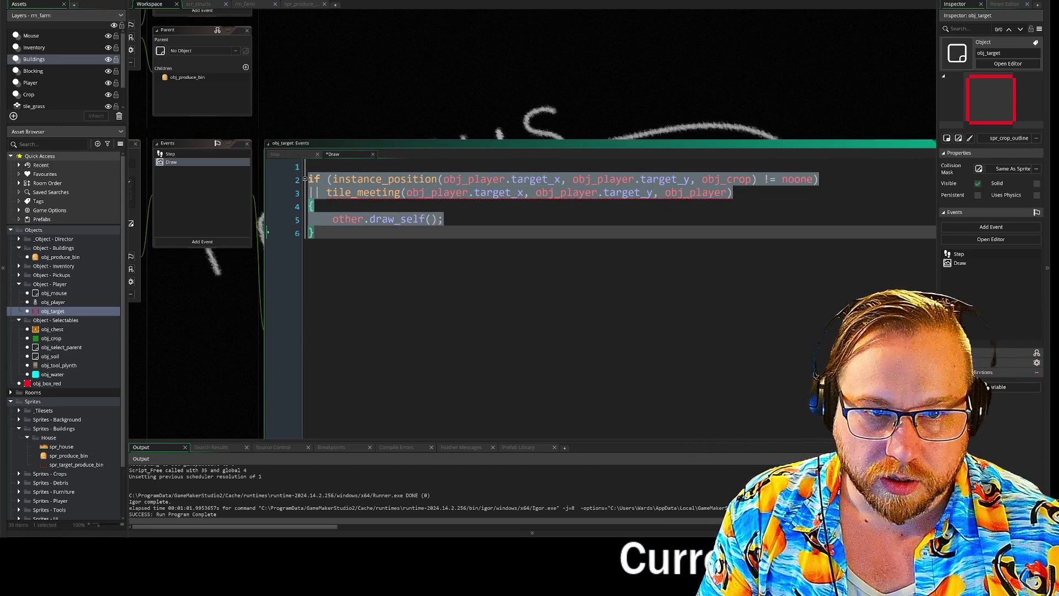
key("Tab")
key("Up")
key("Up")
key("Up")
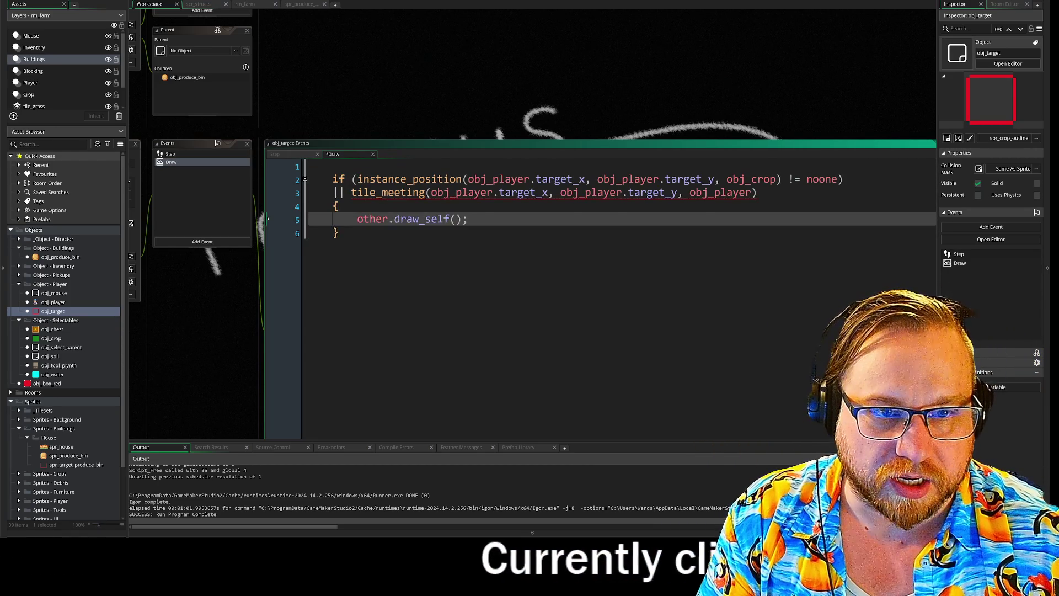
left_click(268, 164)
type("wir")
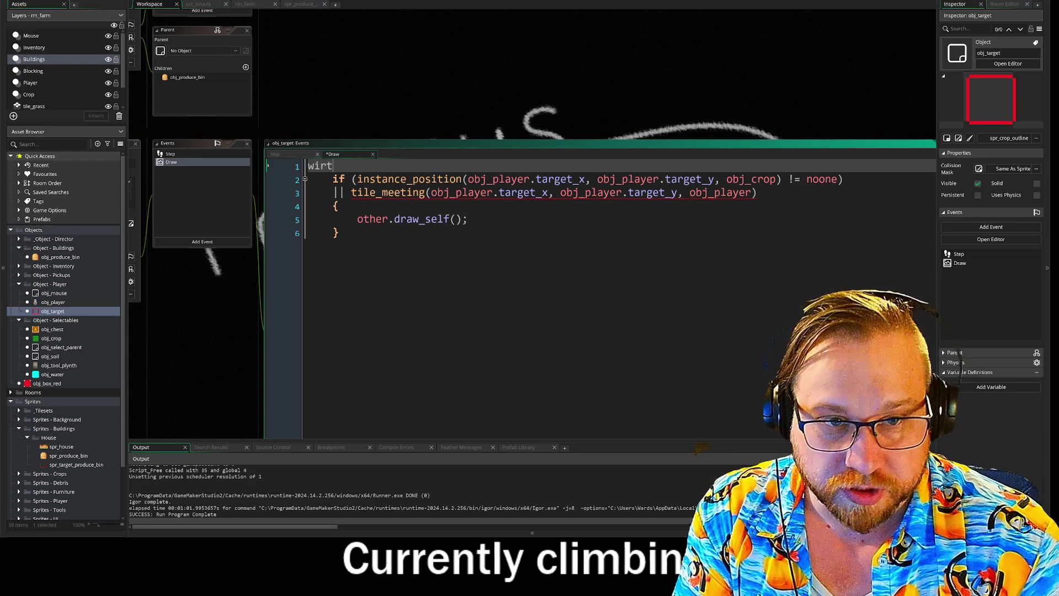
type("th (")
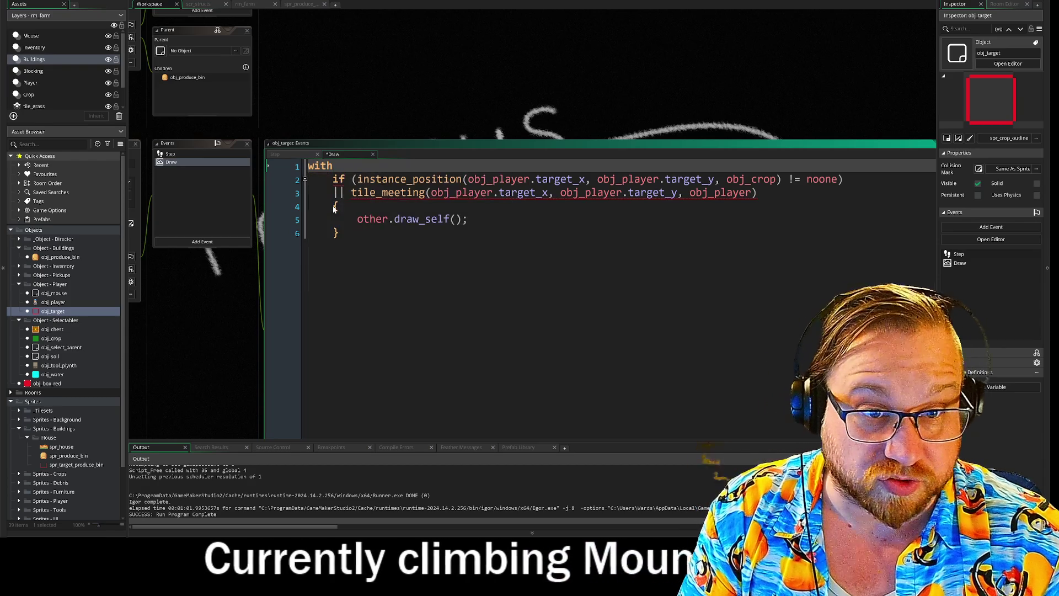
type("obj_player")
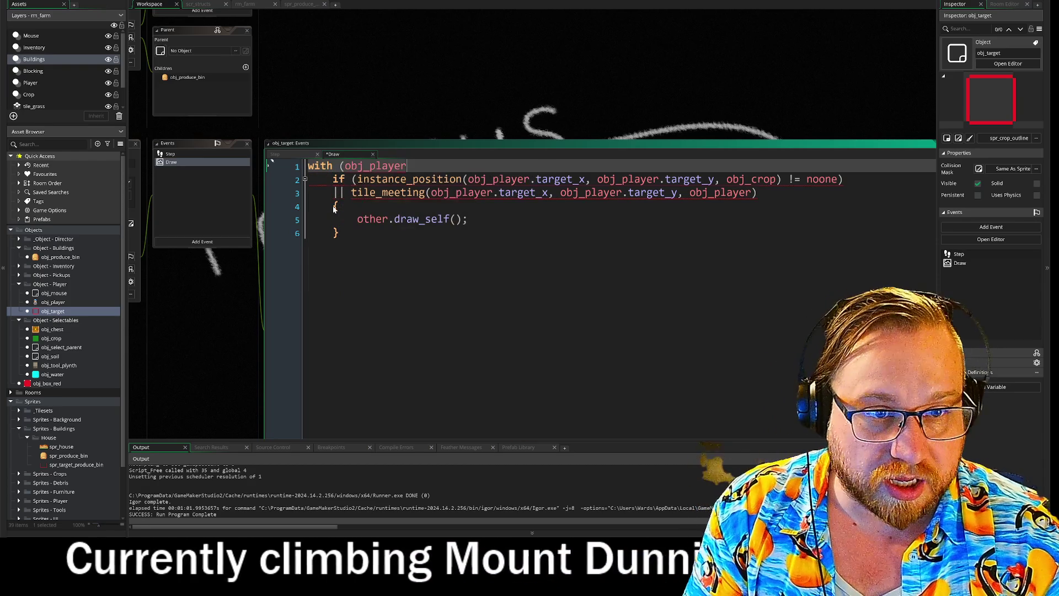
type(")")
key("Return")
type("{")
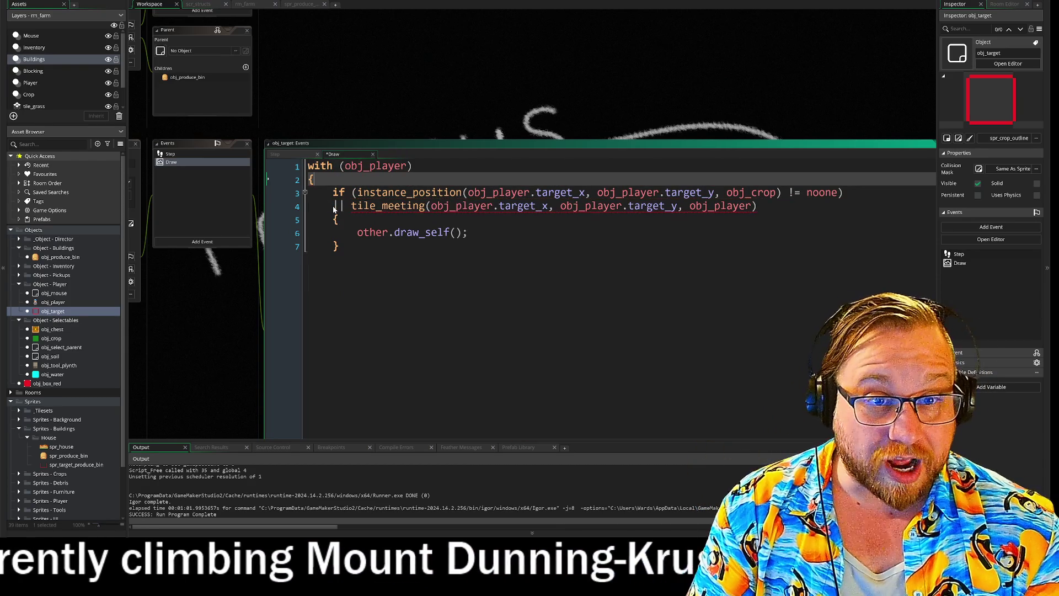
left_click(339, 246)
key("Return")
type("}")
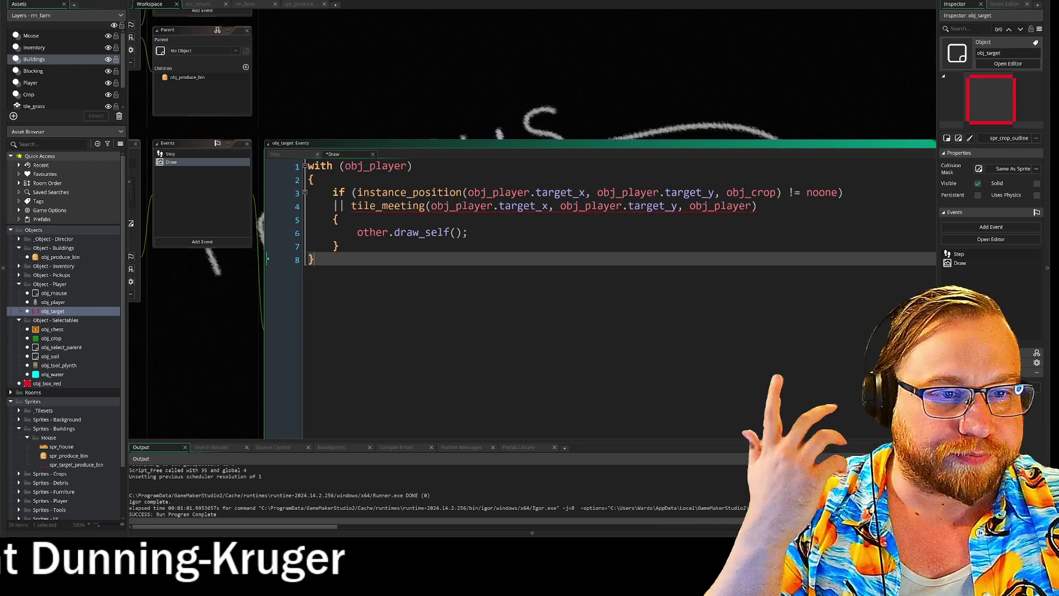
- Remove the obj_player. prefixes from the target coordinates and set tile_meeting's third argument to array
left_click(530, 192)
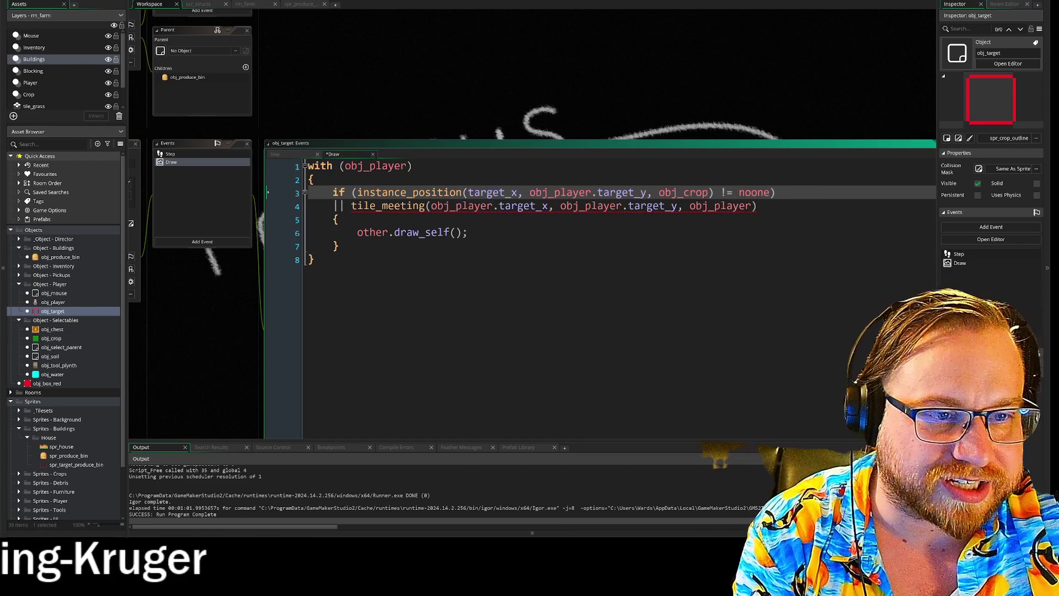
double_click(461, 205)
key("Delete")
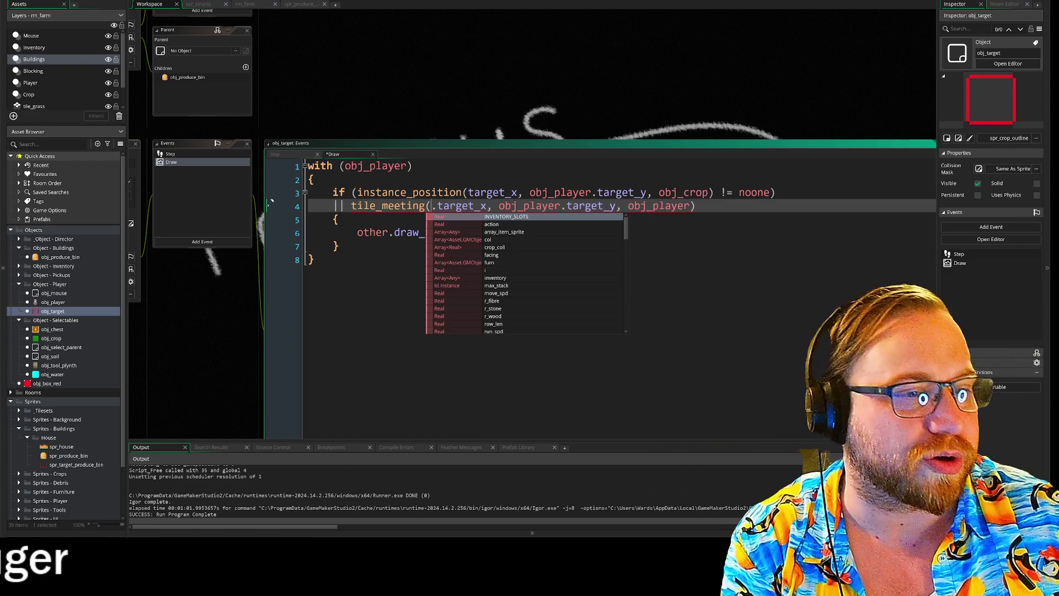
left_click(593, 192)
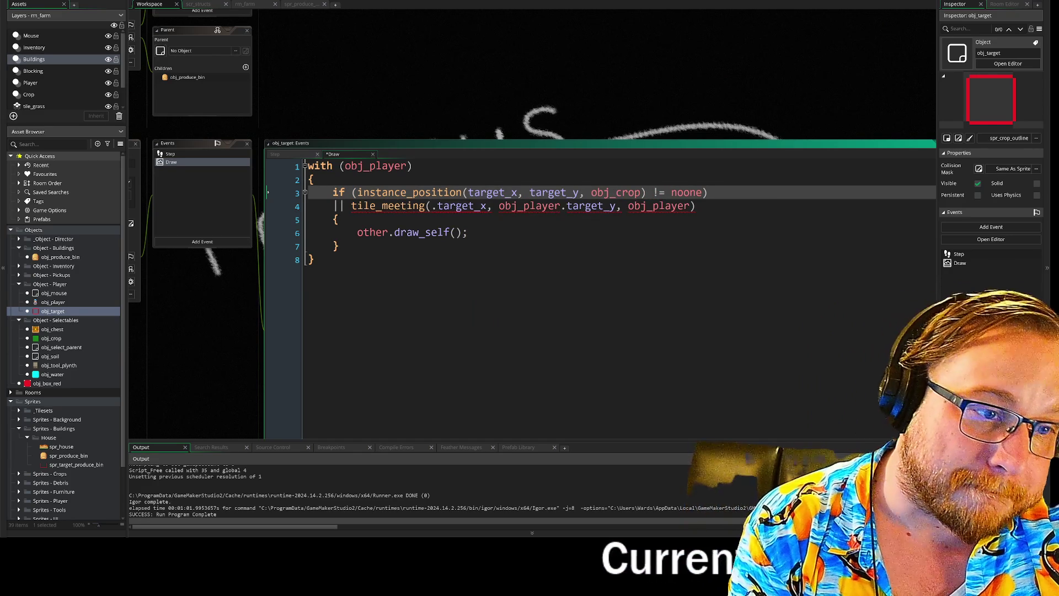
left_click(566, 206)
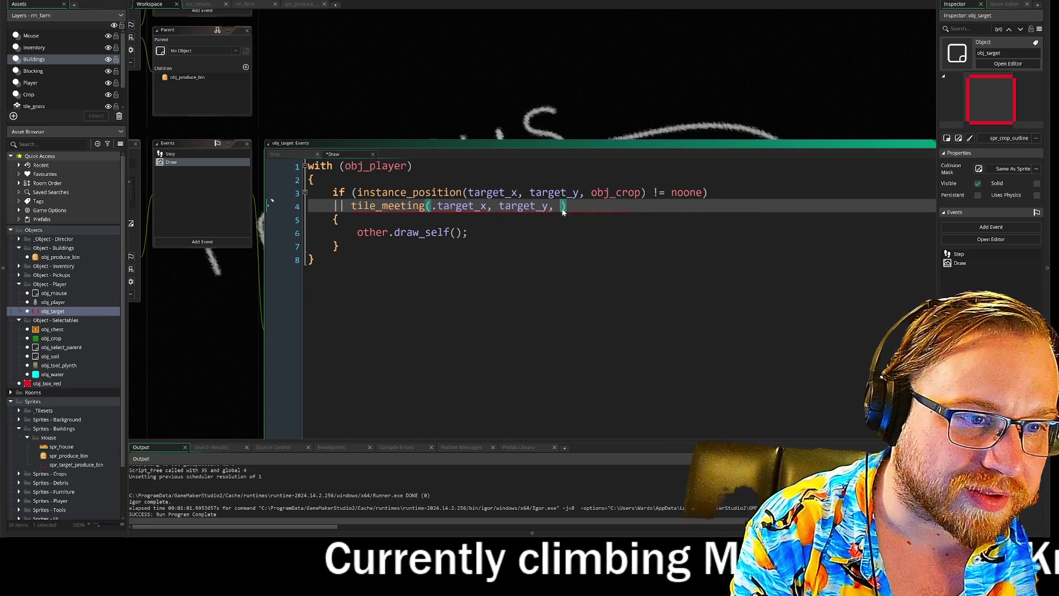
type("col")
key("BackSpace")
key("BackSpace")
key("BackSpace")
type("array")
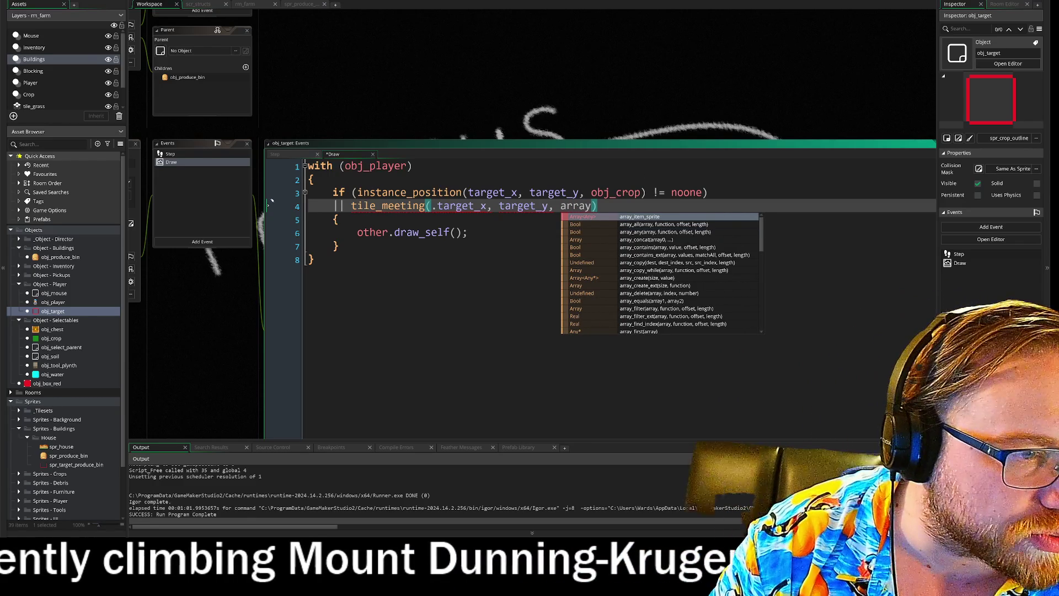
left_click_drag(309, 219, 468, 232)
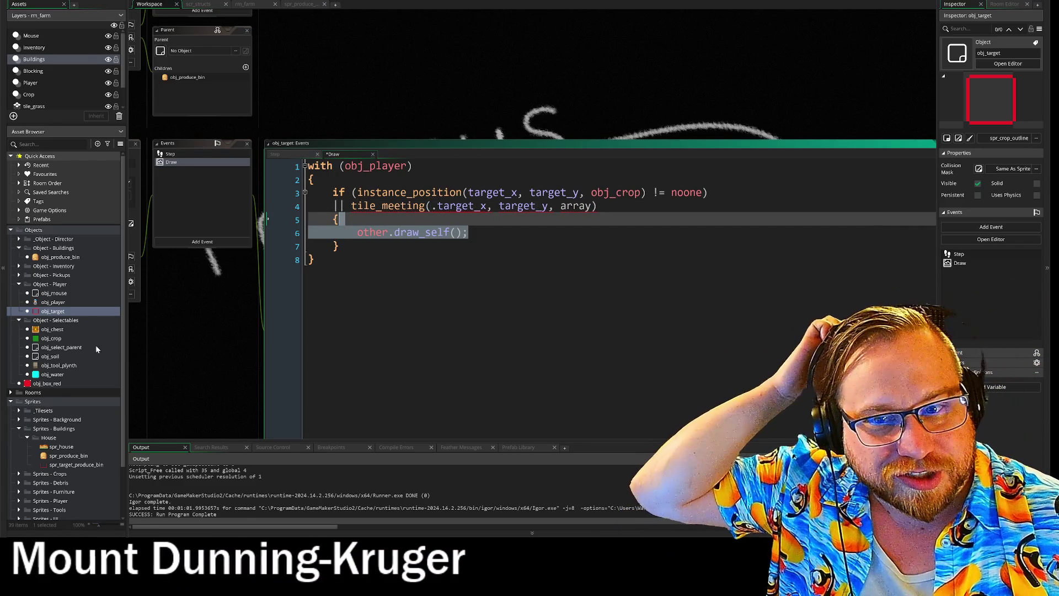
left_click(54, 302)
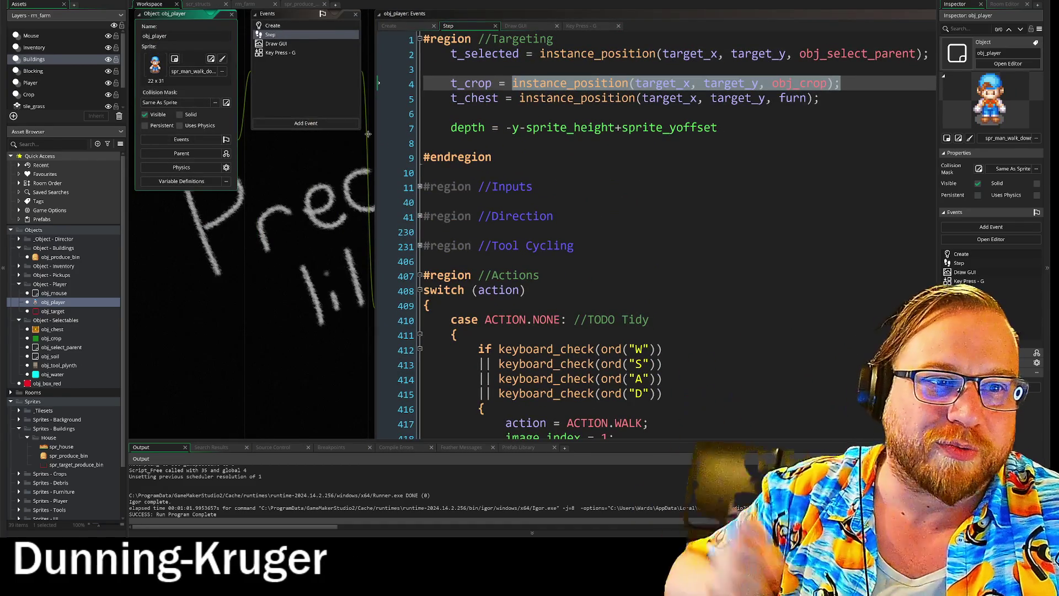
- Copy the crop_coll name from obj_player's Create event, then return to obj_target's tile_meeting line
left_click(292, 25)
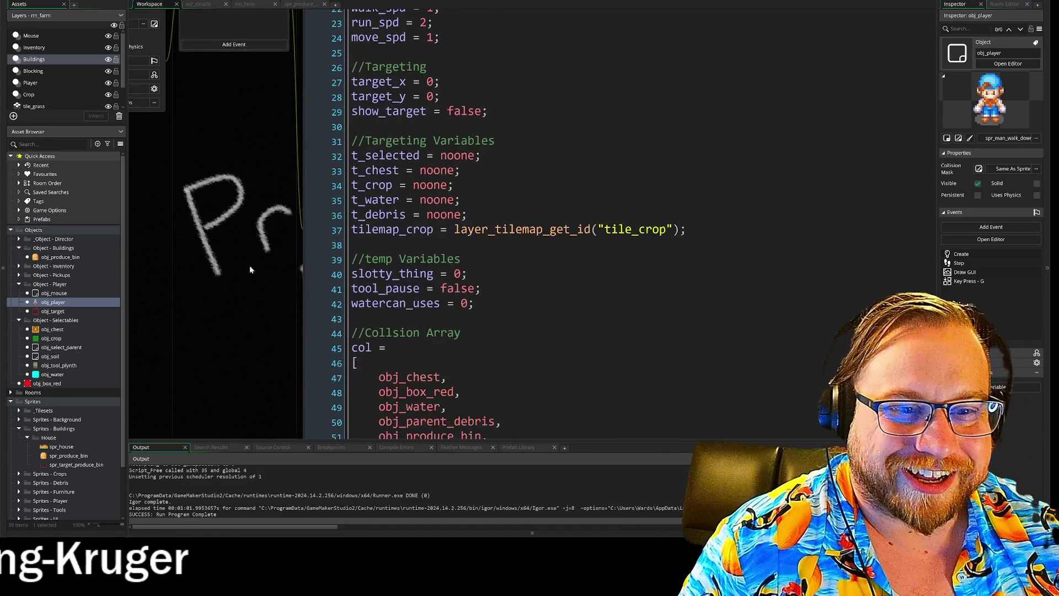
scroll(552, 220, "down", 13)
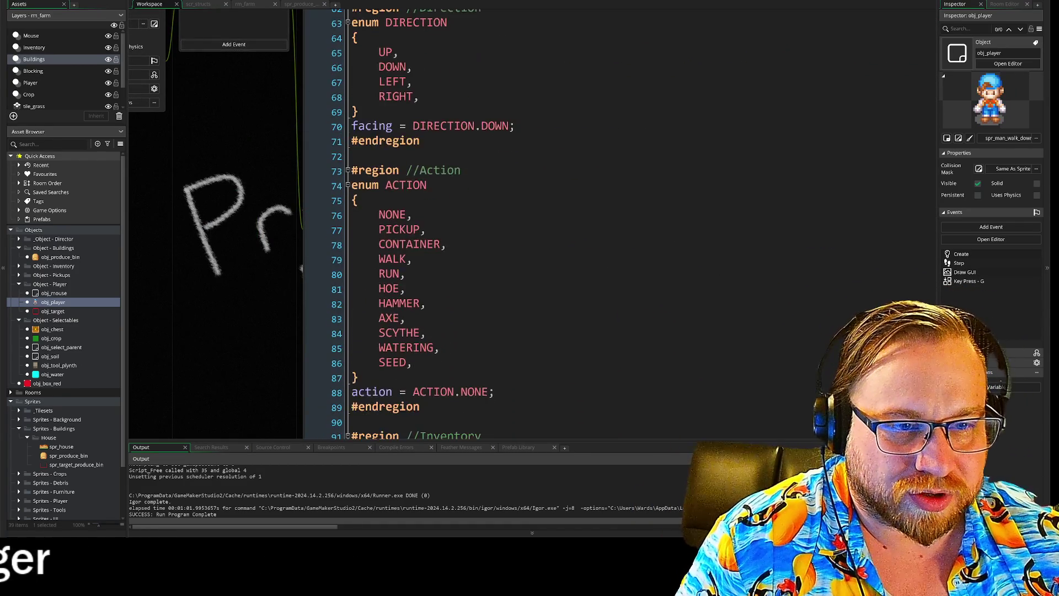
scroll(553, 221, "down", 15)
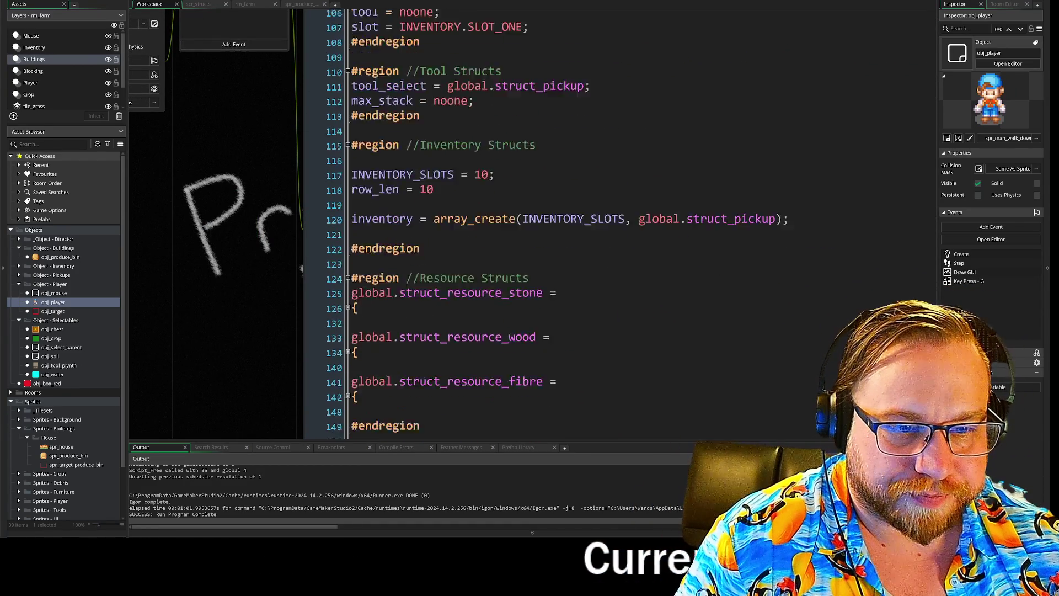
double_click(371, 305)
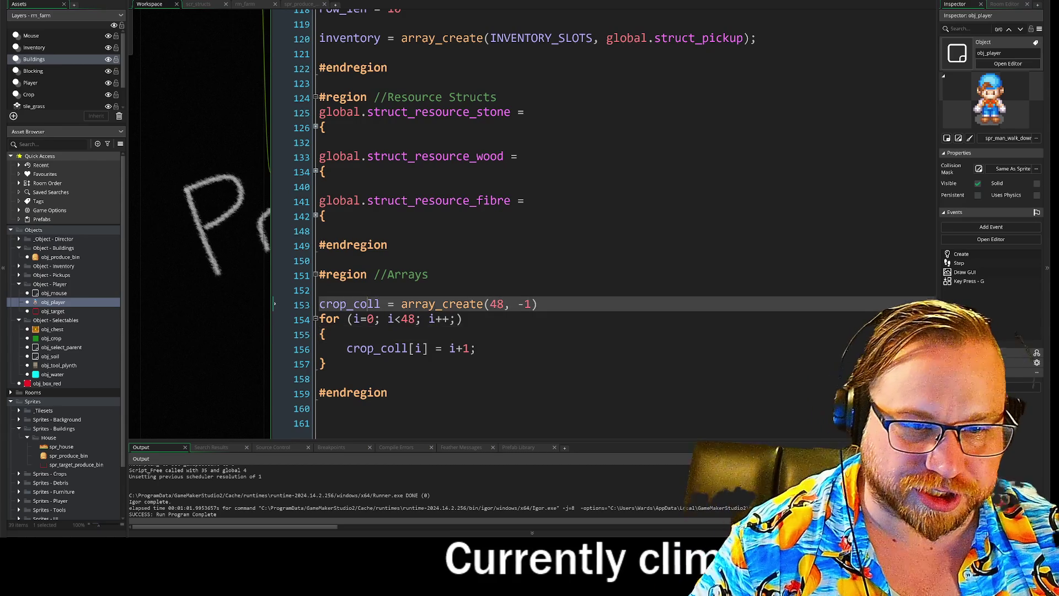
right_click(371, 307)
left_click(389, 315)
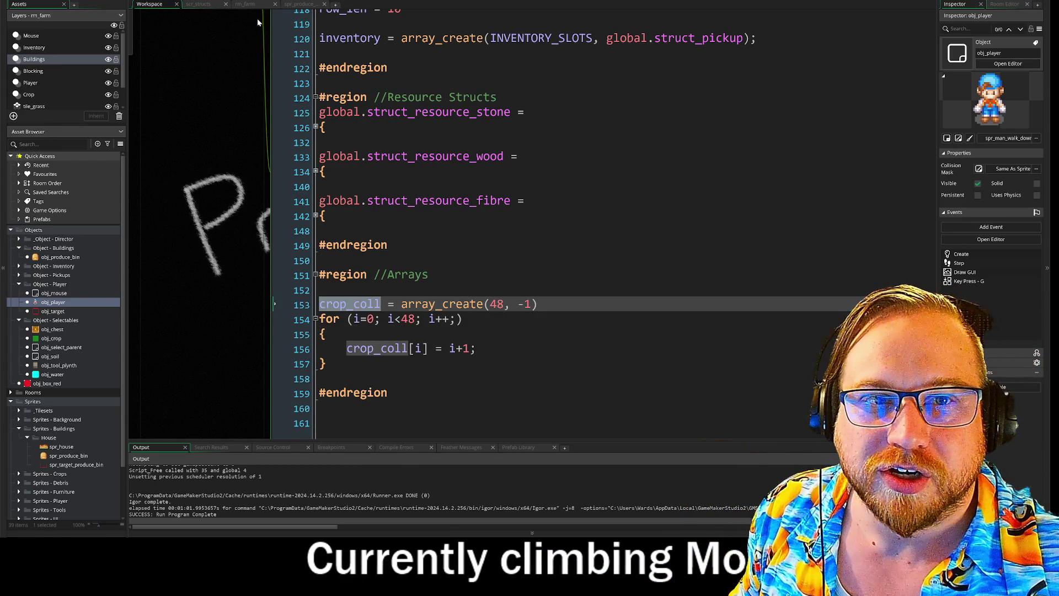
scroll(220, 77, "down", 1)
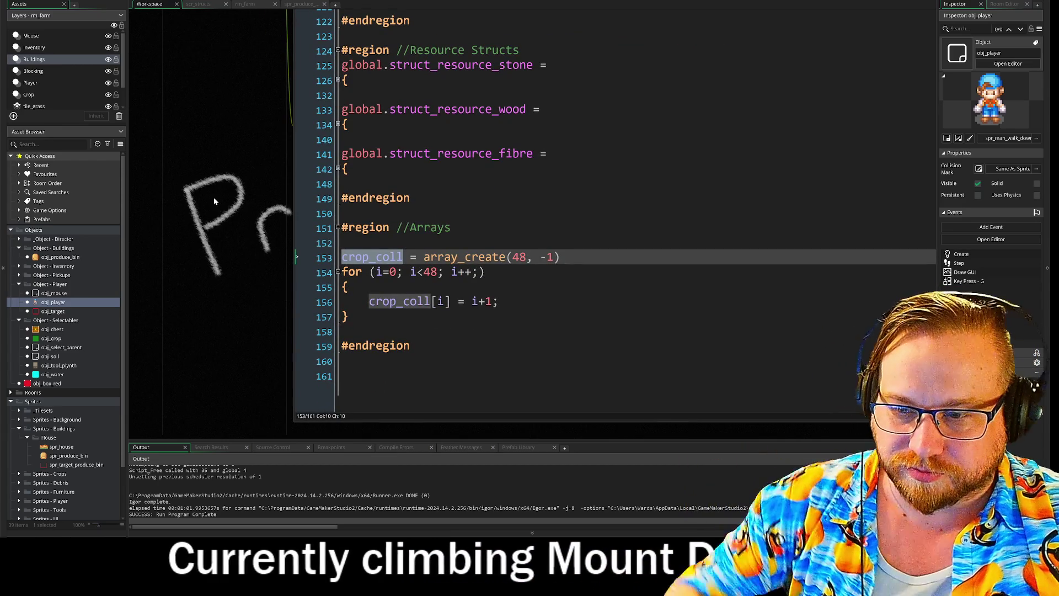
scroll(230, 258, "down", 4)
mouse_move(221, 319)
left_mouse_down()
mouse_move(276, 240)
mouse_move(317, 237)
left_mouse_up()
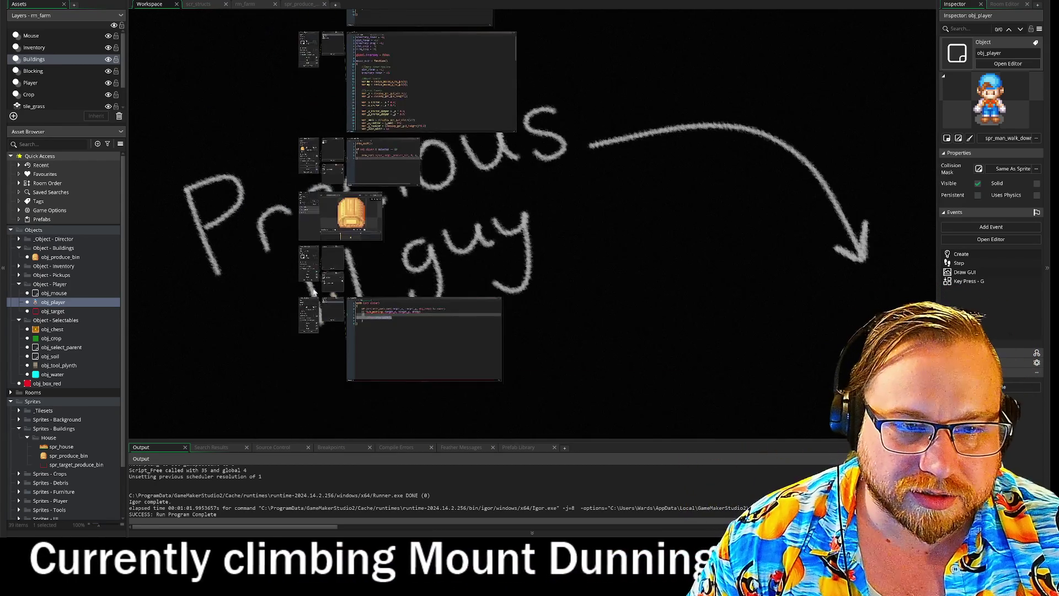
scroll(381, 352, "up", 5)
left_click(696, 220)
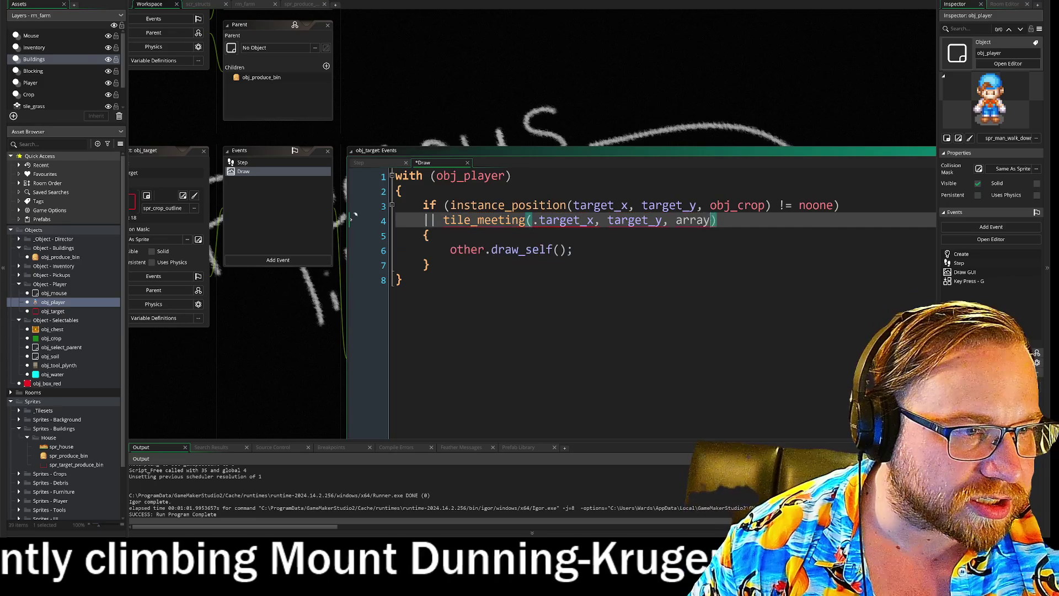
- Paste crop_coll over the array placeholder in tile_meeting and check the error reported on line 5
double_click(696, 220)
key("ctrl+v")
left_click(485, 235)
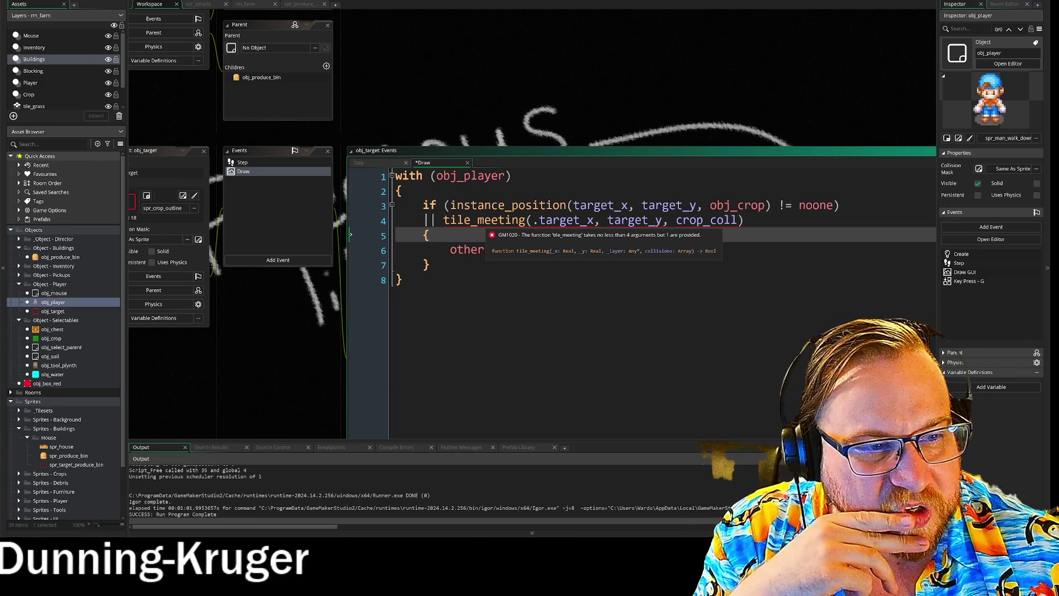
left_click(745, 220)
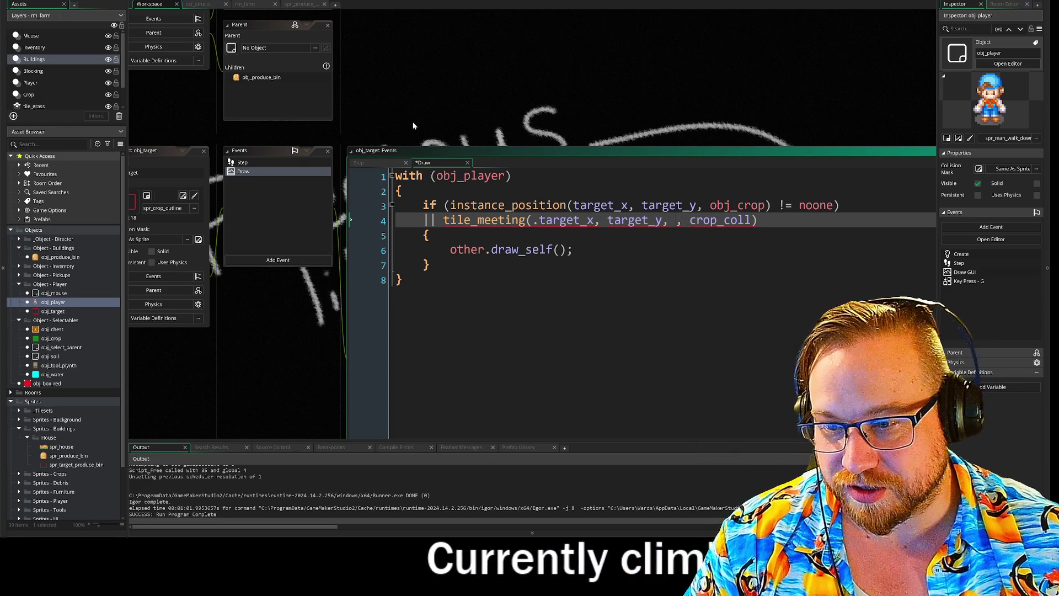
scroll(530, 264, "down", 5)
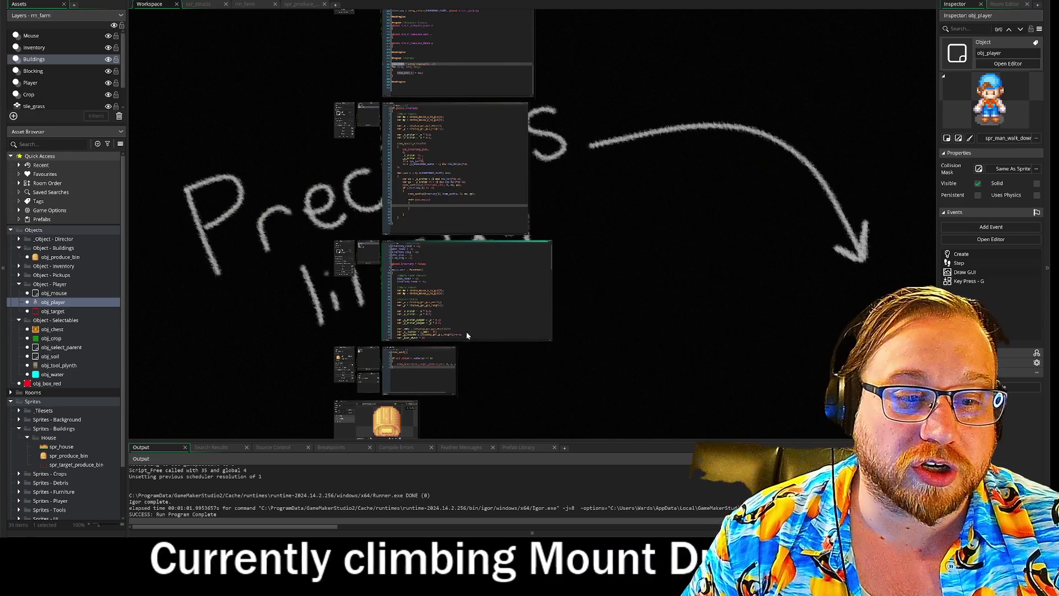
- Review obj_player's Step and Create code, then view rm_farm's layers with the Crop layer inspected
scroll(410, 293, "up", 5)
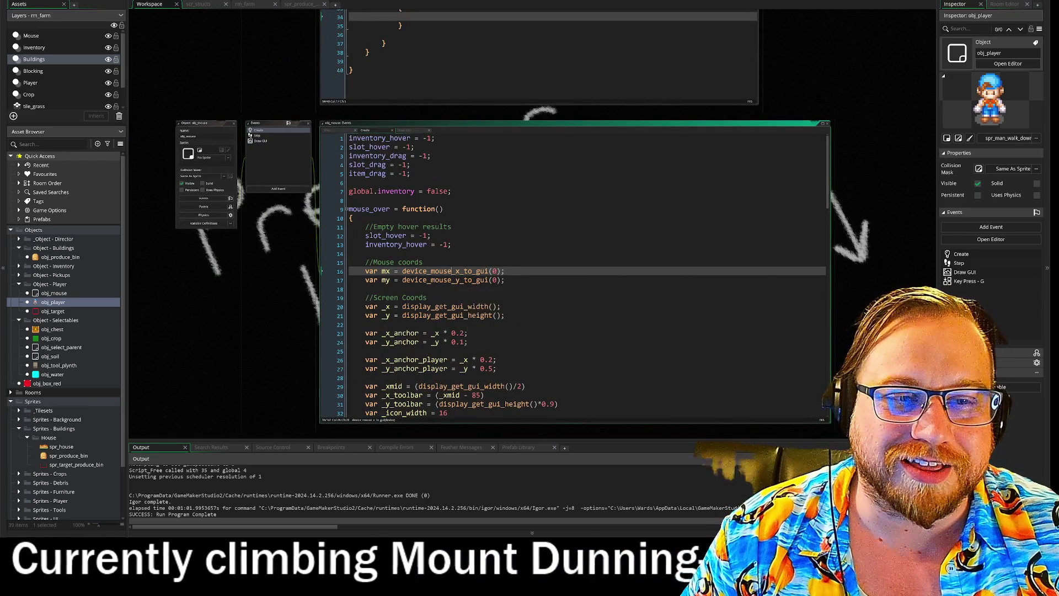
scroll(259, 163, "up", 5)
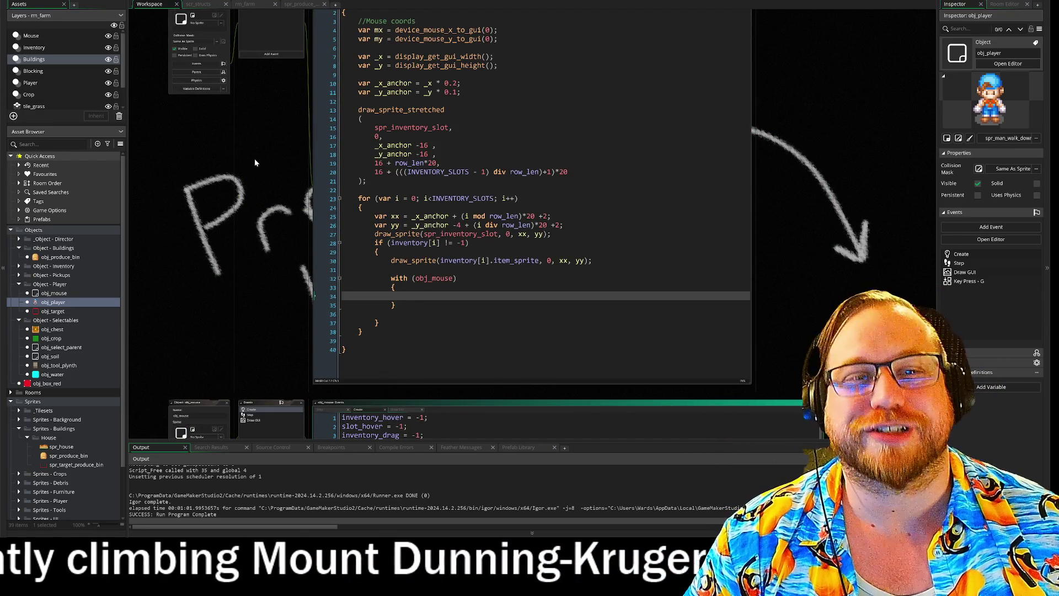
scroll(254, 165, "up", 1)
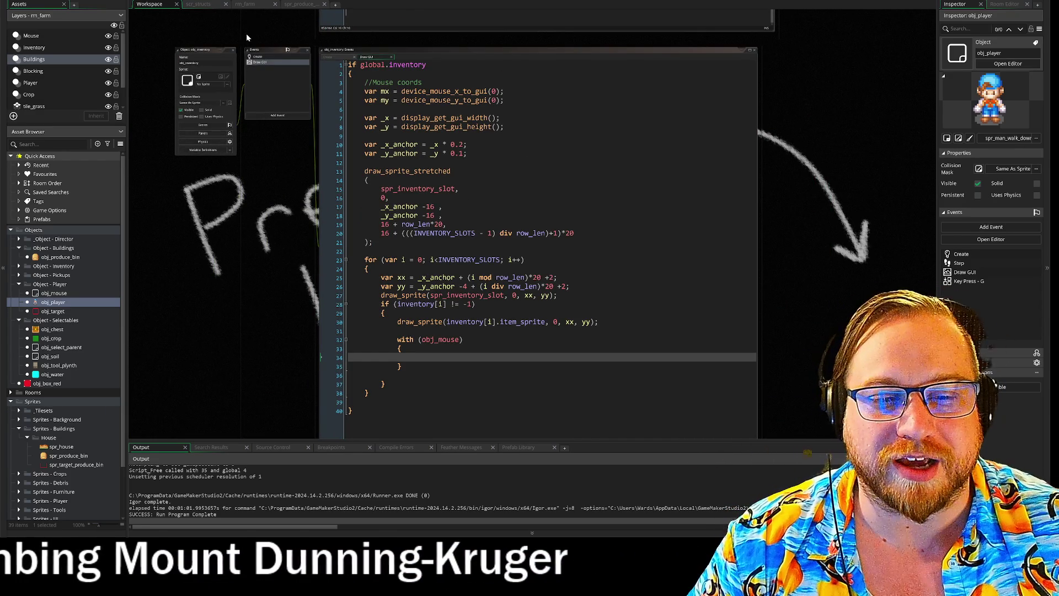
scroll(269, 162, "up", 5)
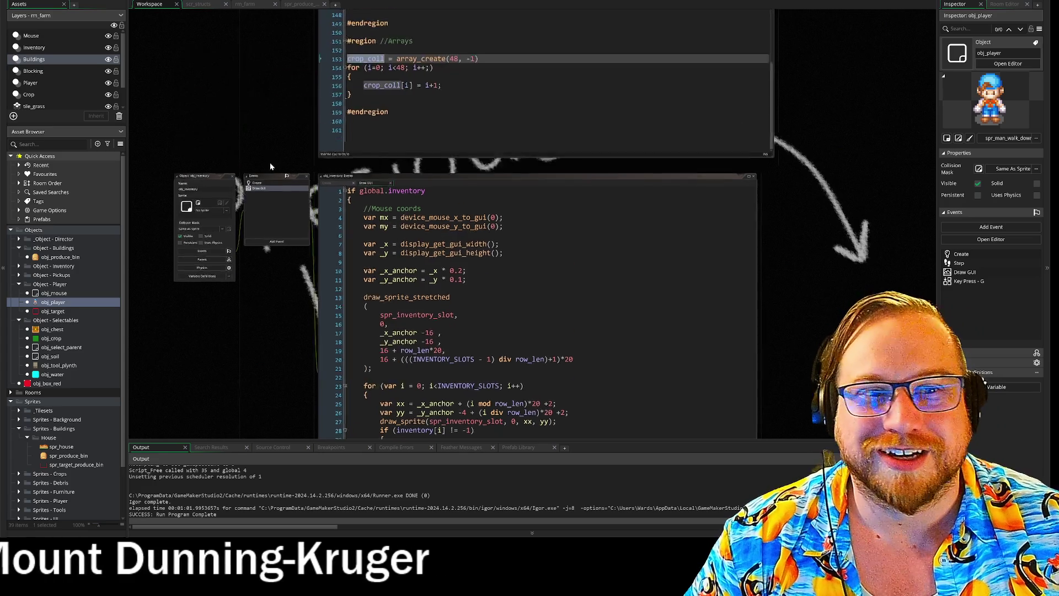
scroll(257, 174, "up", 1)
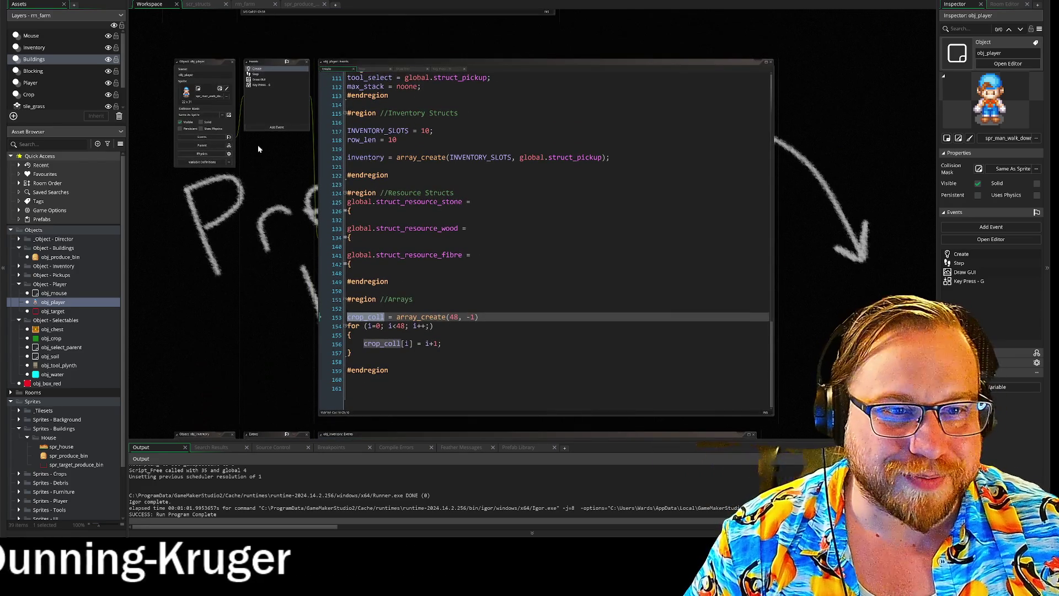
left_click(256, 74)
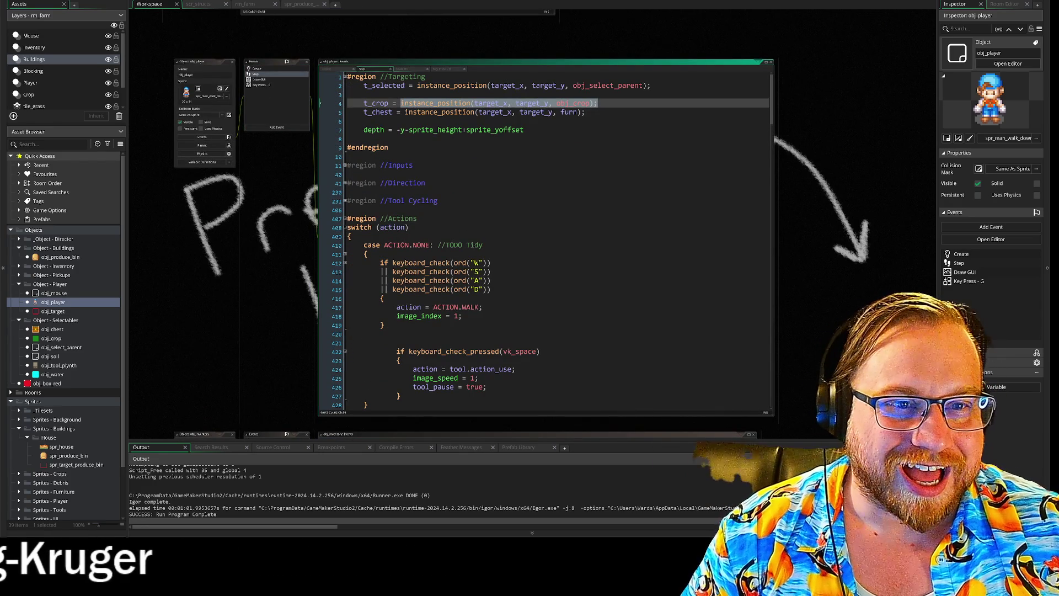
left_click(348, 157)
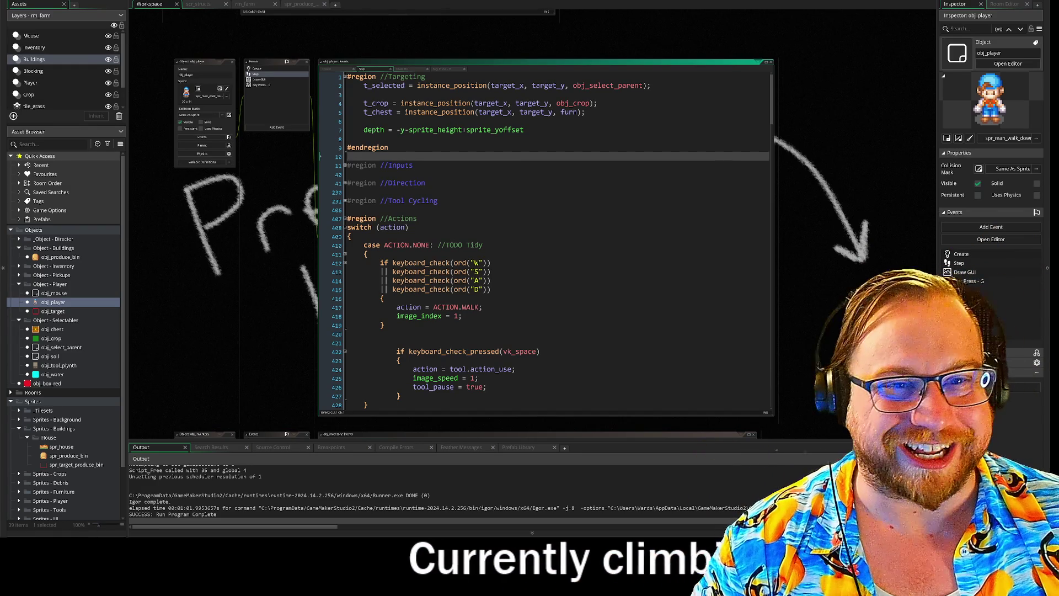
left_click(257, 69)
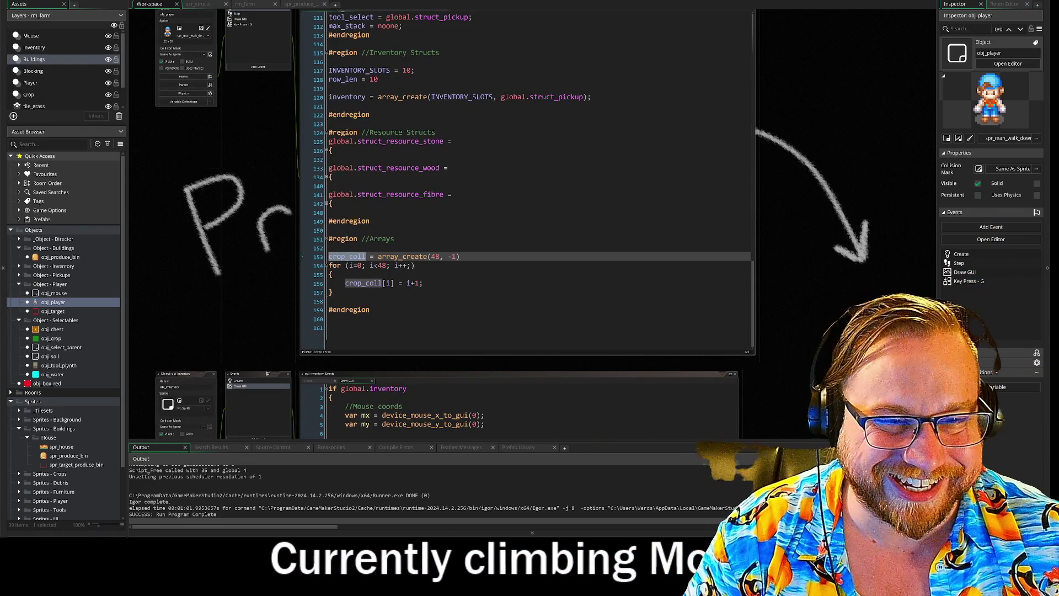
left_click(28, 94)
scroll(30, 95, "down", 2)
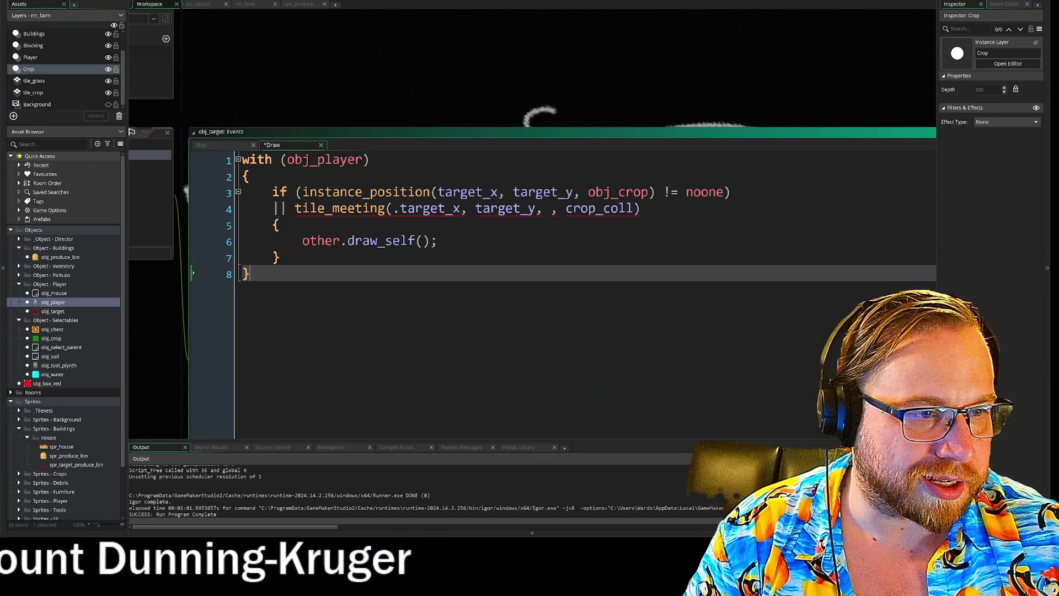
- Enter "tile_crop" as tile_meeting's layer argument, remove the stray dot before target_x, and run the game
left_click(543, 208)
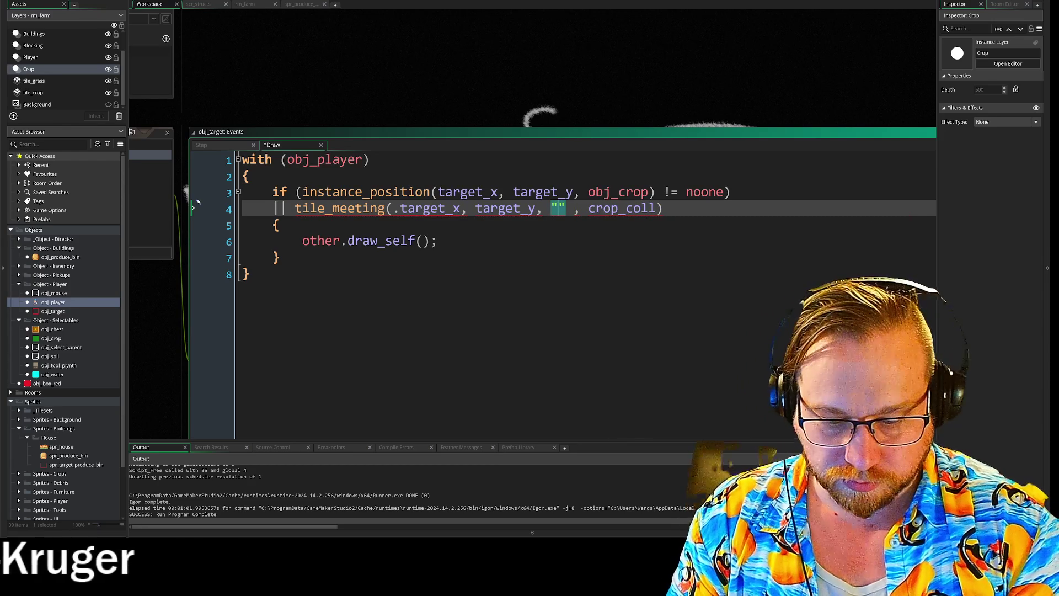
type("tile_crop")
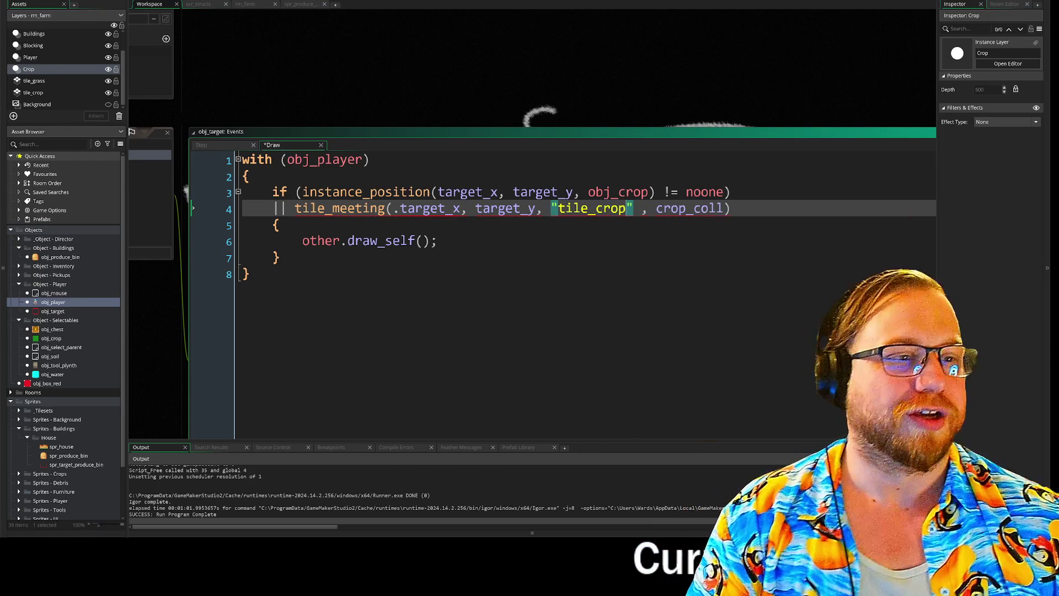
left_click(250, 274)
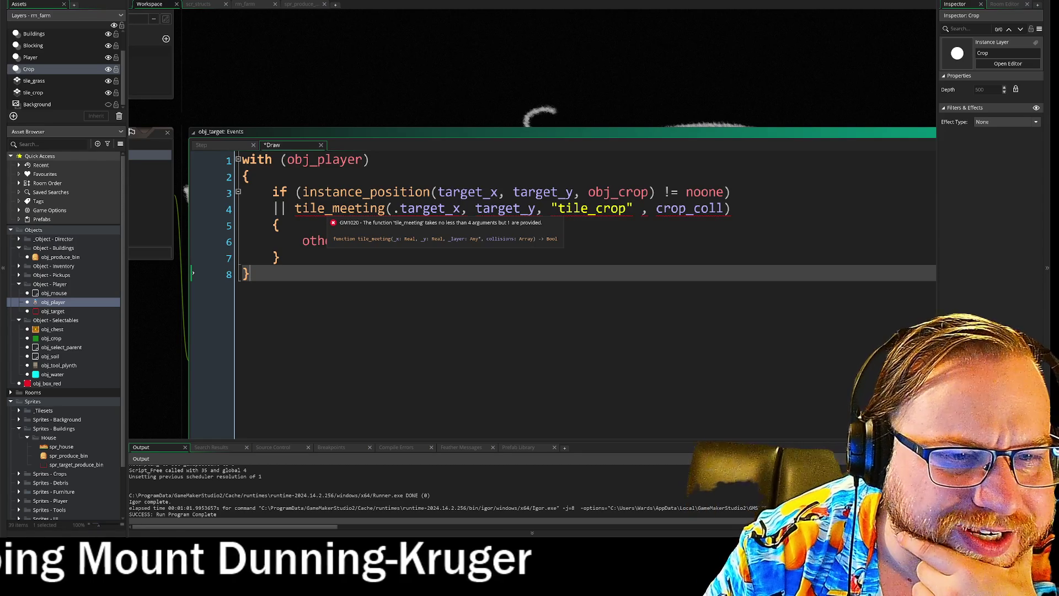
left_click(193, 207)
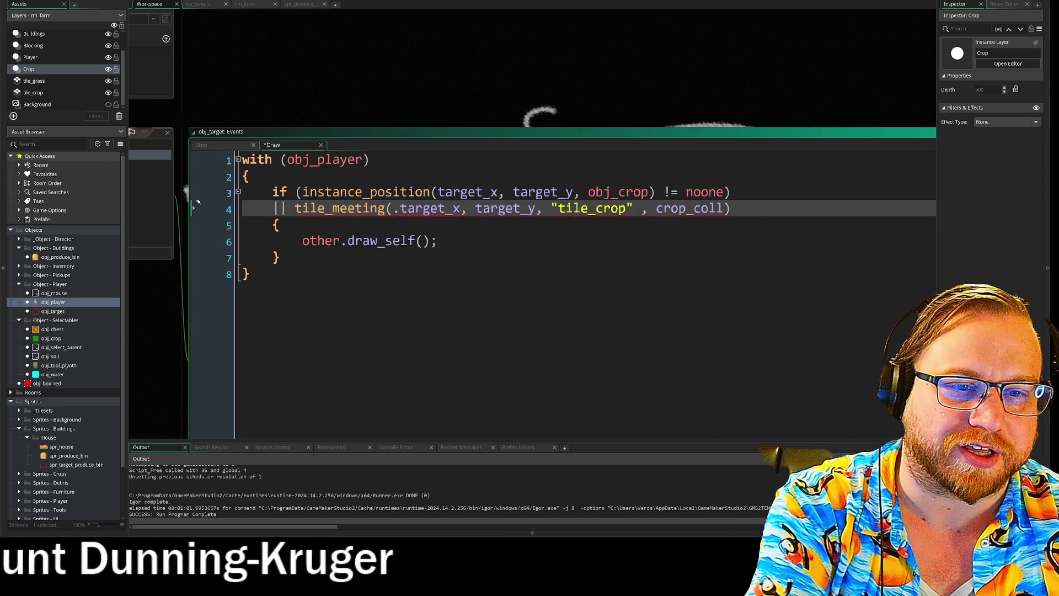
left_click(193, 257)
left_click(193, 241)
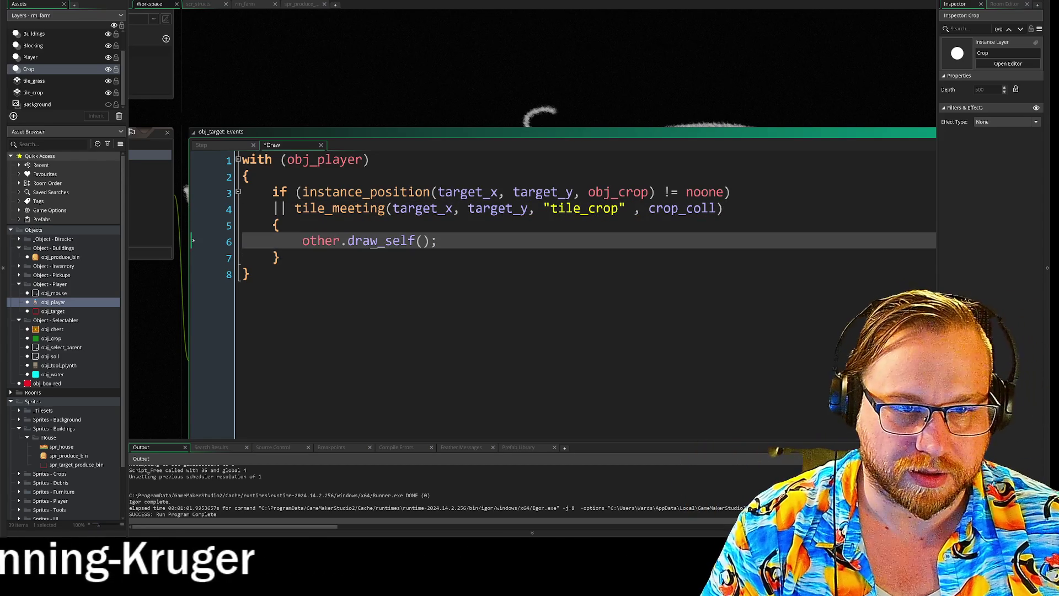
left_click(193, 273)
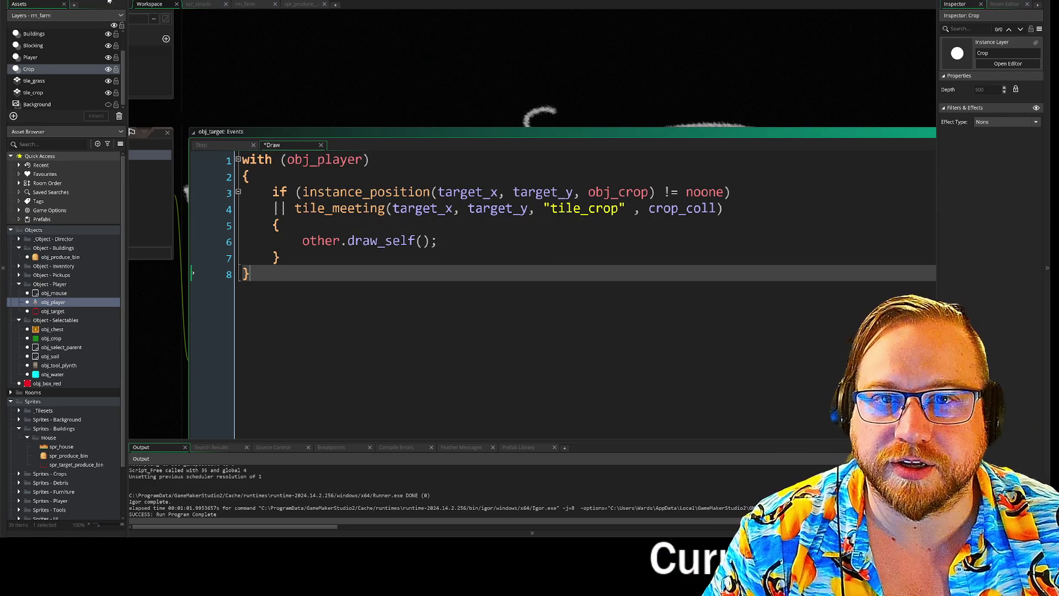
key("F5")
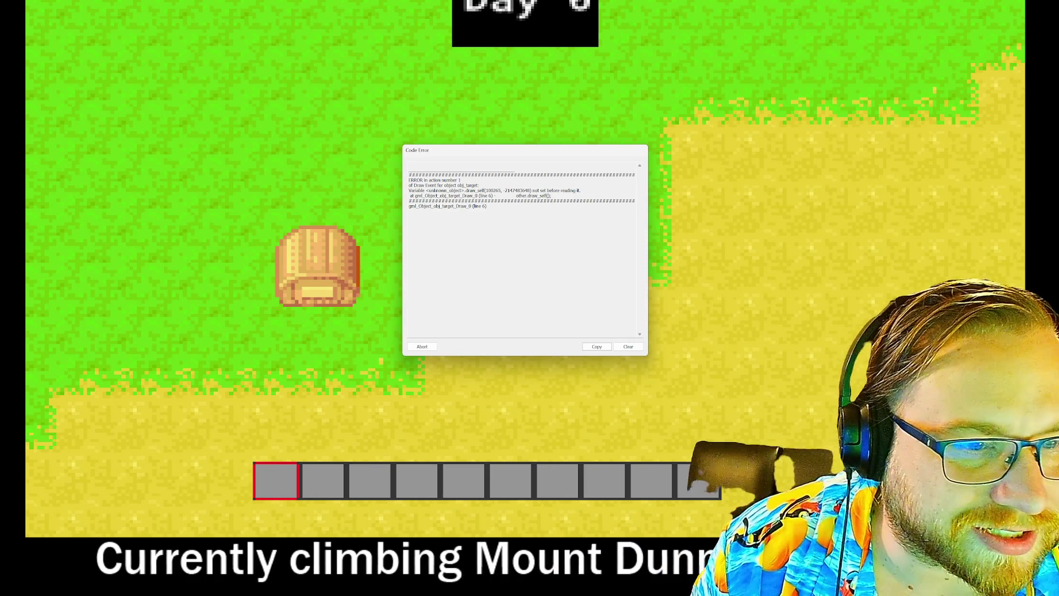
- Read the other.draw_self() runtime error in obj_target's Draw event and abort the game
left_click_drag(409, 186, 551, 191)
left_click(496, 248)
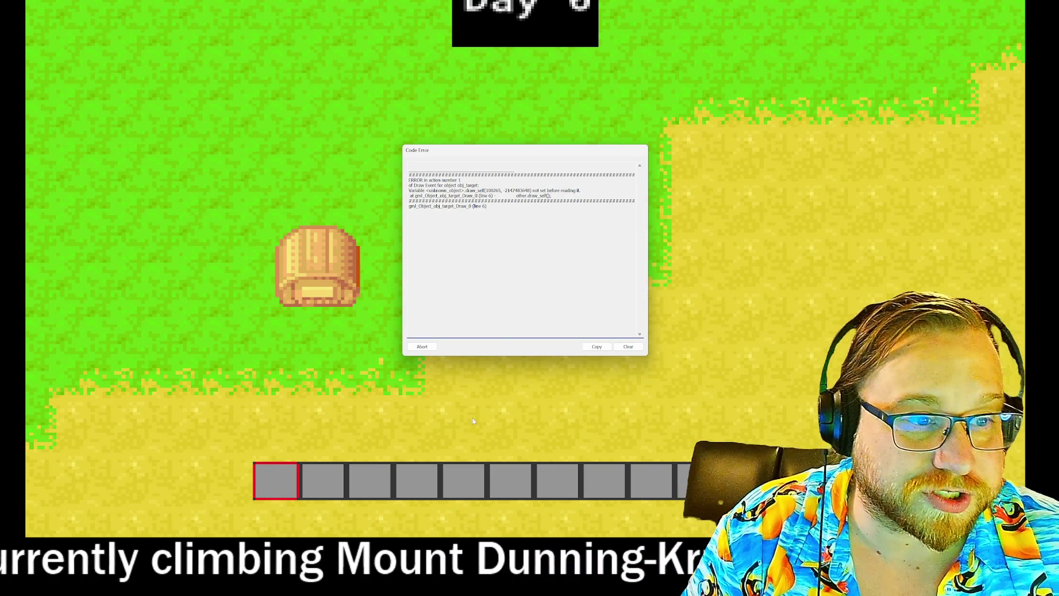
left_click(422, 347)
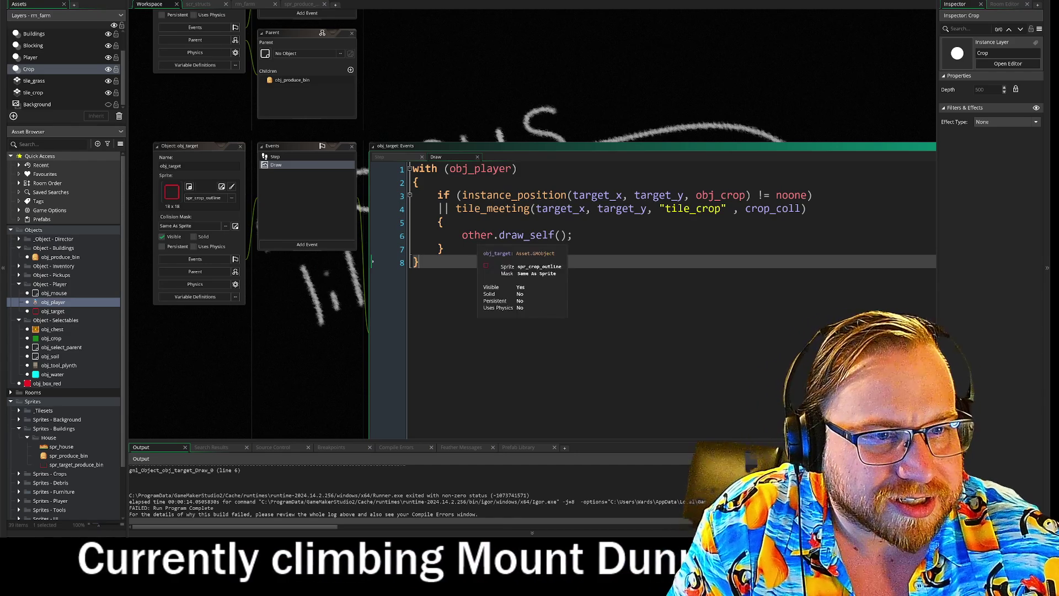
- Strip the brackets and semicolon from the draw_self call on line 6 of the Draw event
left_click(464, 168)
left_click_drag(461, 235, 511, 235)
left_click(511, 235)
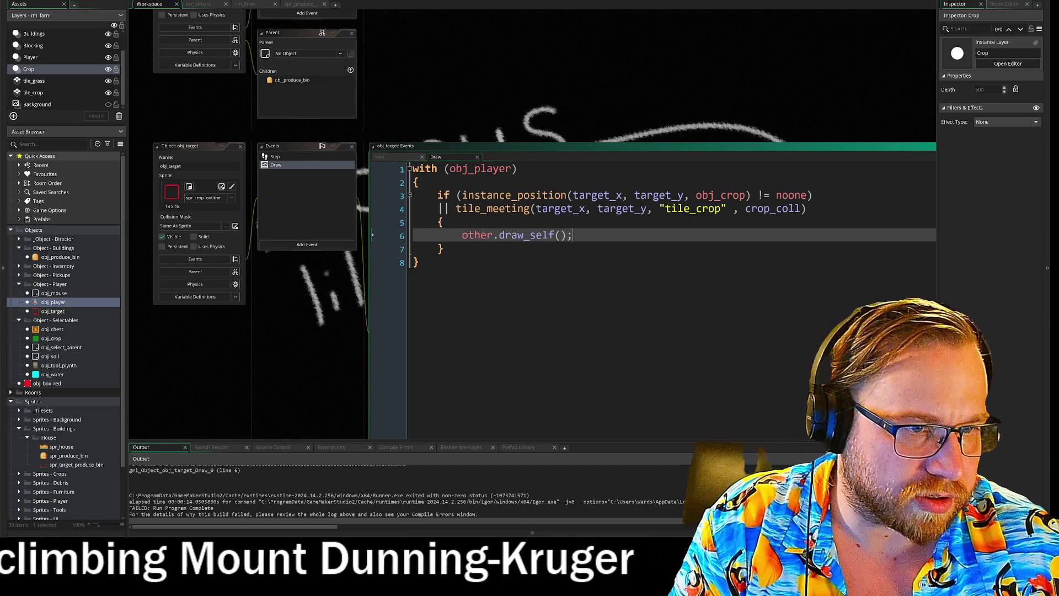
key("BackSpace")
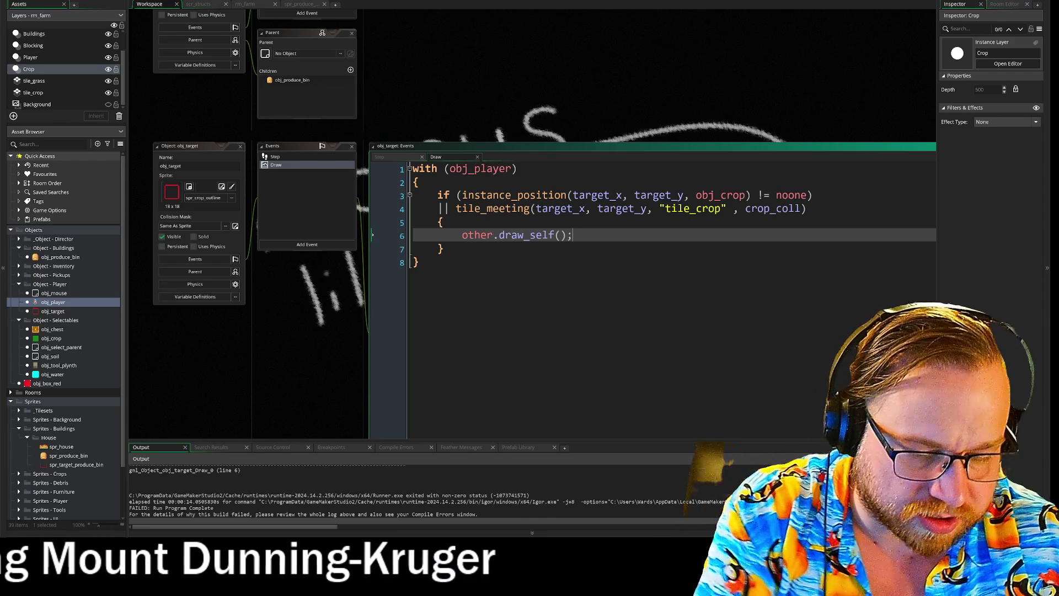
key("BackSpace")
key("BackSpace")
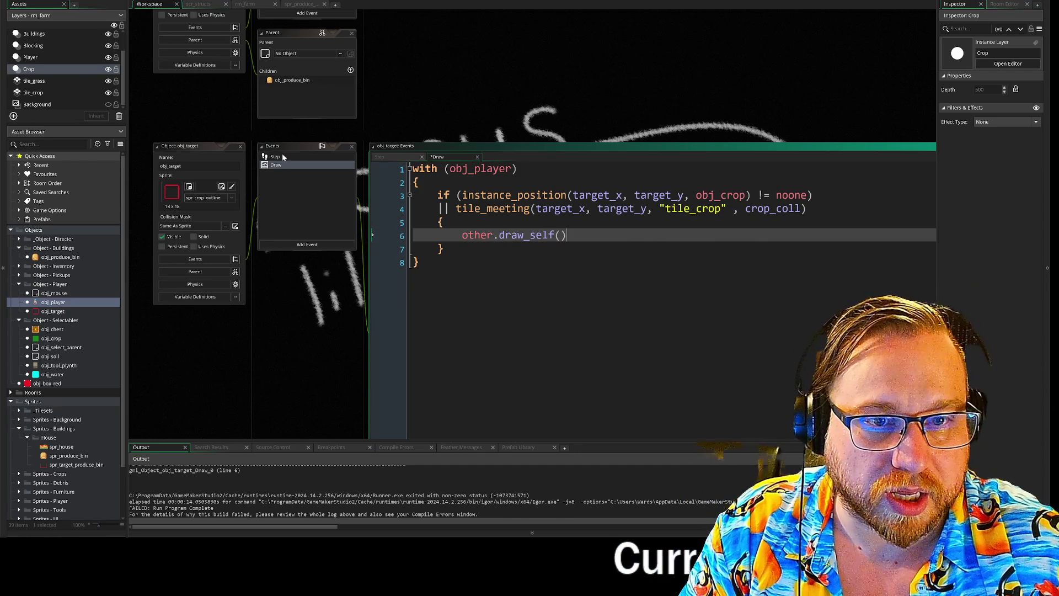
- Add a 'shown = false;' line below move_snap(16, 16) in obj_target's Step event
left_click(281, 157)
key("Return")
key("Return")
type("vbisable")
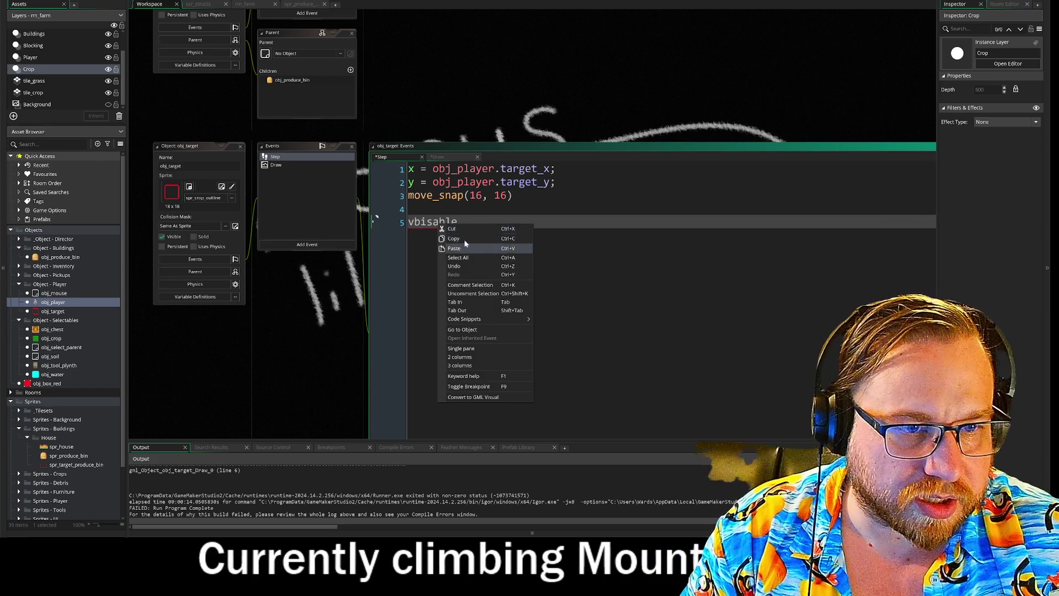
left_click(409, 209)
key("Down")
key("Right")
key("Delete")
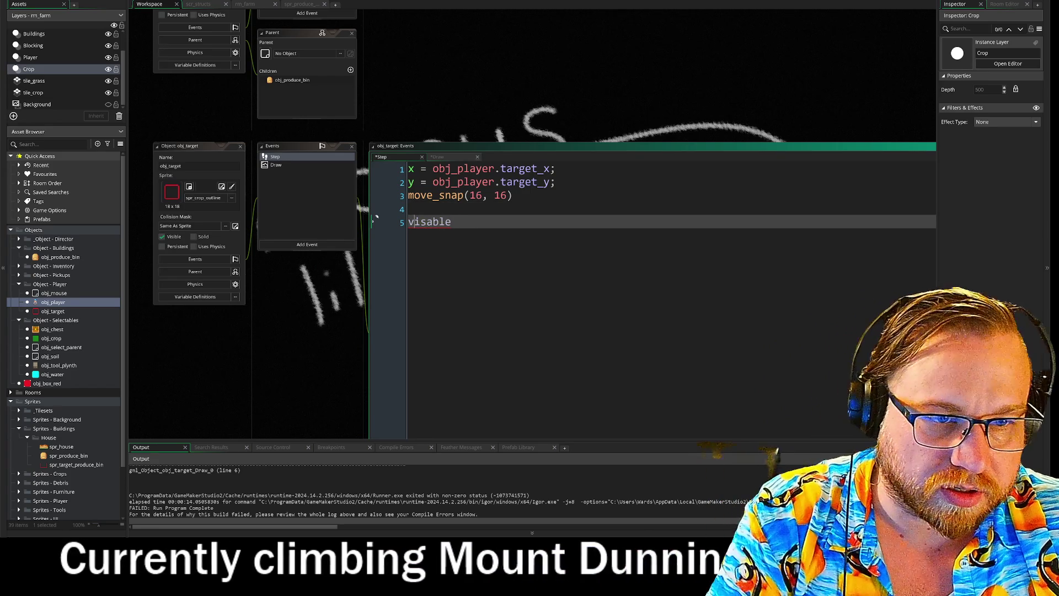
key("Right")
key("Right")
key("Delete")
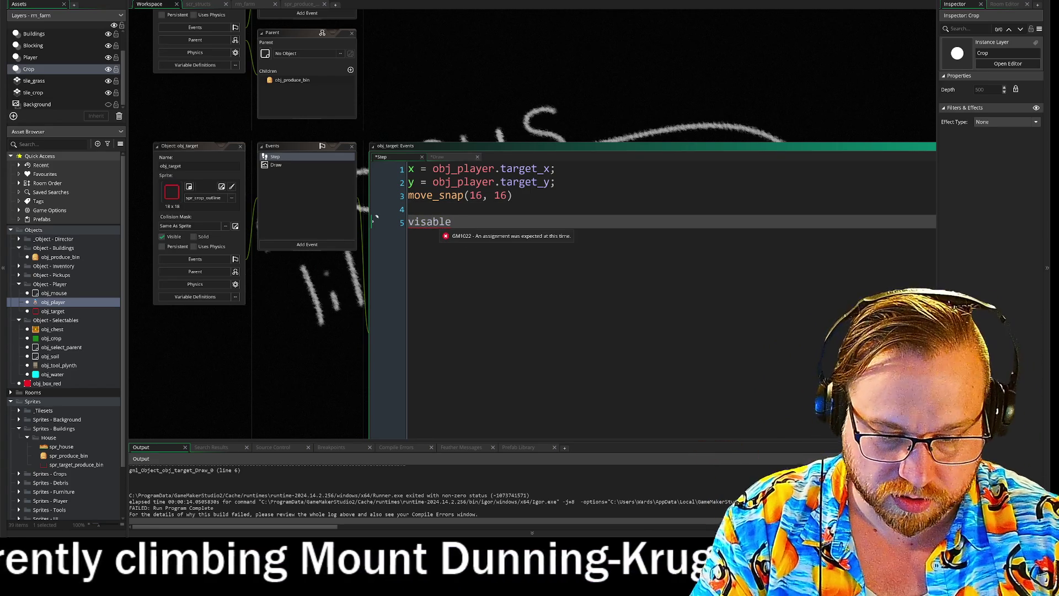
type("i")
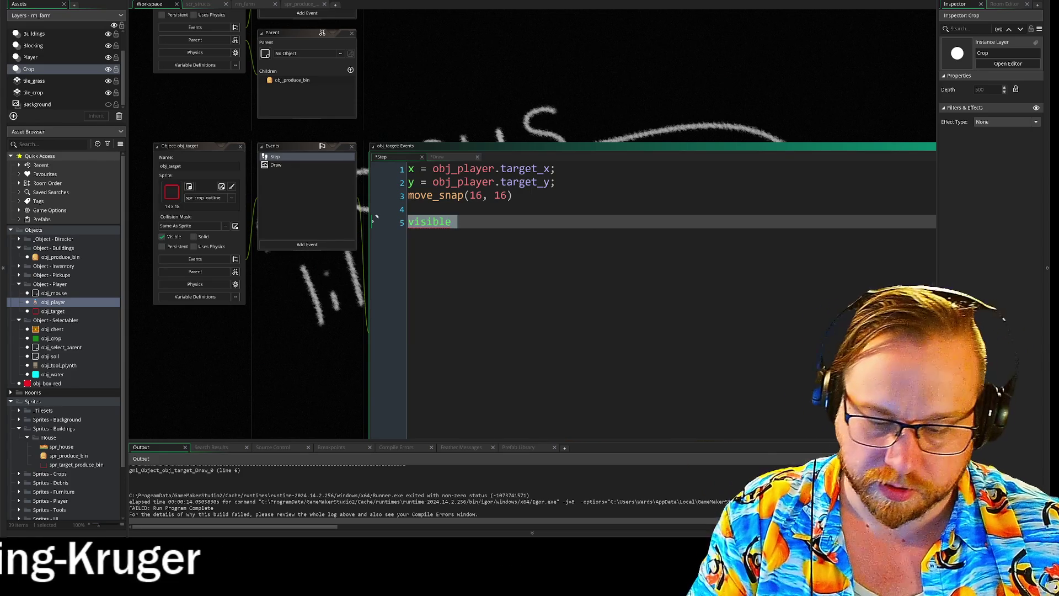
type(" hown ")
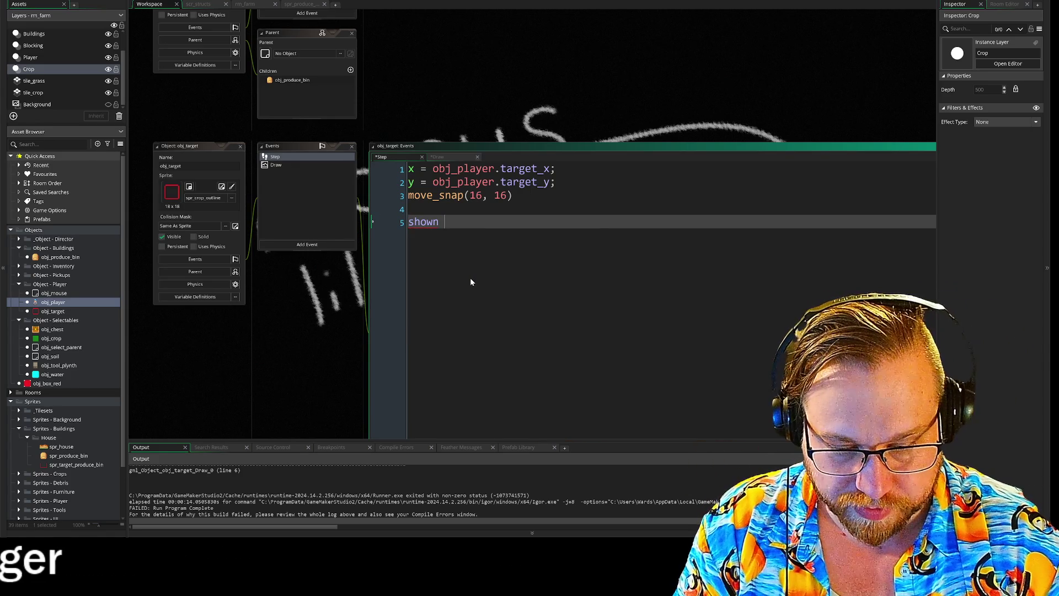
type("= false;")
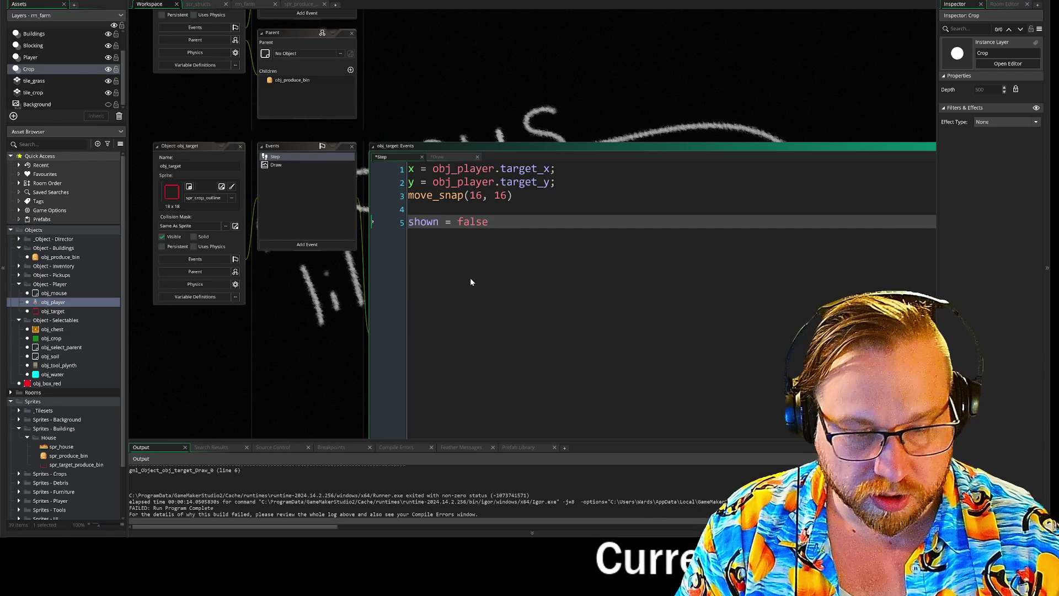
- Replace other.draw_self() with other.shown = true; in obj_target's Draw event
left_click(276, 164)
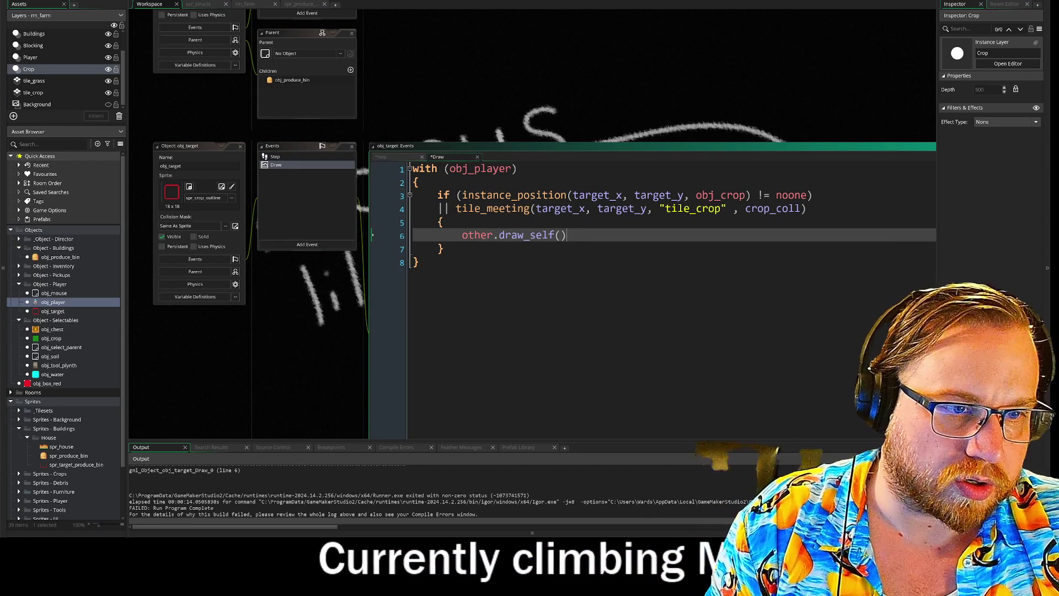
key("shift+End")
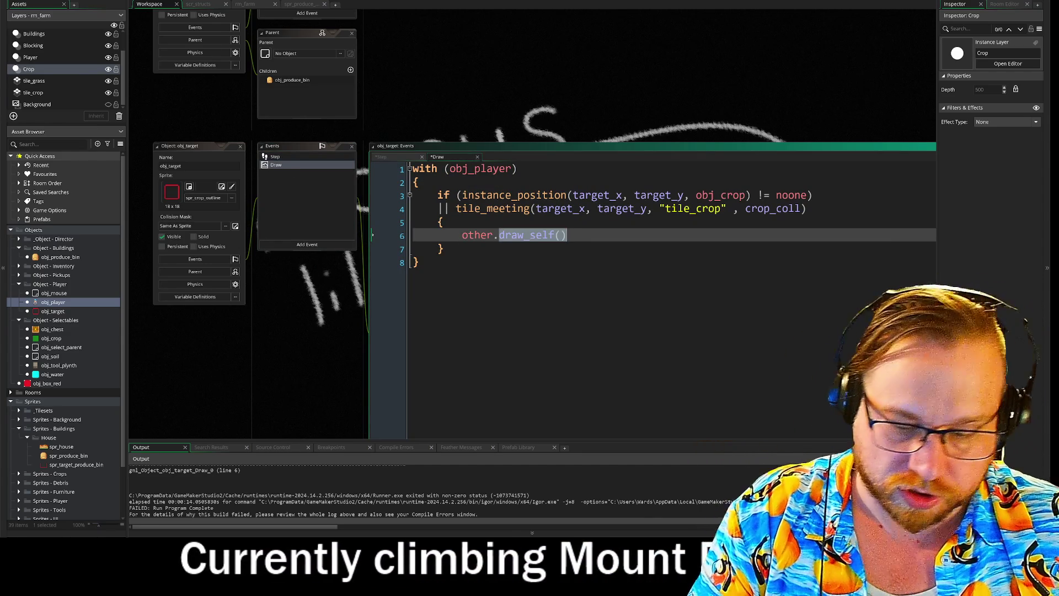
type("dhown")
key("BackSpace")
key("BackSpace")
key("BackSpace")
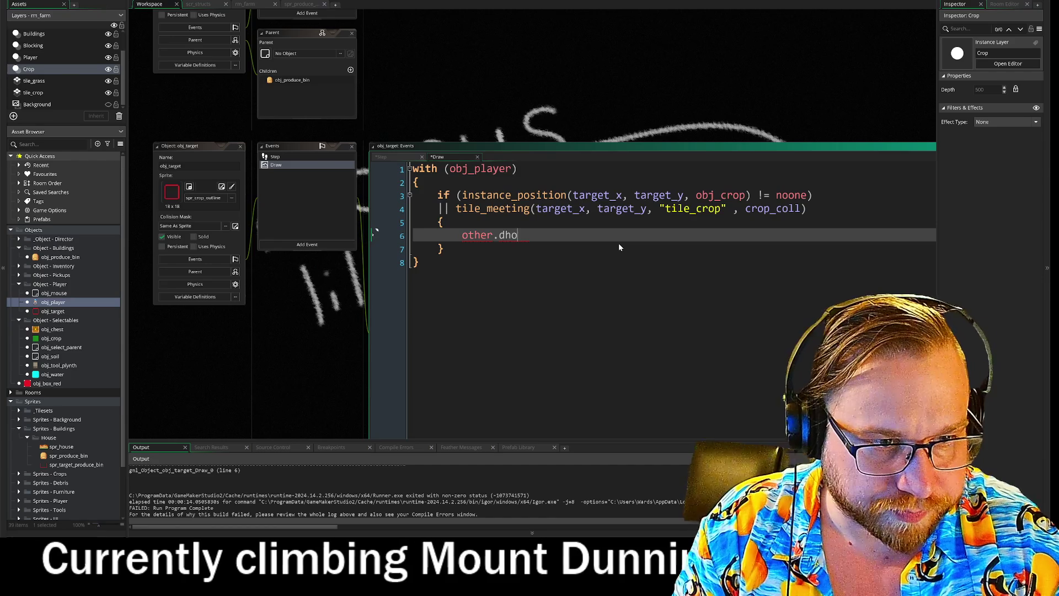
type("shown = true")
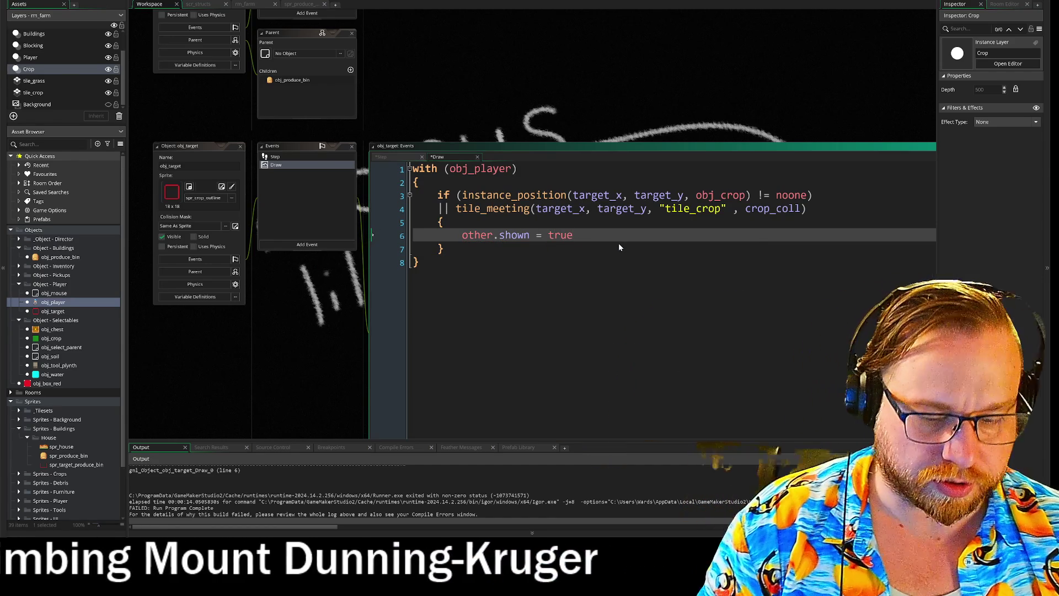
type(";")
- Below the with block, add an 'if shown' line followed by a draw_self() call
key("Down")
key("Down")
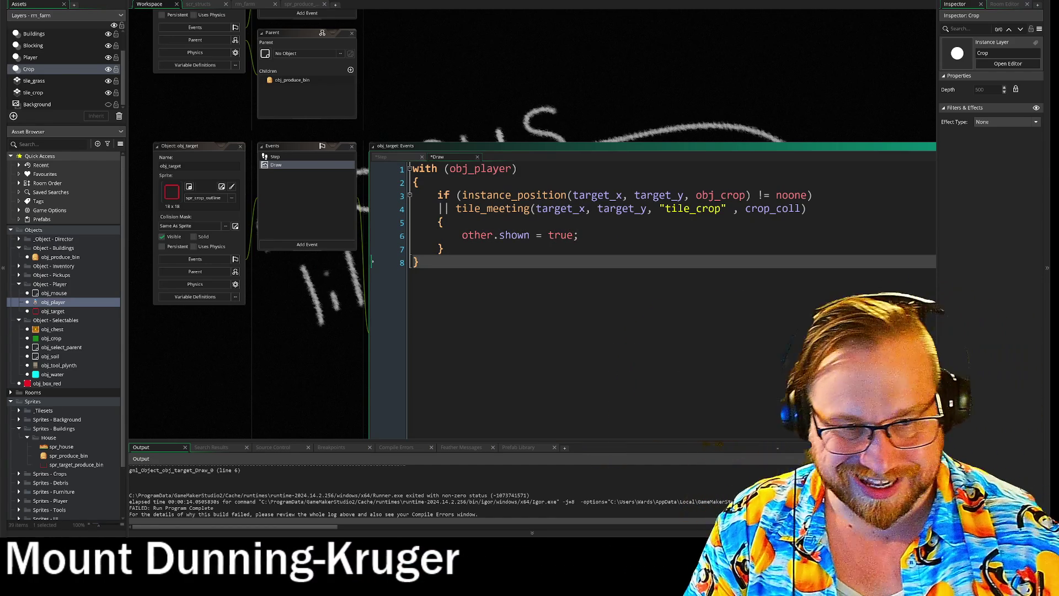
key("Return")
key("Return")
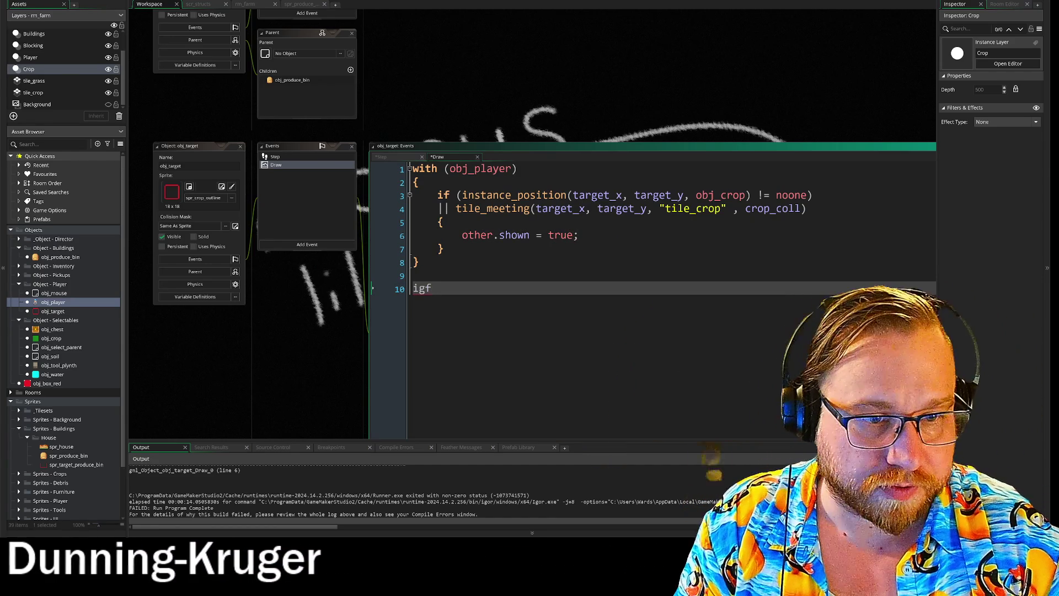
type("f shiown")
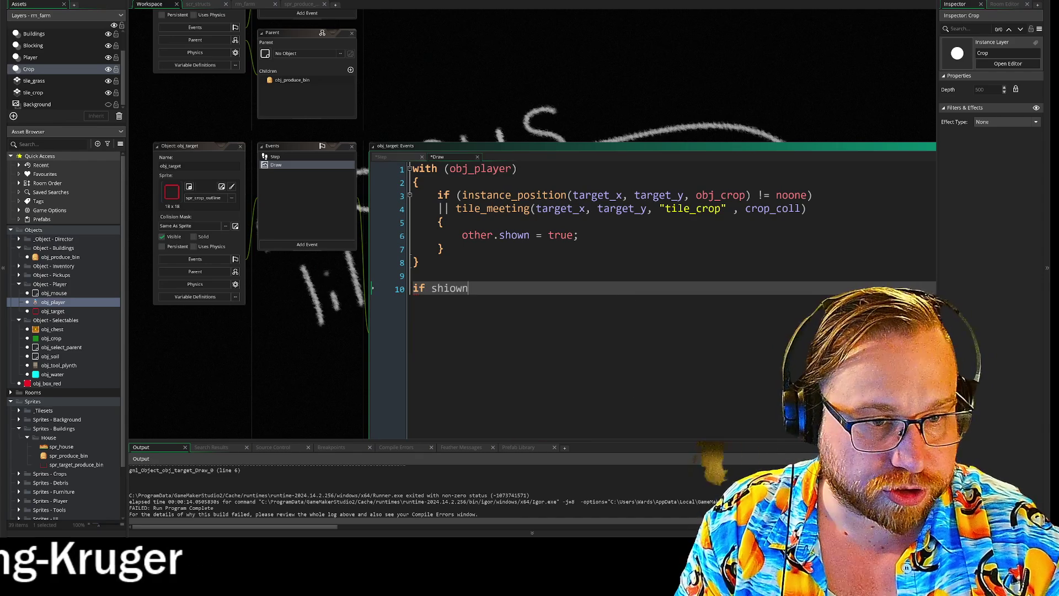
key("BackSpace")
key("BackSpace")
key("BackSpace")
key("BackSpace")
type("own")
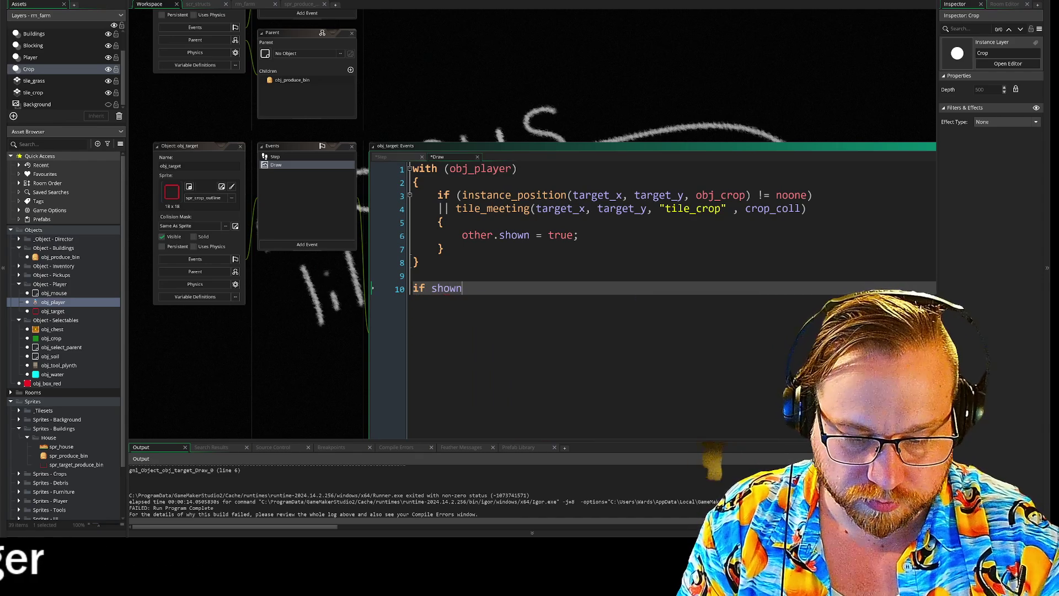
key("Return")
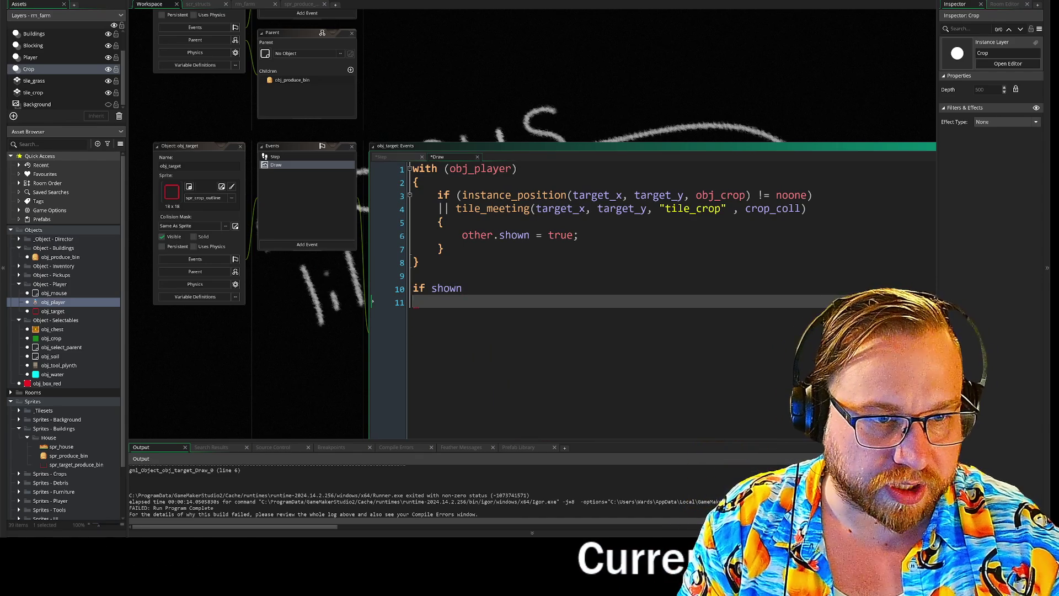
type("dr")
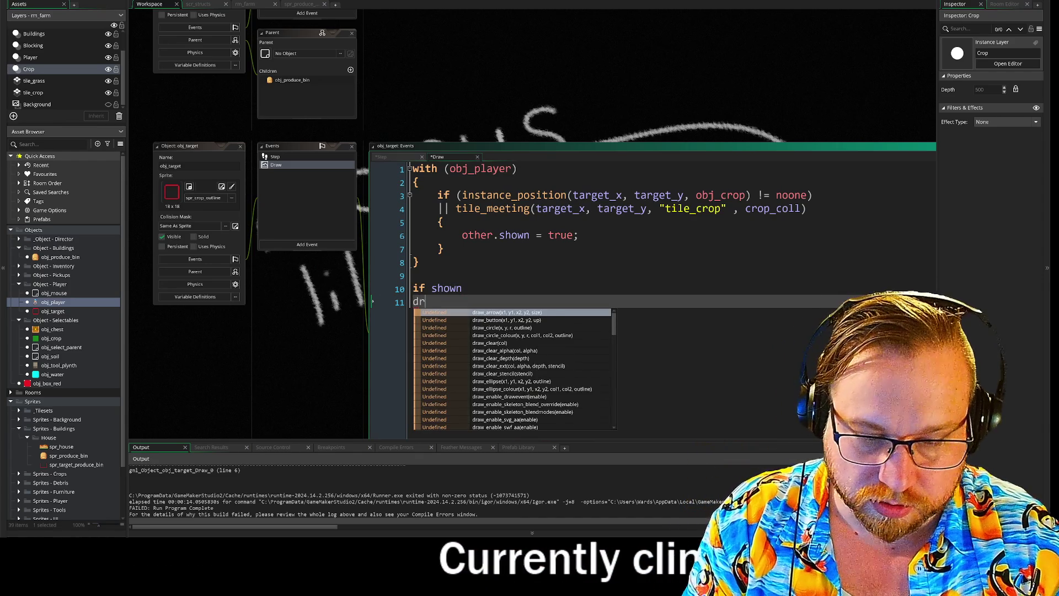
type("aw_swel")
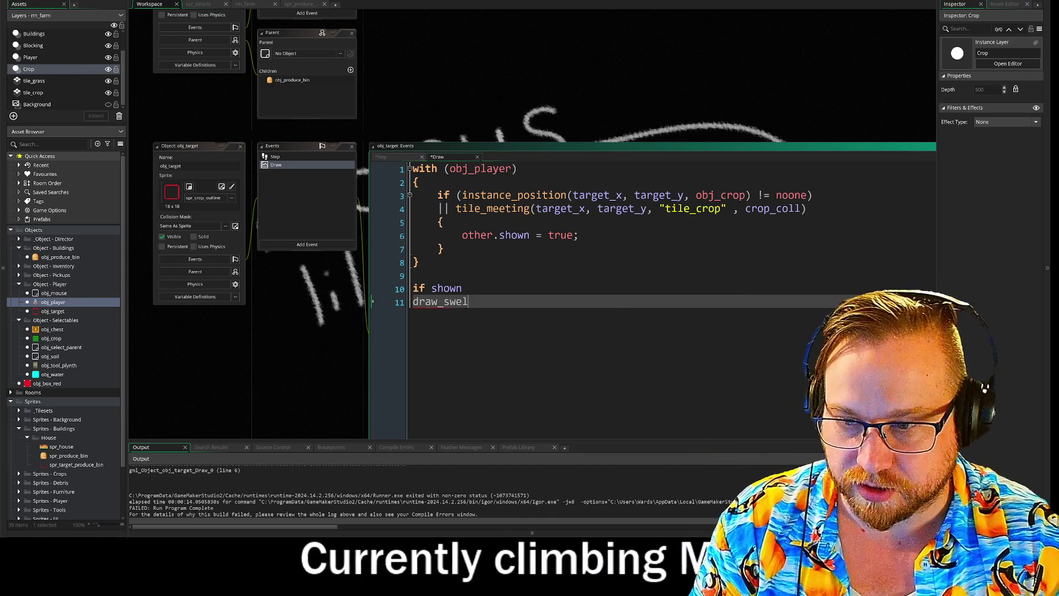
key("BackSpace")
key("BackSpace")
key("BackSpace")
type("e")
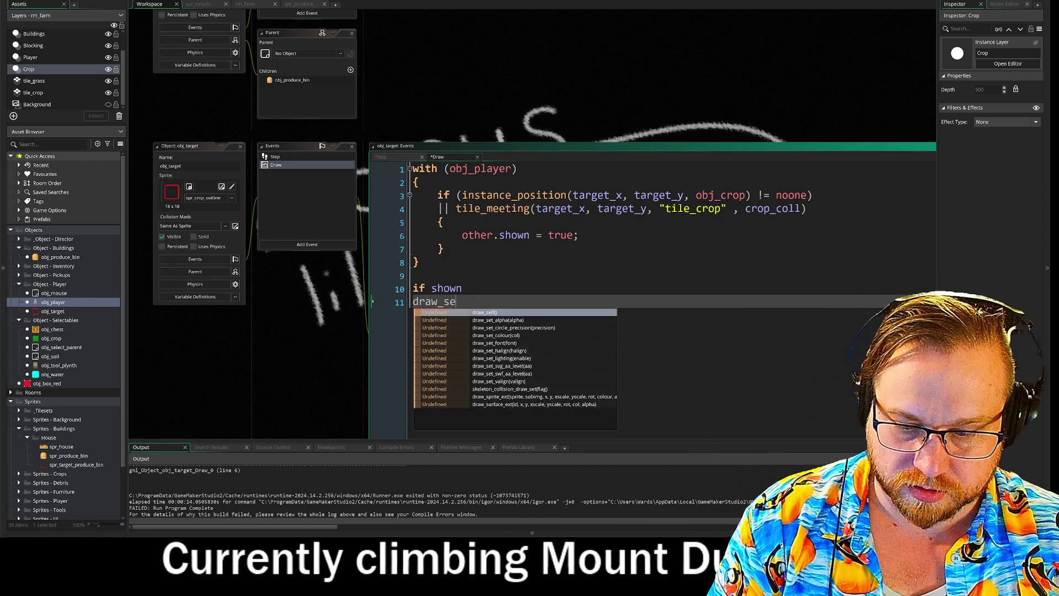
key("Return")
type("()")
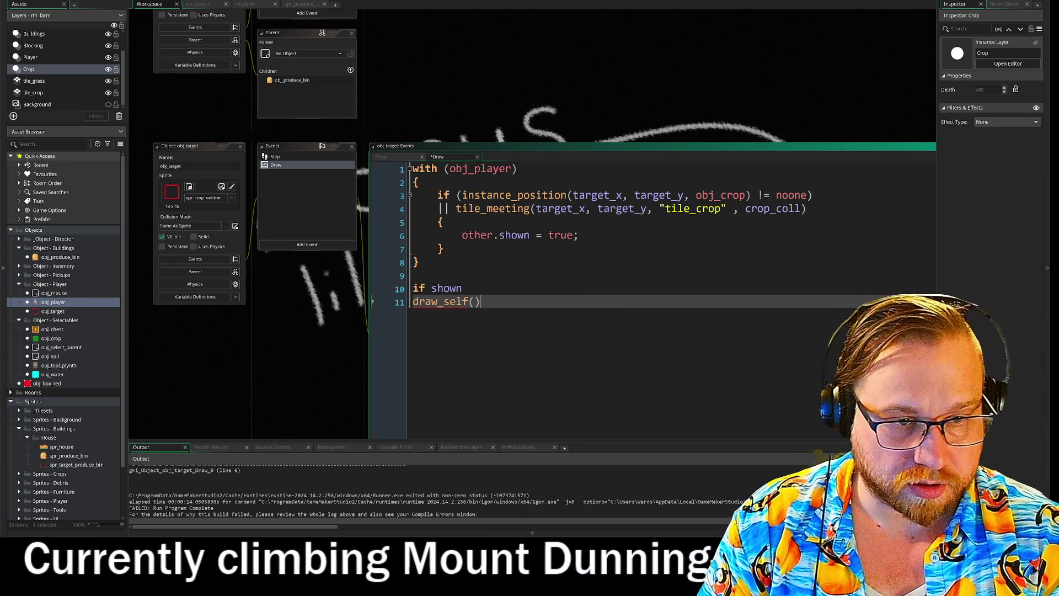
- Enclose draw_self() in braces under if shown, then save and run the game
left_click(462, 287)
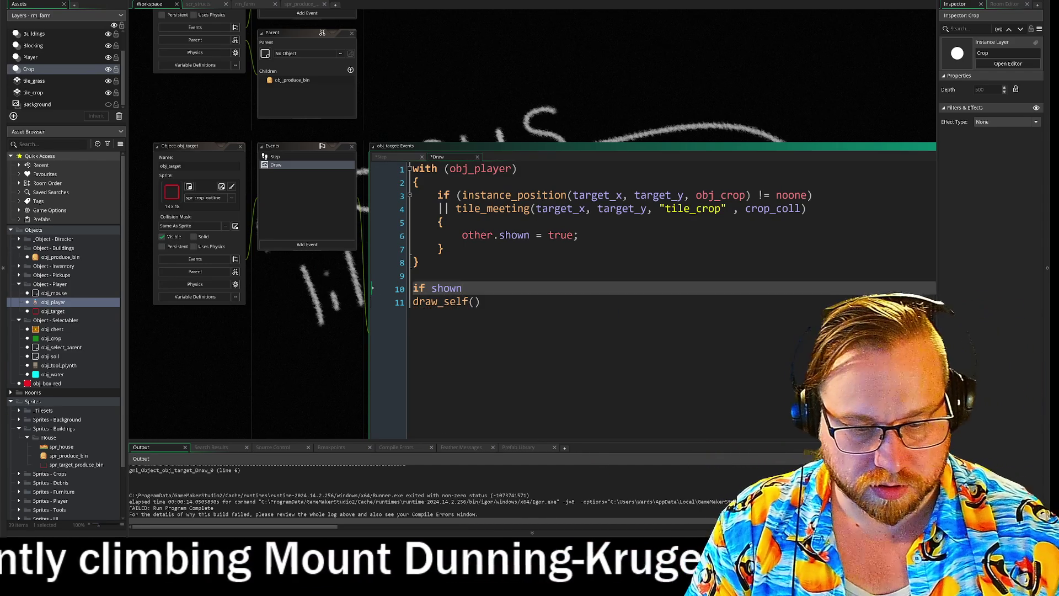
key("Return")
type("{")
key("Down")
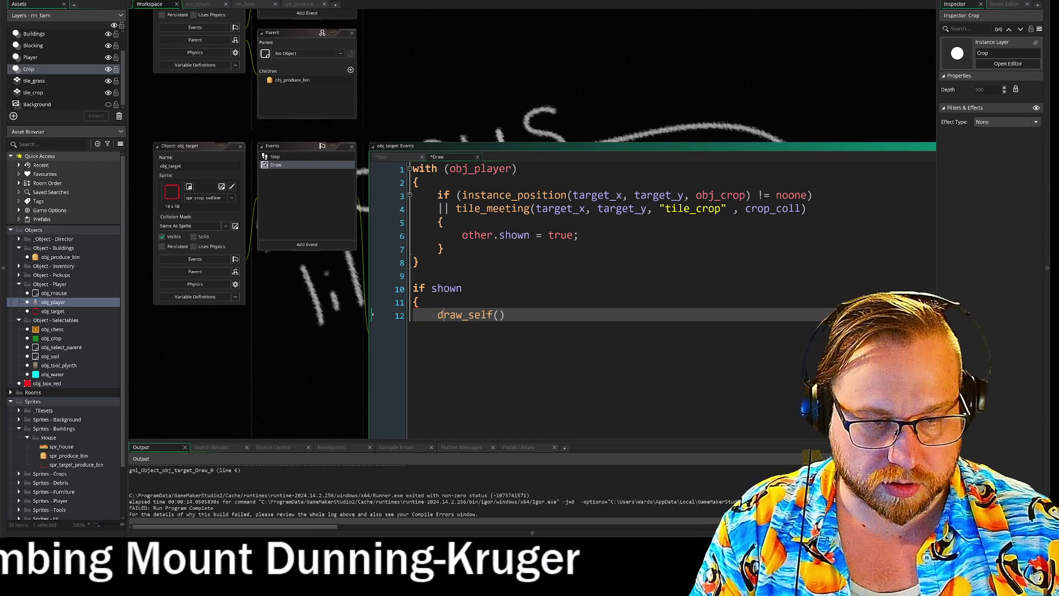
key("End")
key("Return")
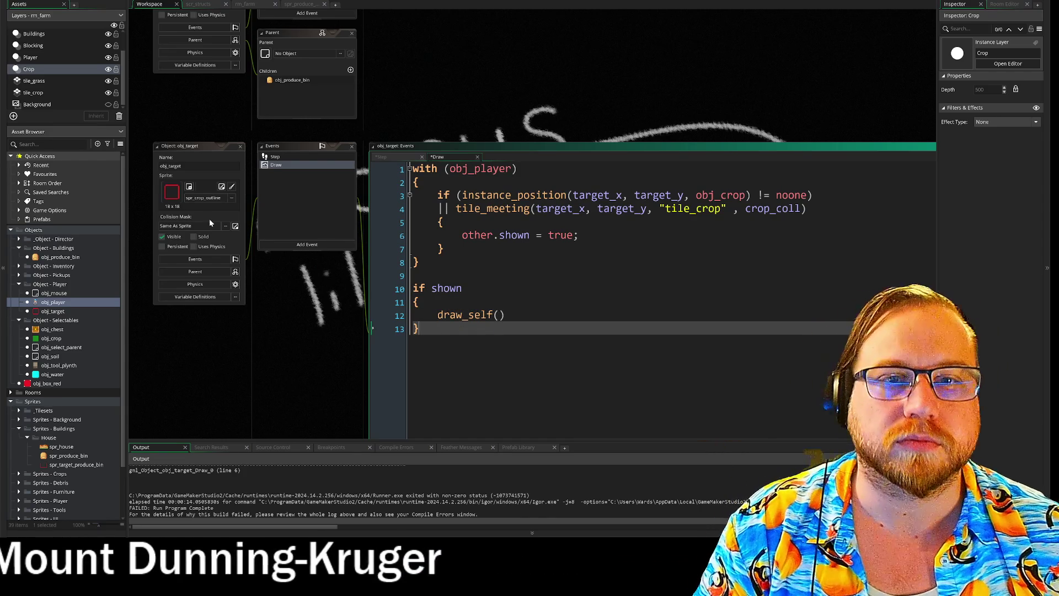
key("F5")
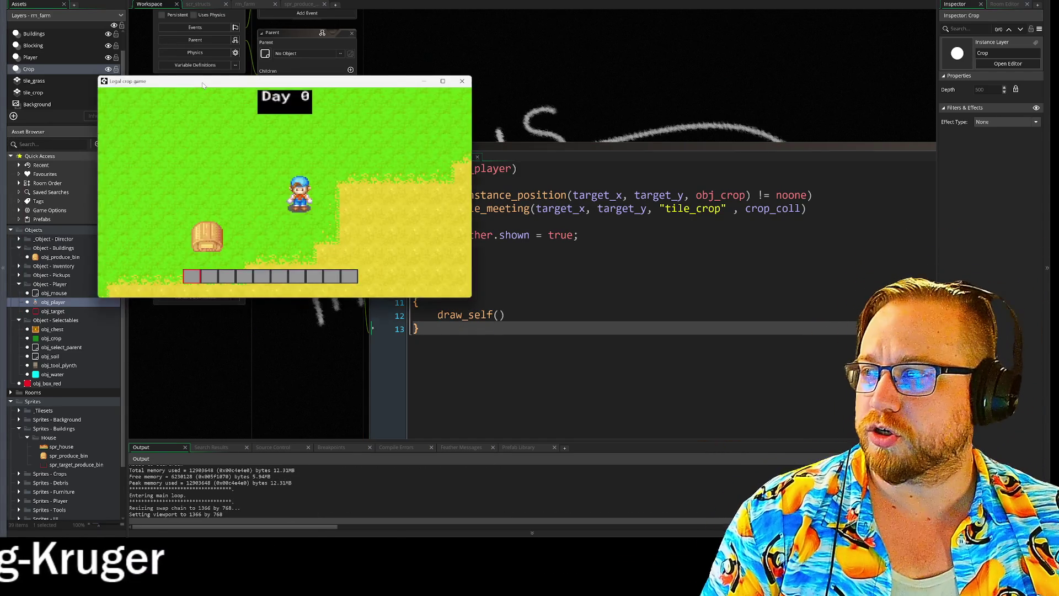
- Walk the farmer across the sand and grass near the hay bale, watching the red target outline
key("Down")
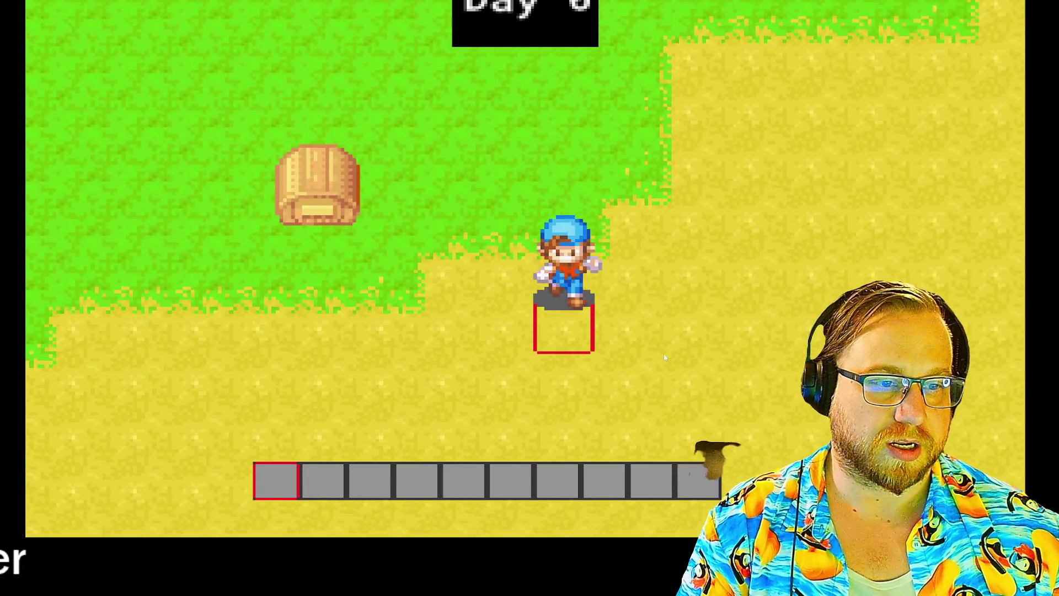
key("Left")
key("Left")
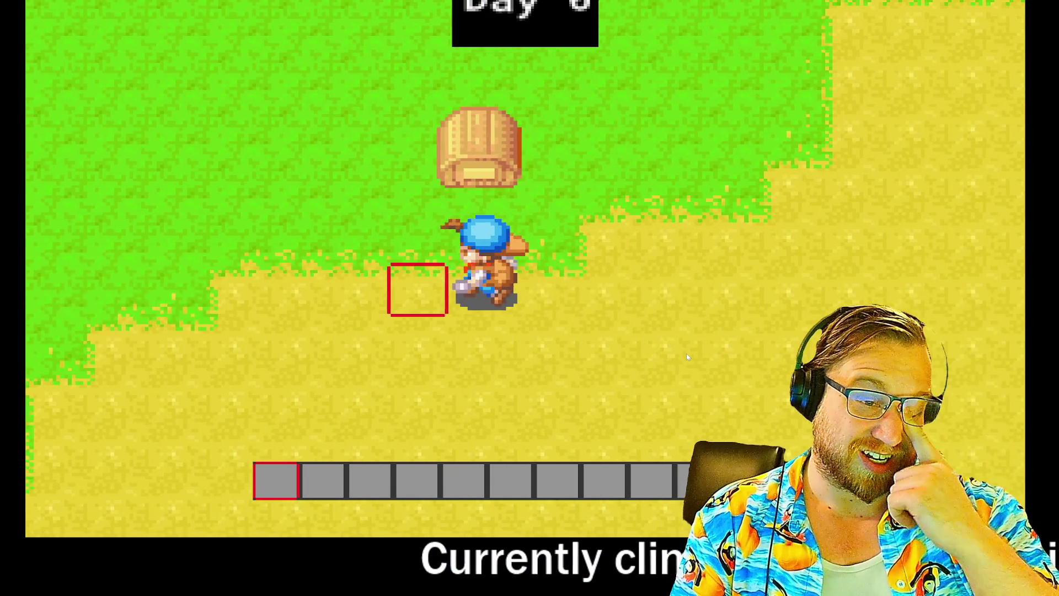
key("Right")
key("Up")
key("Down")
key("Right")
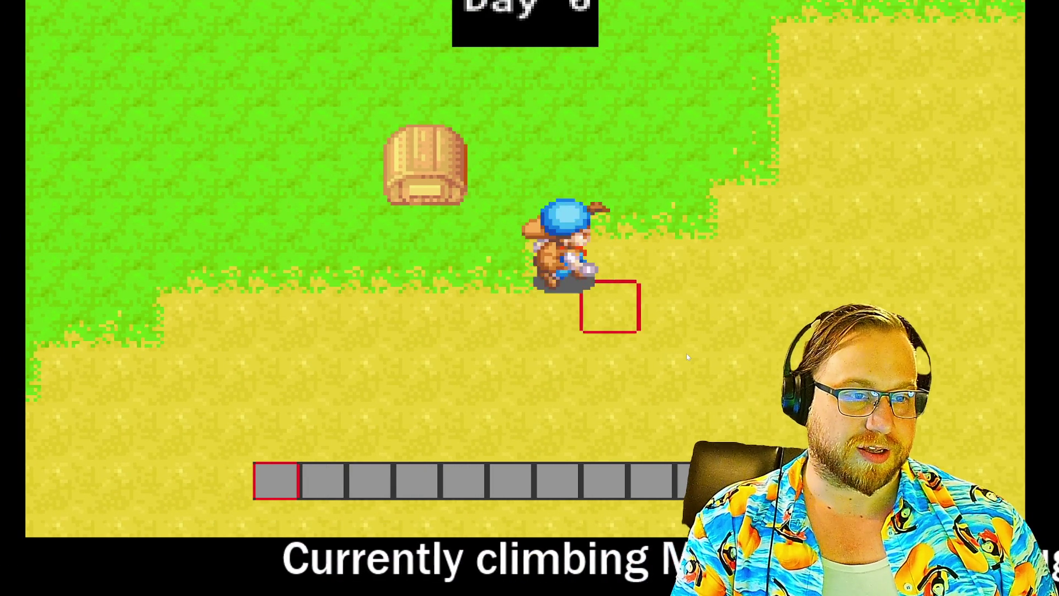
key("Left")
key("Up")
key("Up")
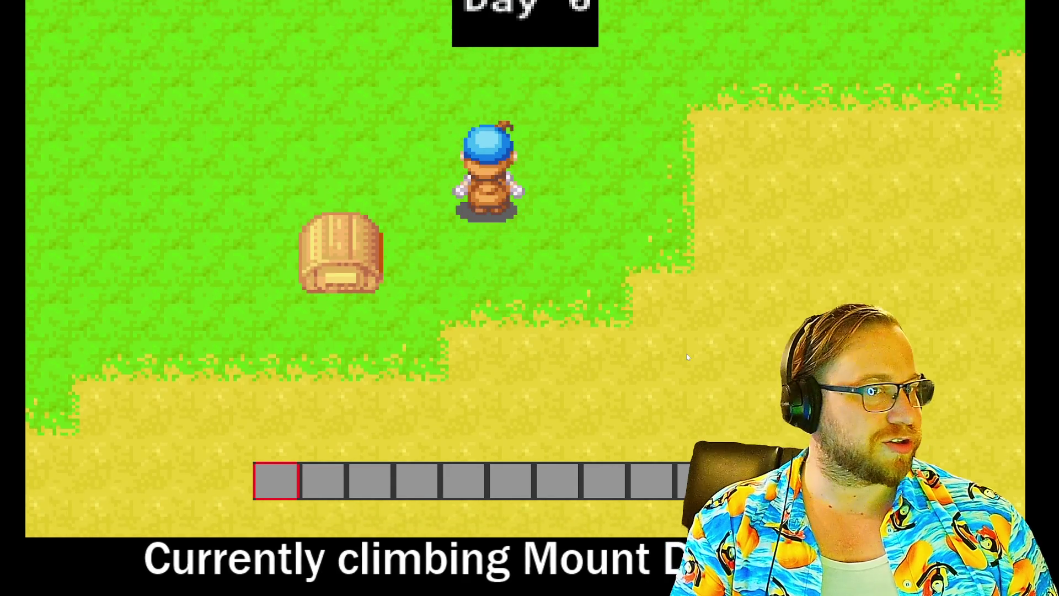
key("Left")
key("Down")
key("Right")
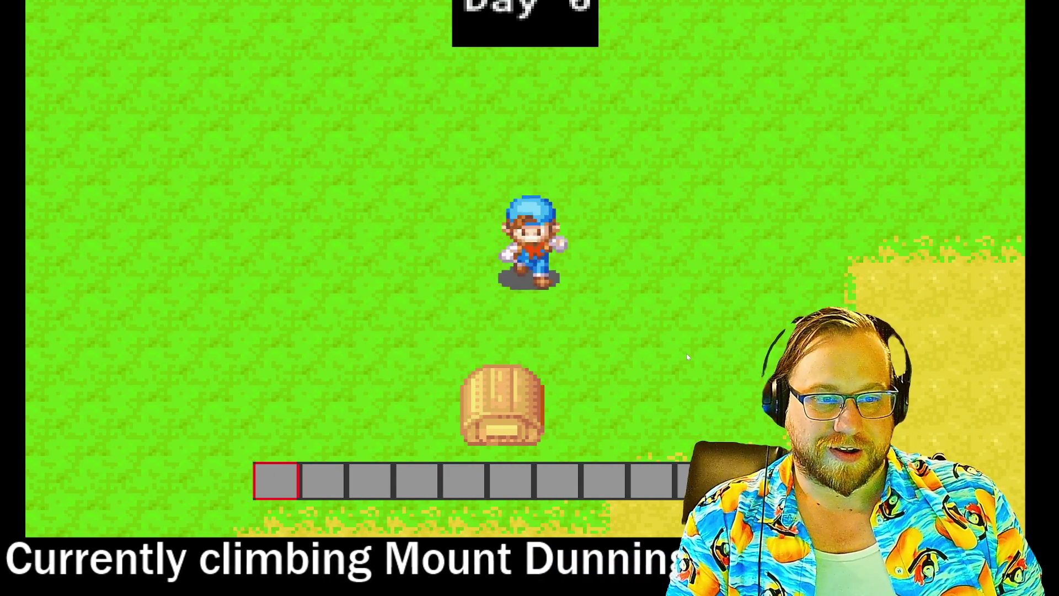
key("Up")
key("Down")
- Keep walking the farmer between sand and grass, turning to face neighbouring tiles
key("Right")
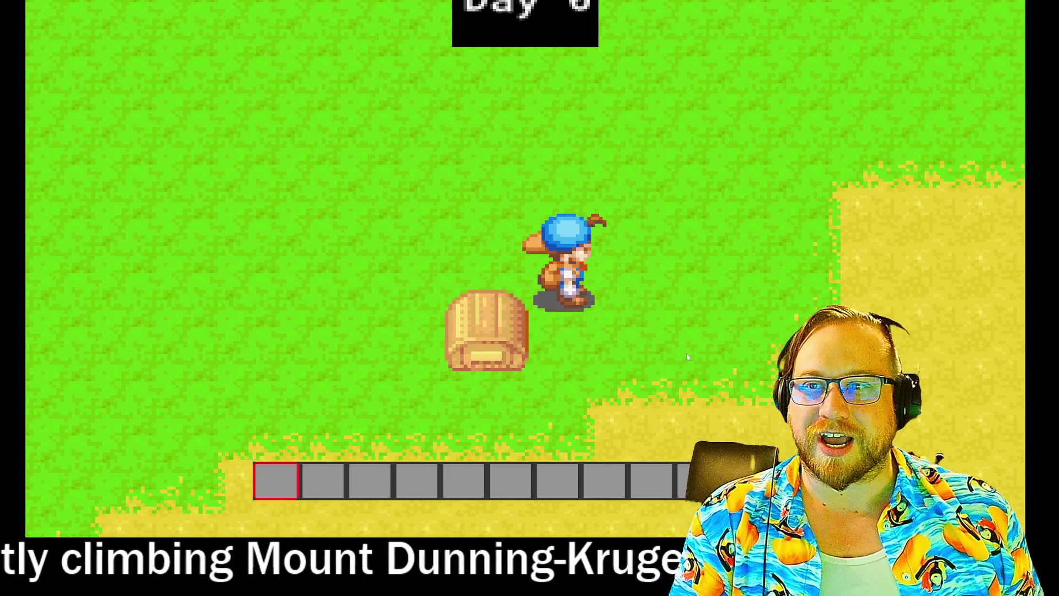
key("Down")
key("Right")
key("Right")
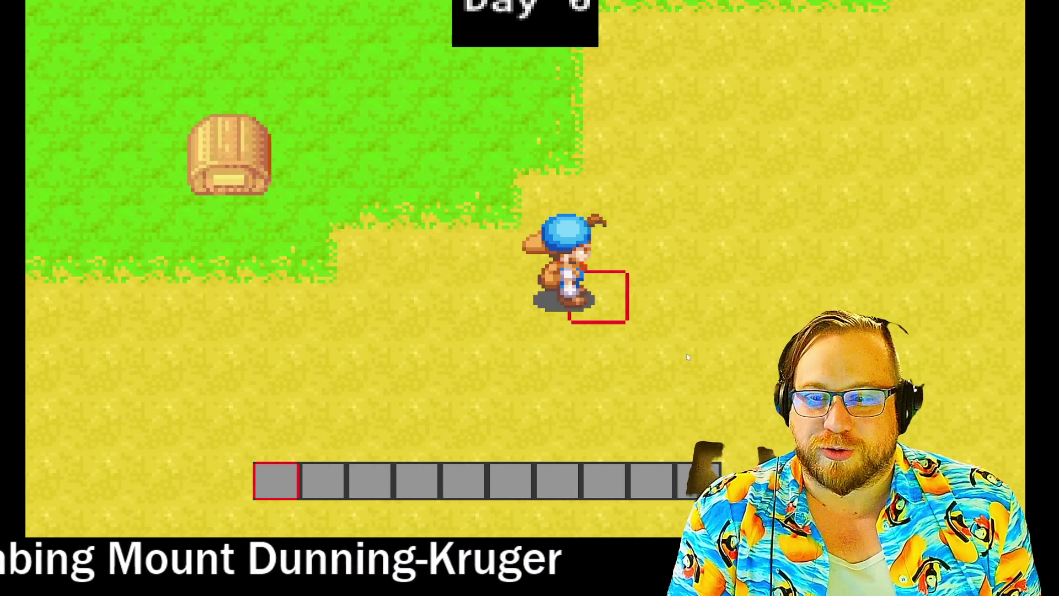
key("Up")
key("Left")
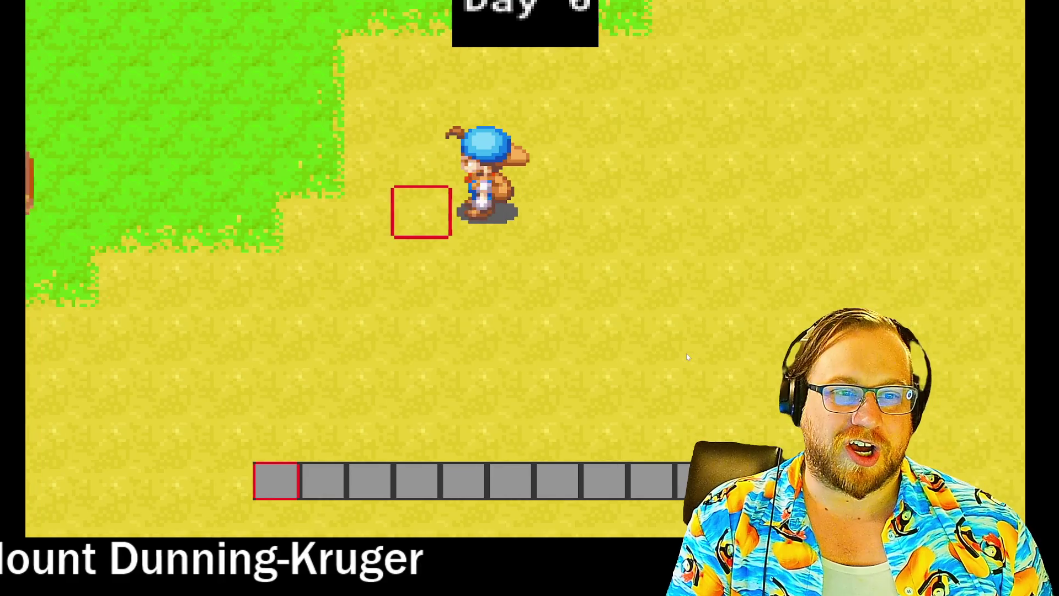
key("Up")
key("Up")
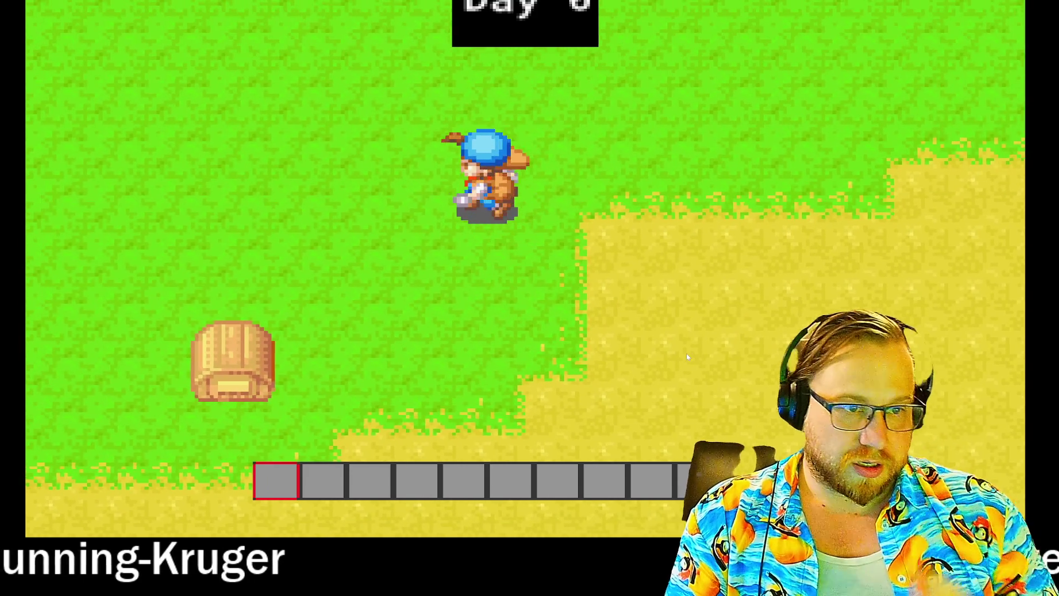
key("Right")
key("Down")
key("Right")
key("Up")
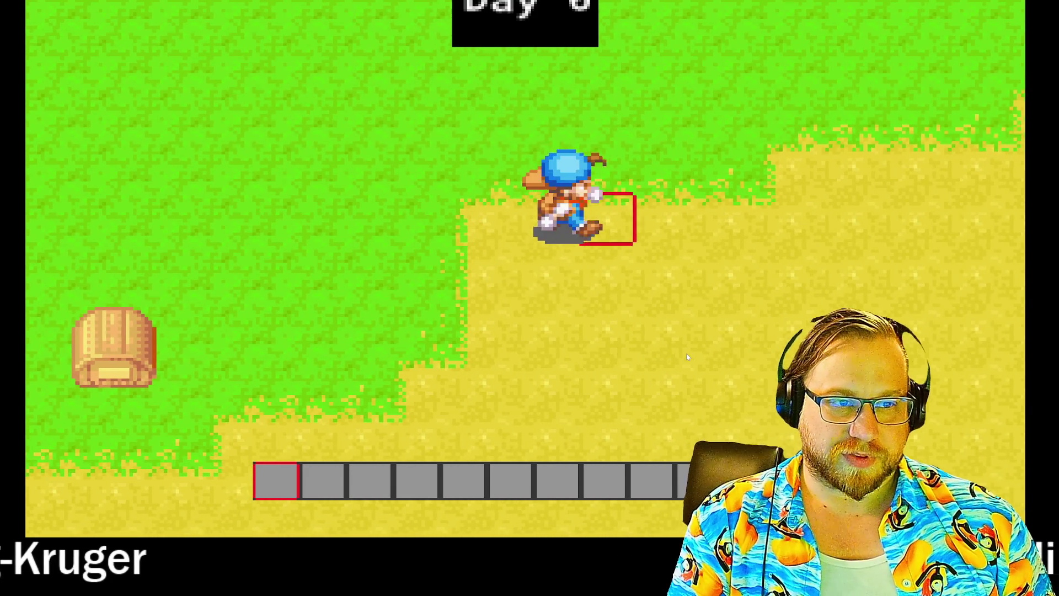
key("Left")
key("Right")
key("Left")
key("Left")
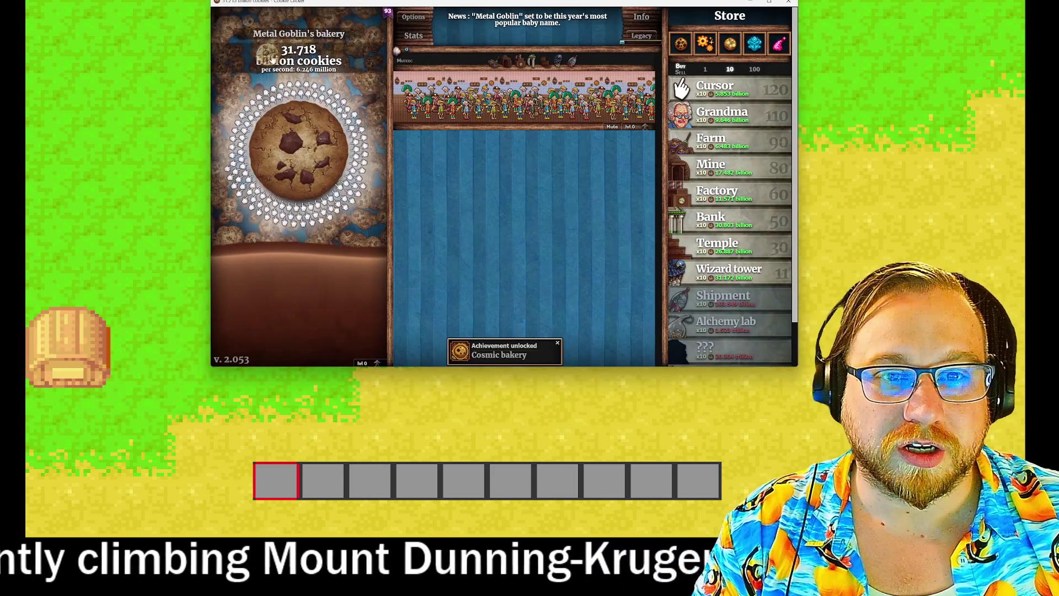
- Collect the golden cookie and sell all eleven Wizard towers
left_click(268, 55)
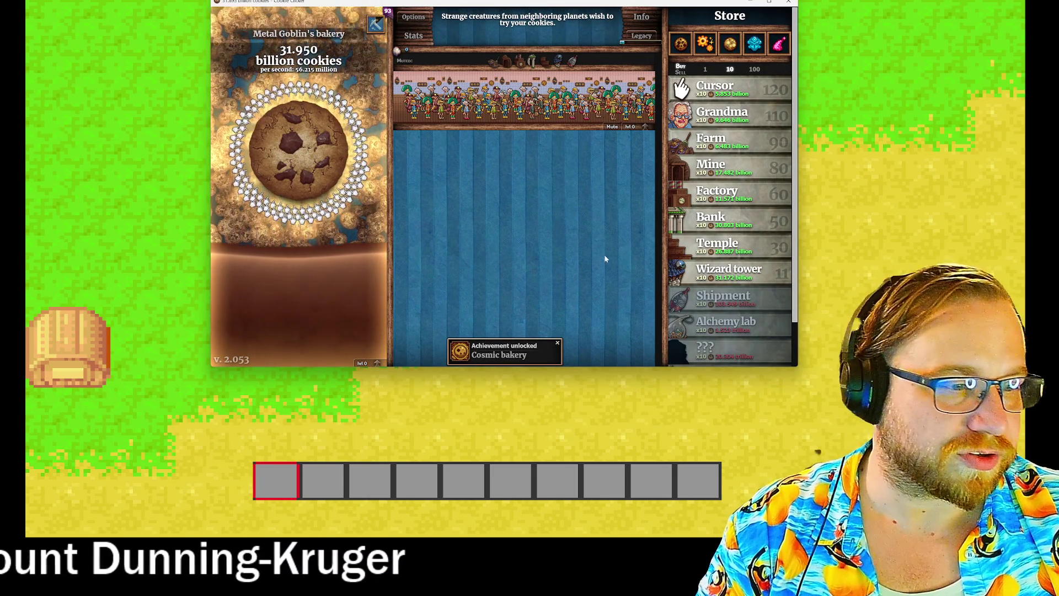
mouse_move(750, 280)
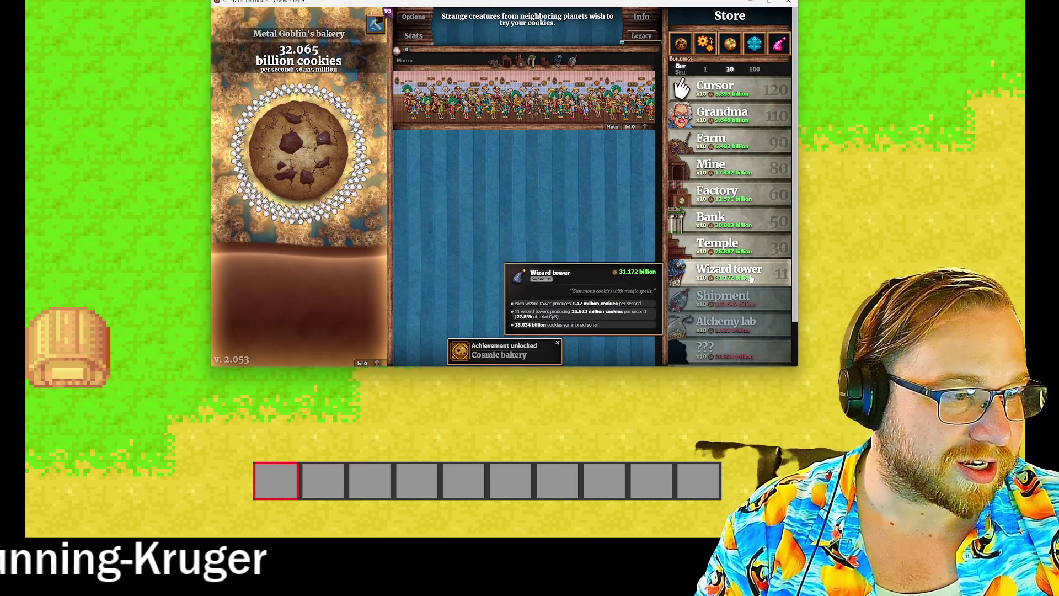
mouse_move(677, 124)
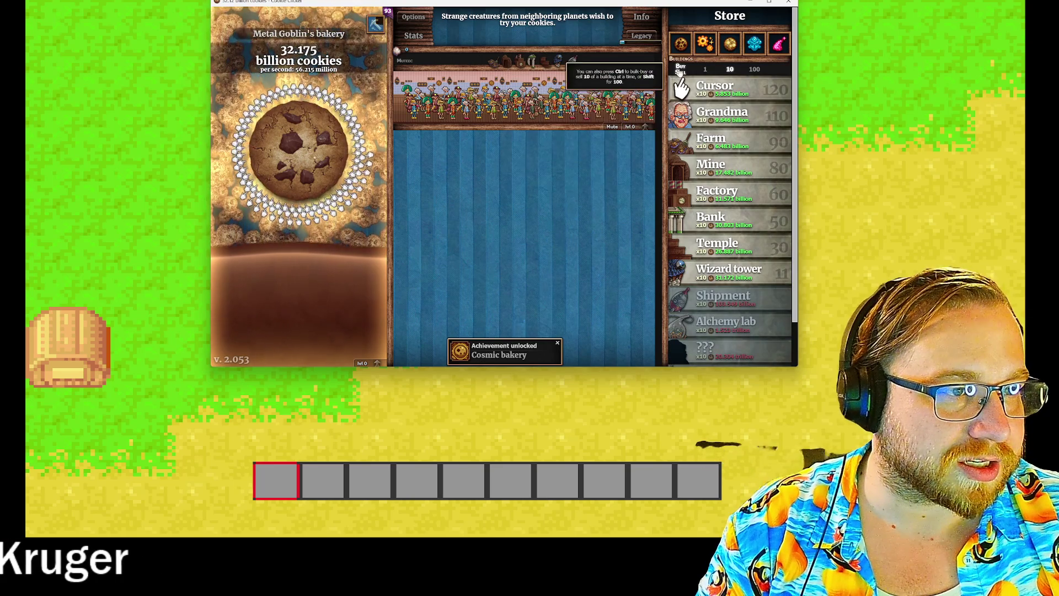
left_click(680, 72)
left_click(728, 272)
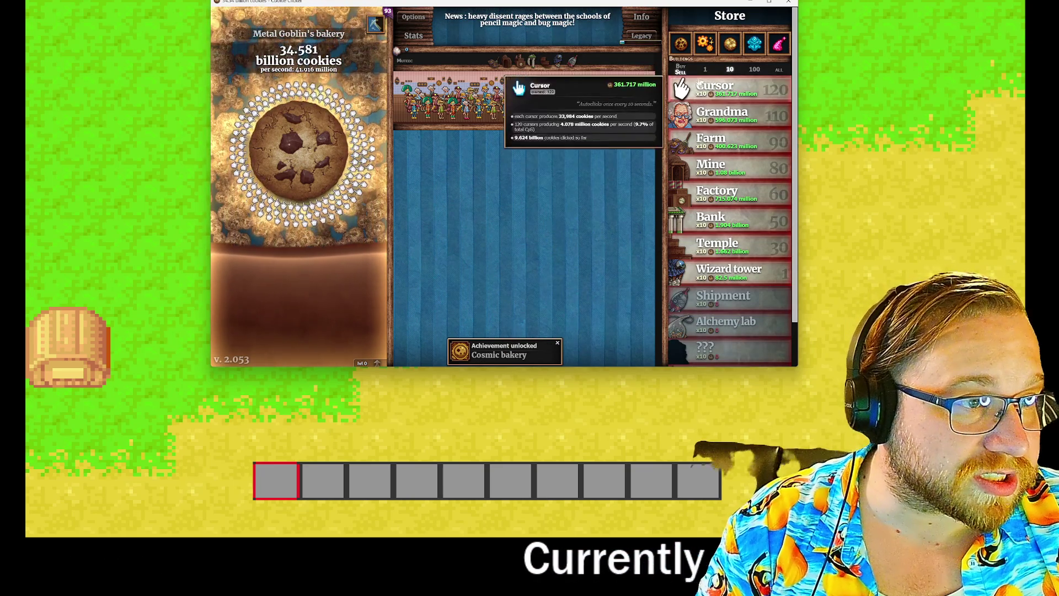
left_click(704, 69)
left_click(728, 272)
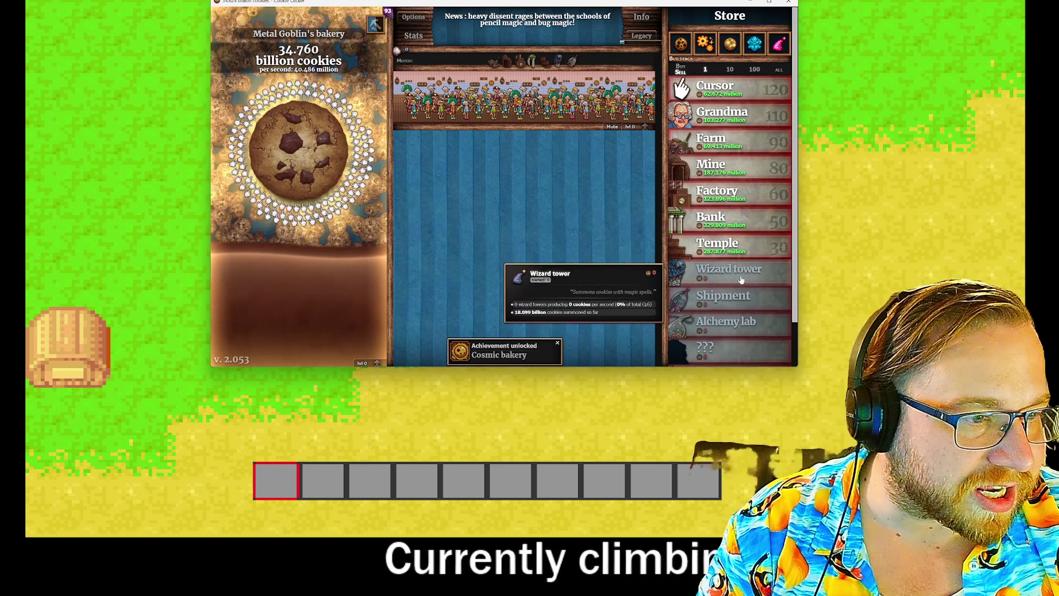
- Switch the store back to buying and buy twenty Wizard towers in two batches of ten
left_click(681, 67)
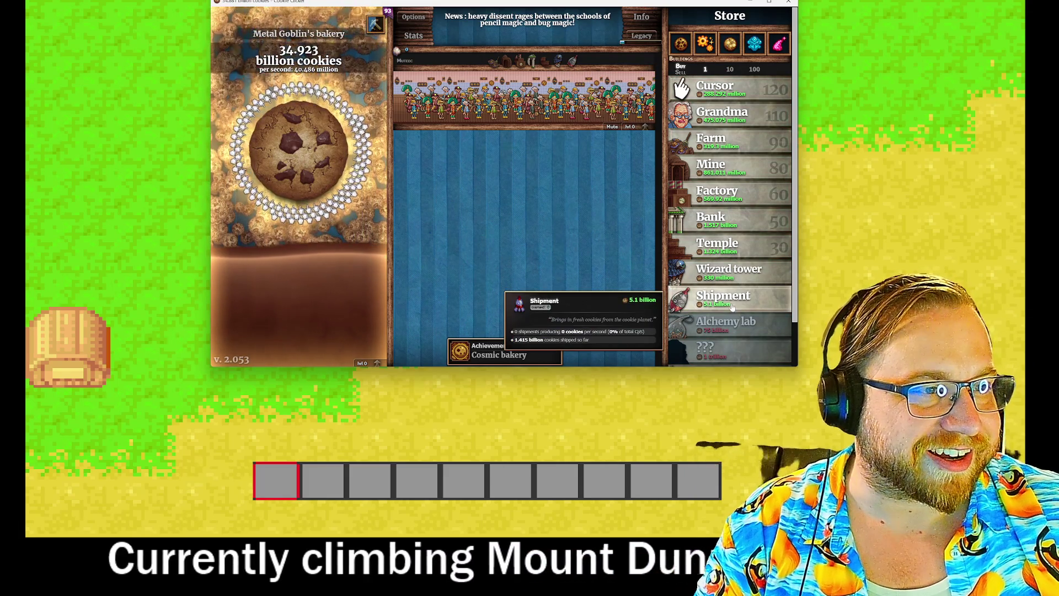
left_click(729, 69)
left_click(748, 283)
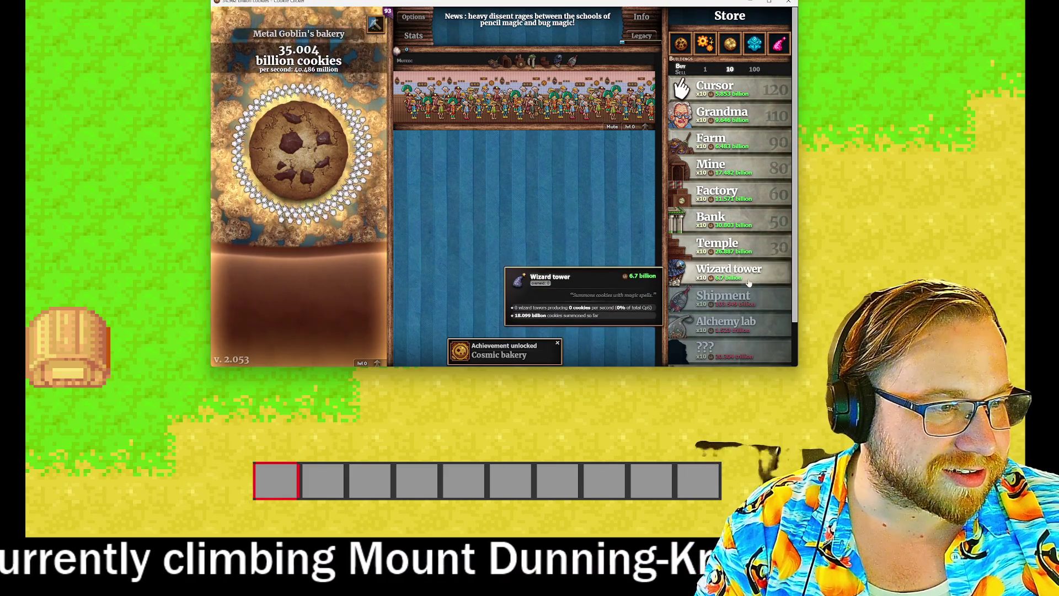
left_click(749, 281)
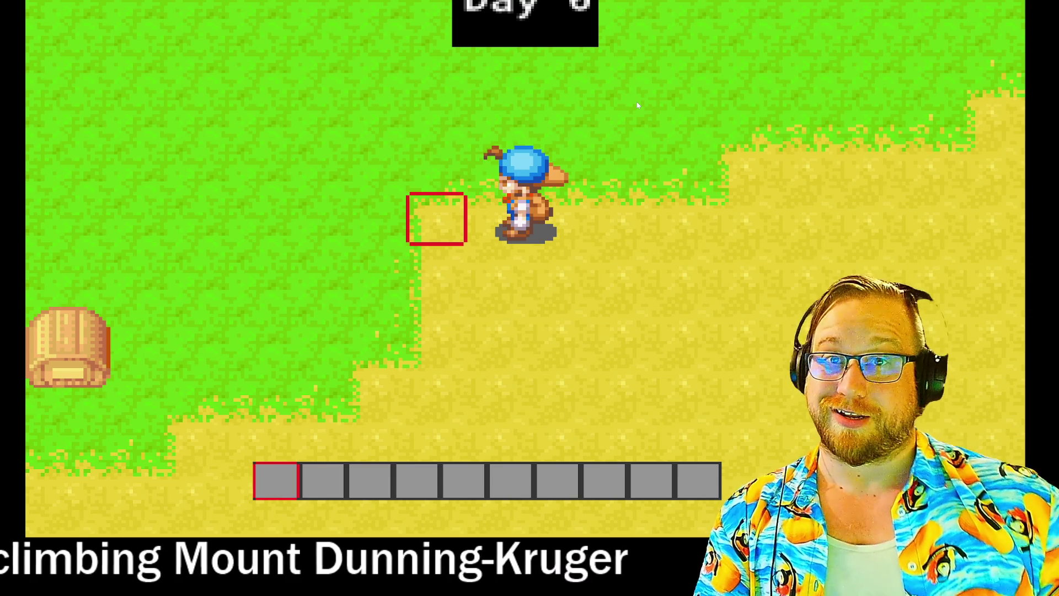
- Walk the farmer down, left and back up to the right, then open the inventory with E
key("Down")
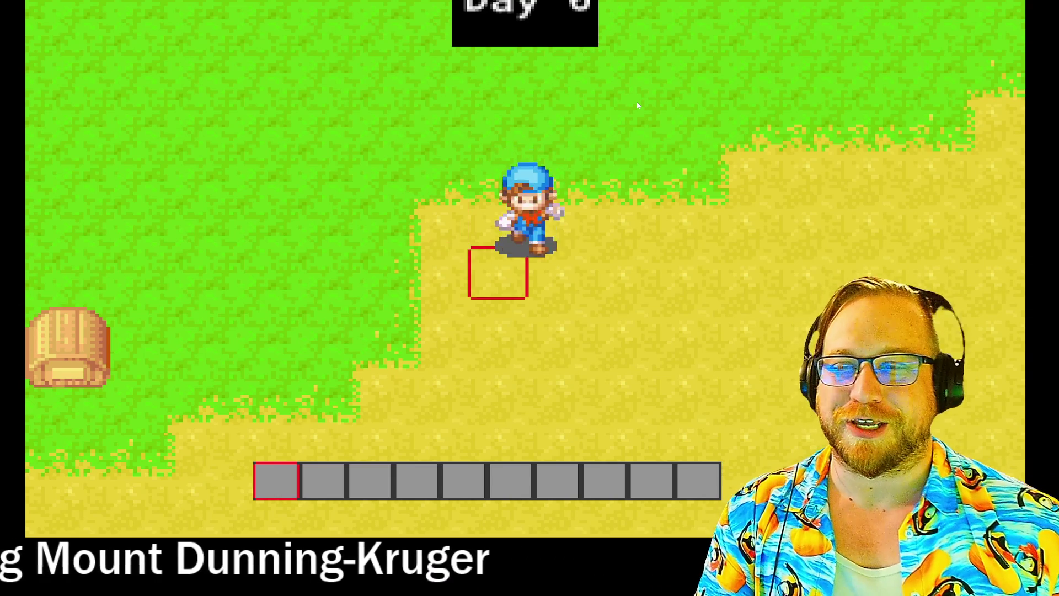
key("Left")
key("Left")
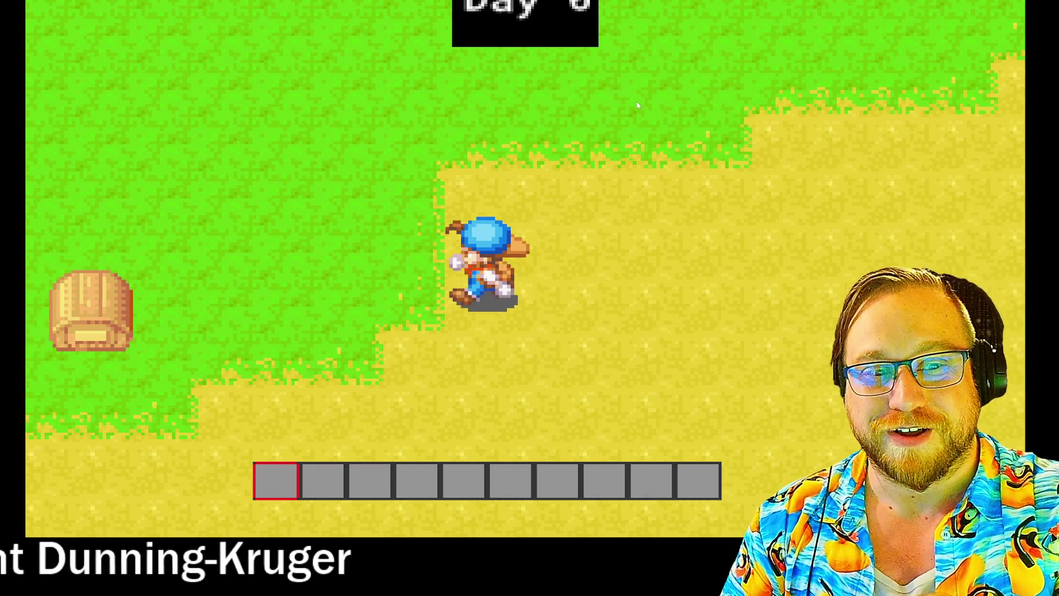
key("Right")
key("Left")
key("Up")
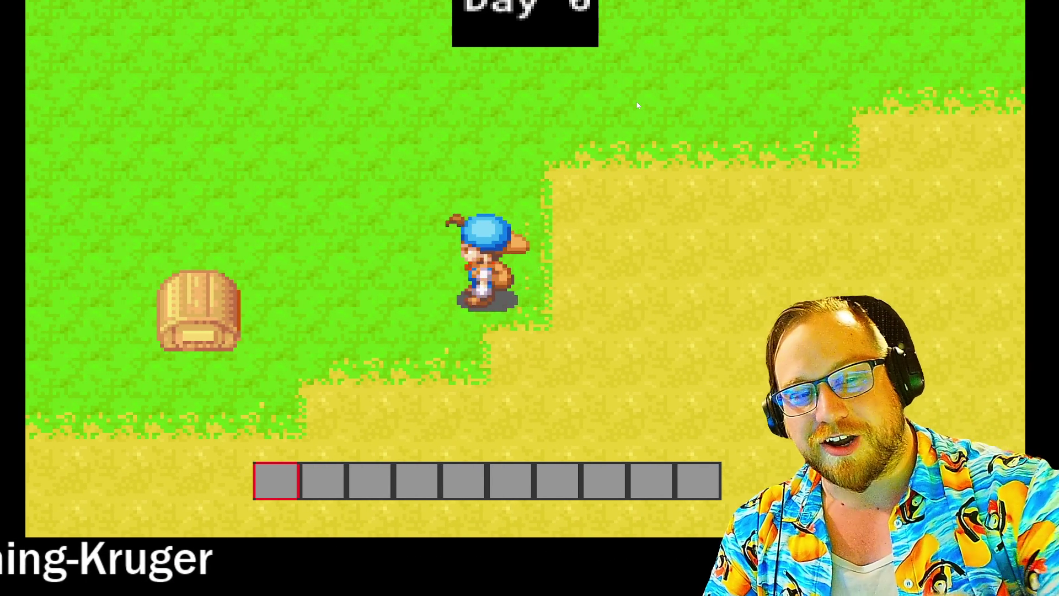
key("Right")
key("Up")
key("Right")
key("Right")
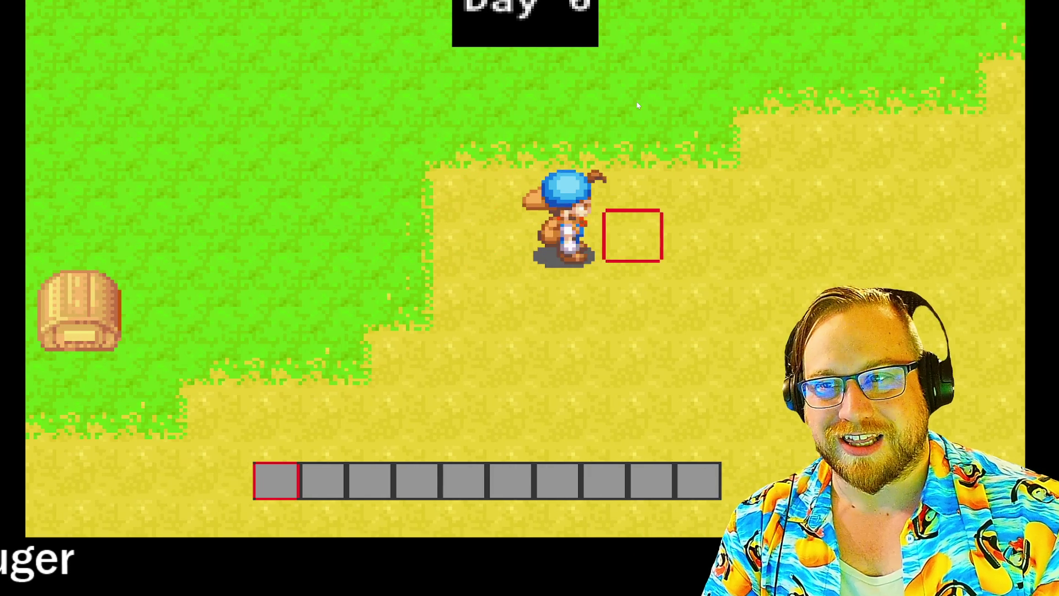
key("Up")
key("Left")
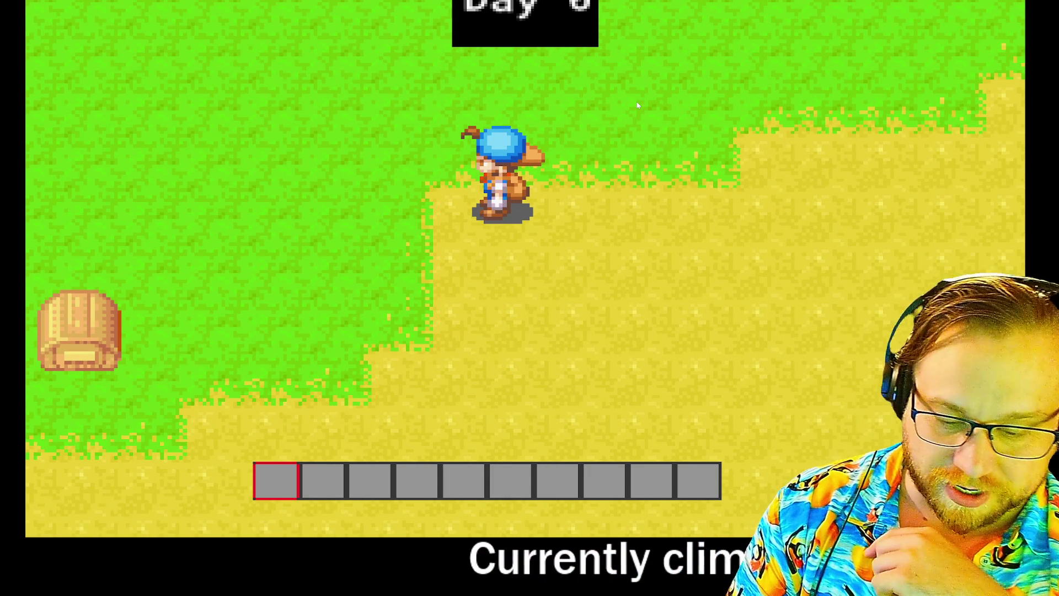
key("e")
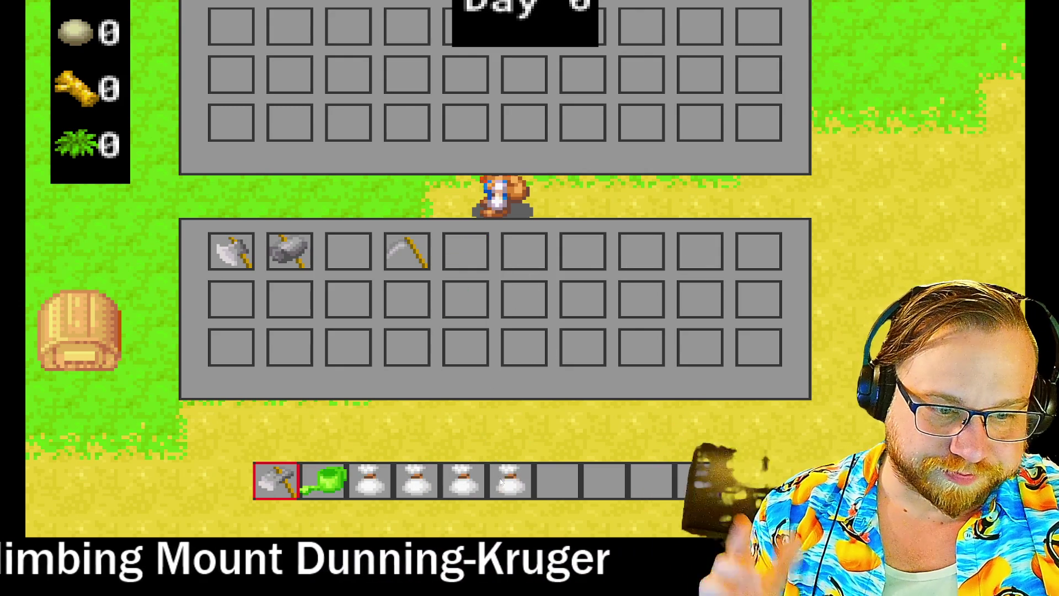
- Close the inventory and till four soil plots in a row beside the farmer
key("e")
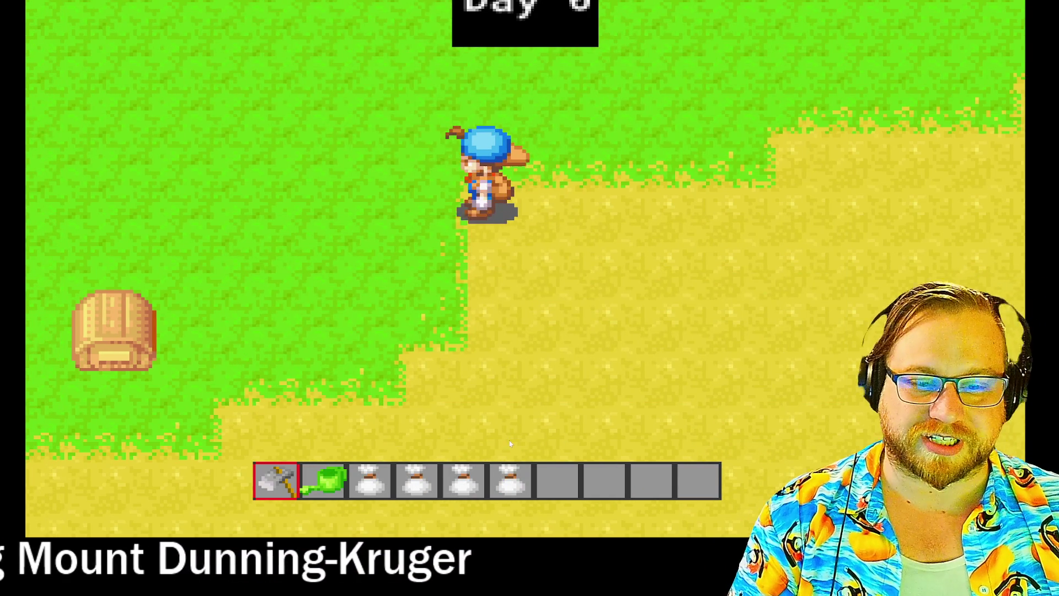
key("s")
left_click(517, 437)
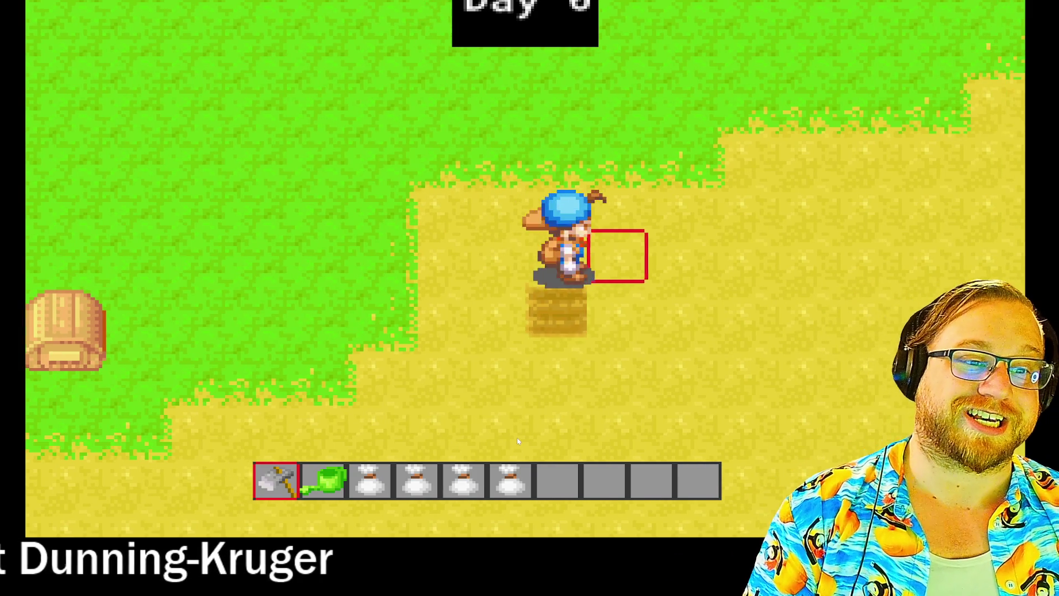
key("a")
left_click(517, 437)
key("a")
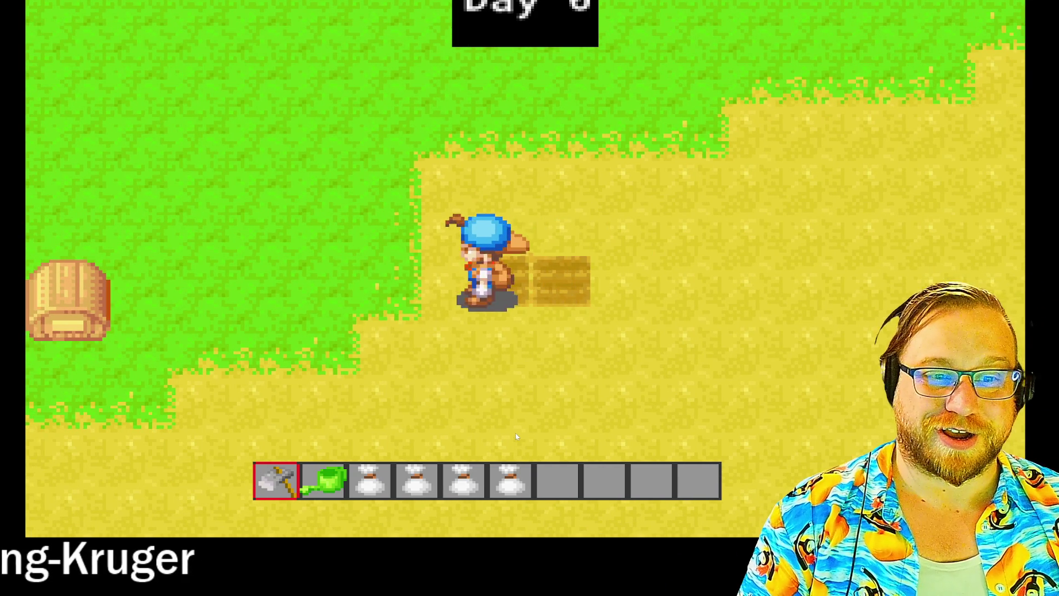
left_click(516, 434)
key("a")
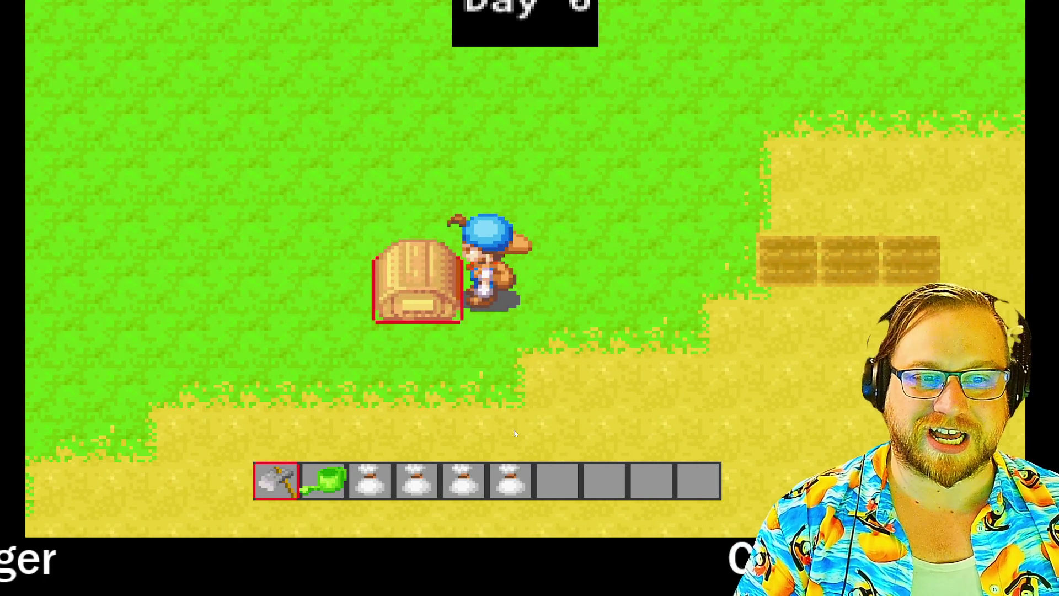
key("d")
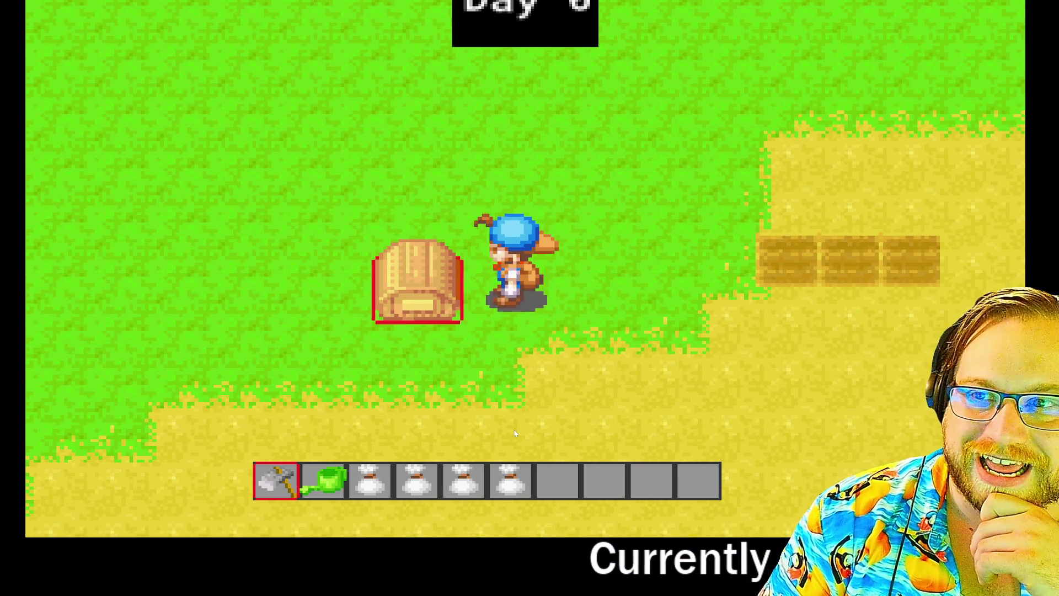
key("w")
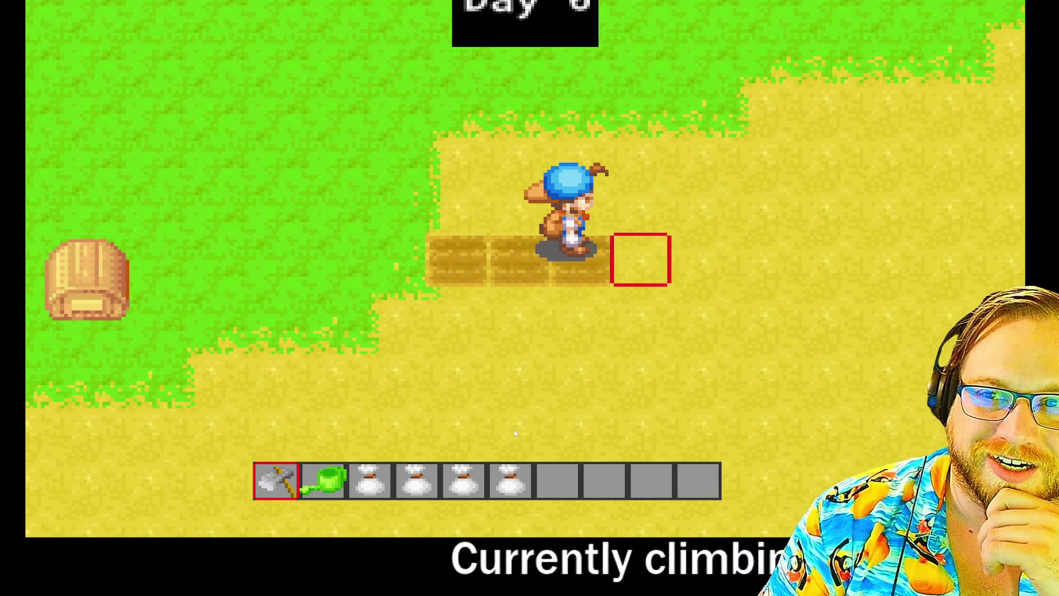
left_click(515, 434)
- Select the seed bags and plant seeds in the third and leftmost plots
key("d")
key("3")
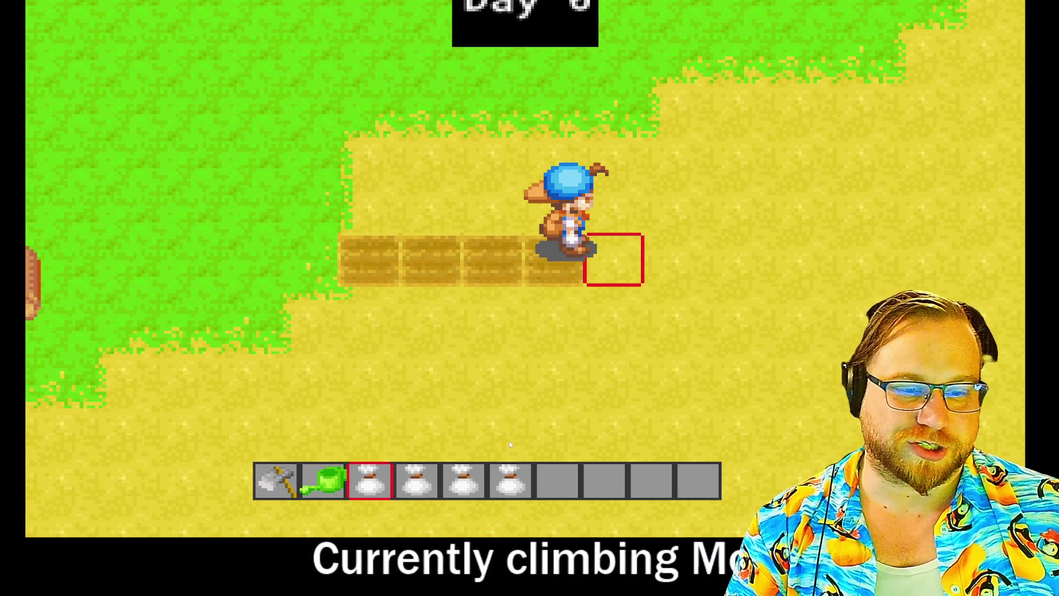
key("a")
left_click(539, 432)
key("d")
key("a")
key("4")
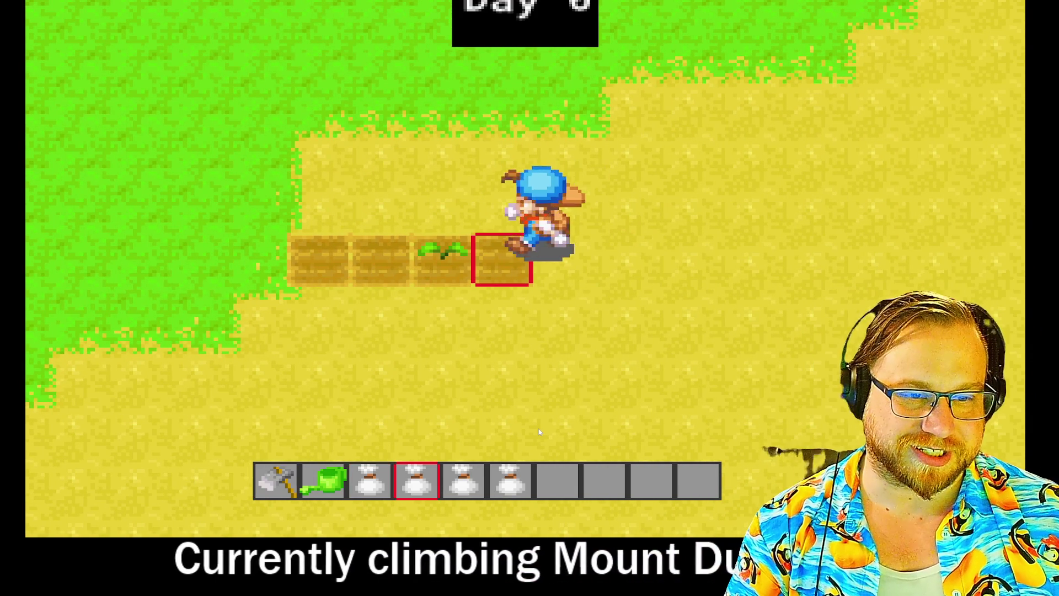
key("5")
key("a")
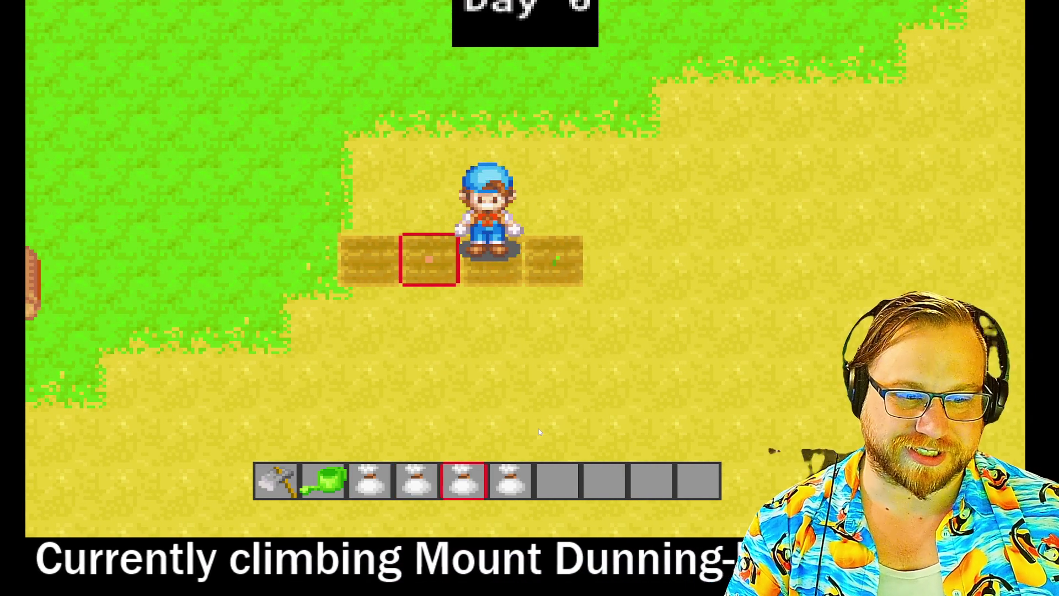
key("6")
left_click(538, 428)
- Switch to the watering can and water the second plot
key("2")
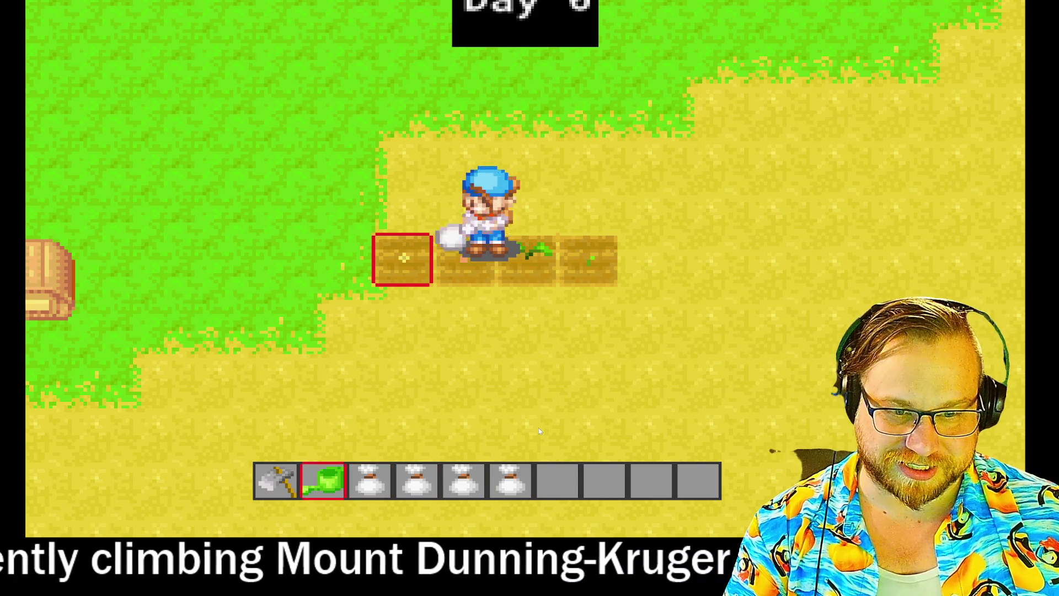
key("a")
key("w")
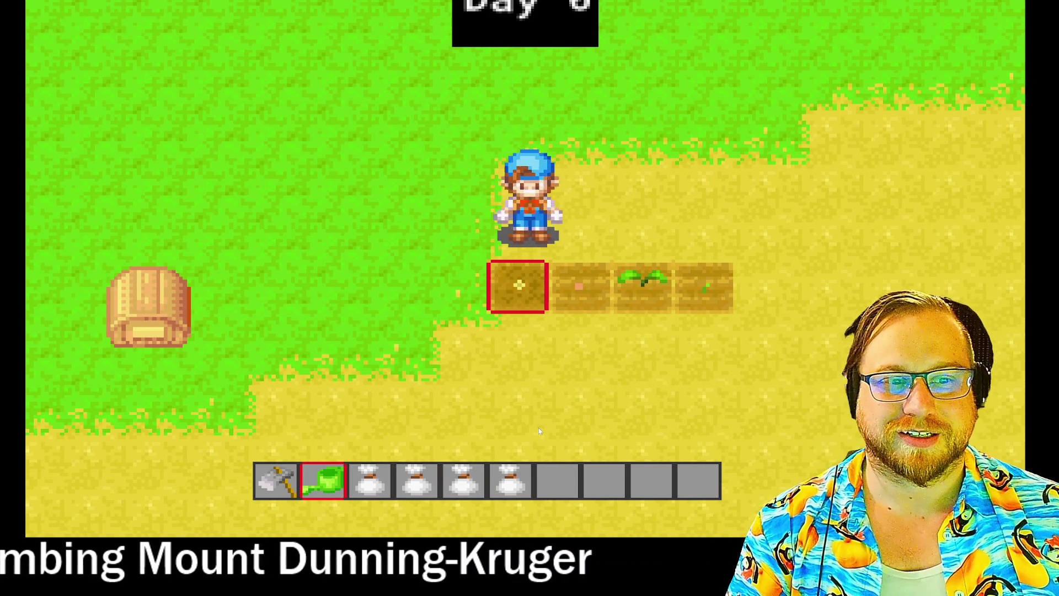
key("d")
key("s")
left_click(538, 427)
key("w")
- Move the farmer over to the rightmost plot, turning to face right, up and down
key("d")
key("s")
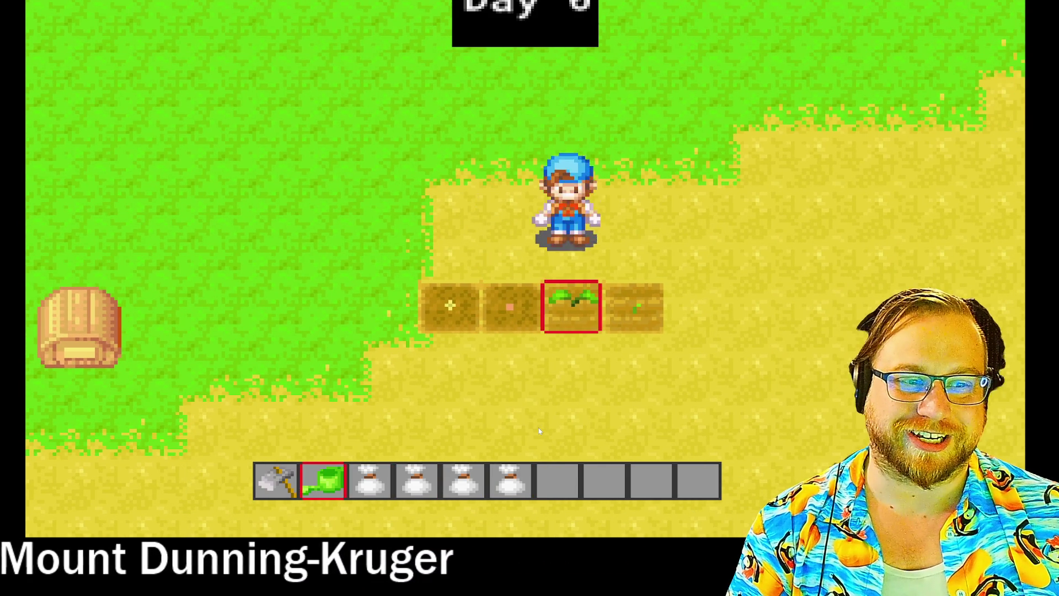
key("d")
key("s")
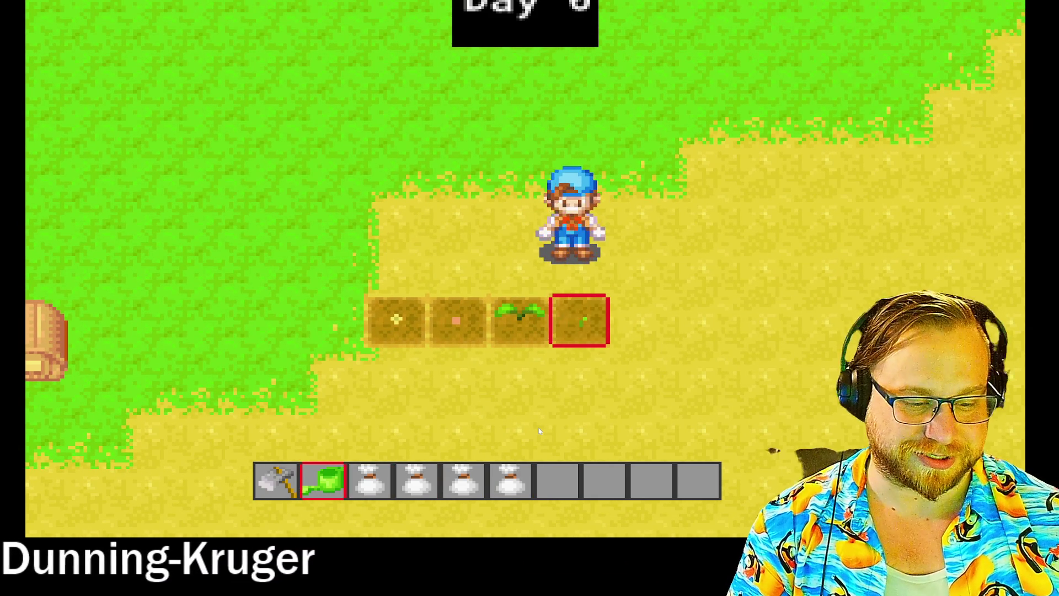
key("d")
key("w")
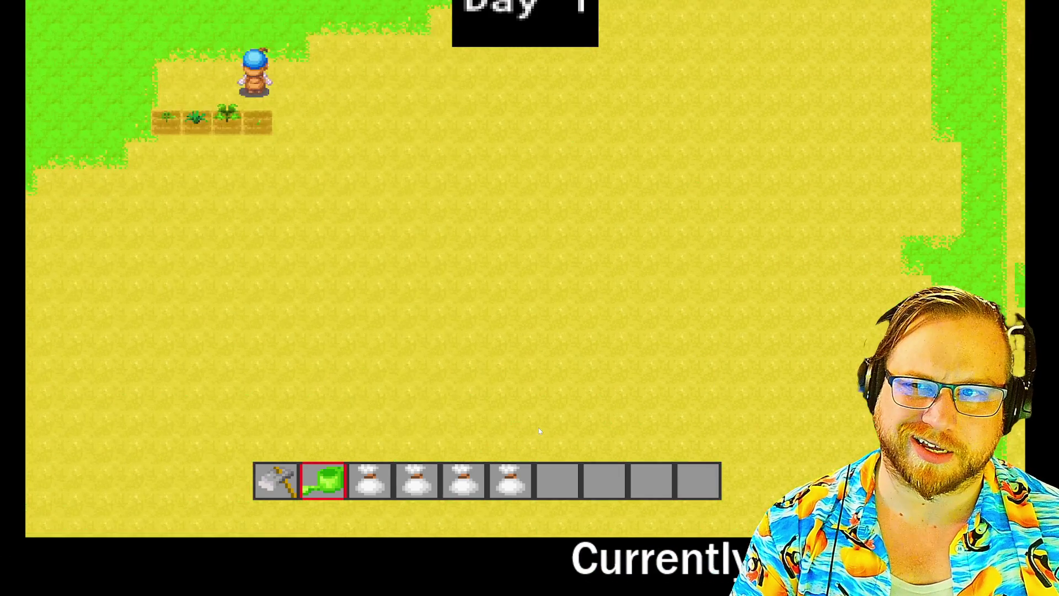
key("d")
key("s")
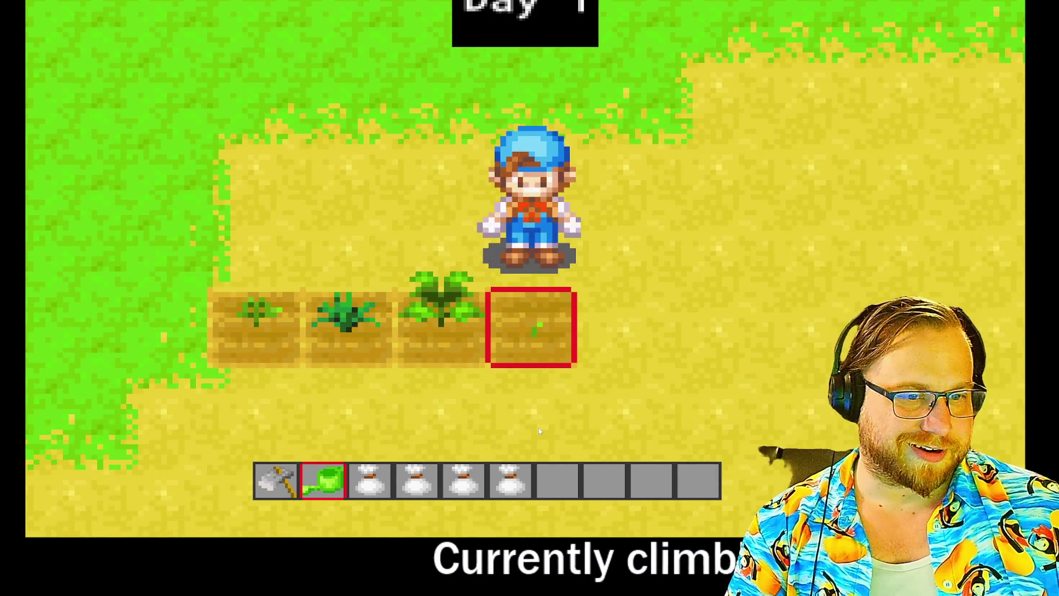
- Water the third, second and first crop plots in turn
key("w")
key("a")
key("s")
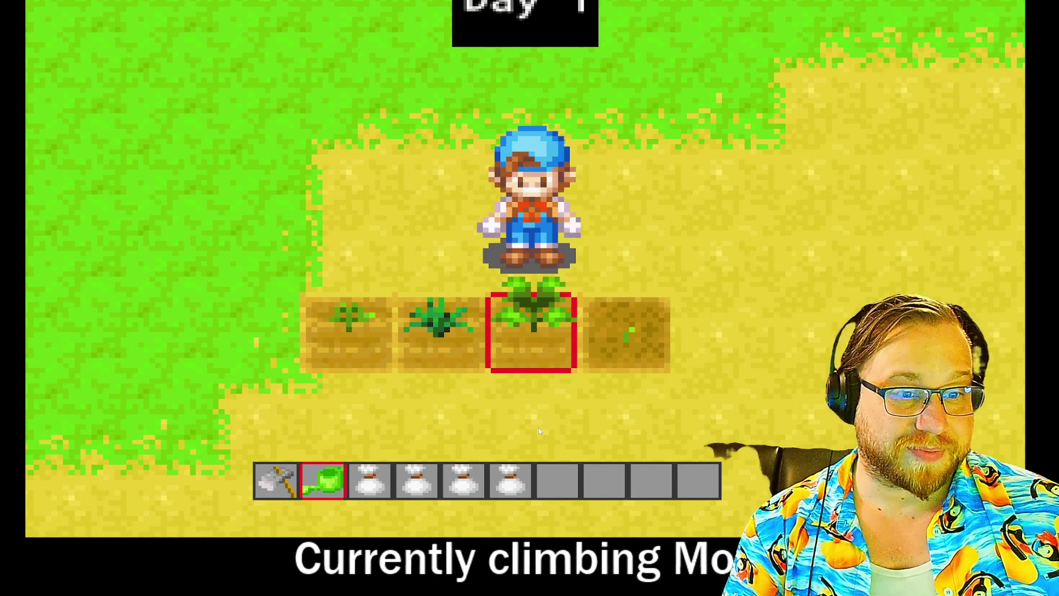
left_click(538, 428)
key("w")
key("s")
left_click(538, 428)
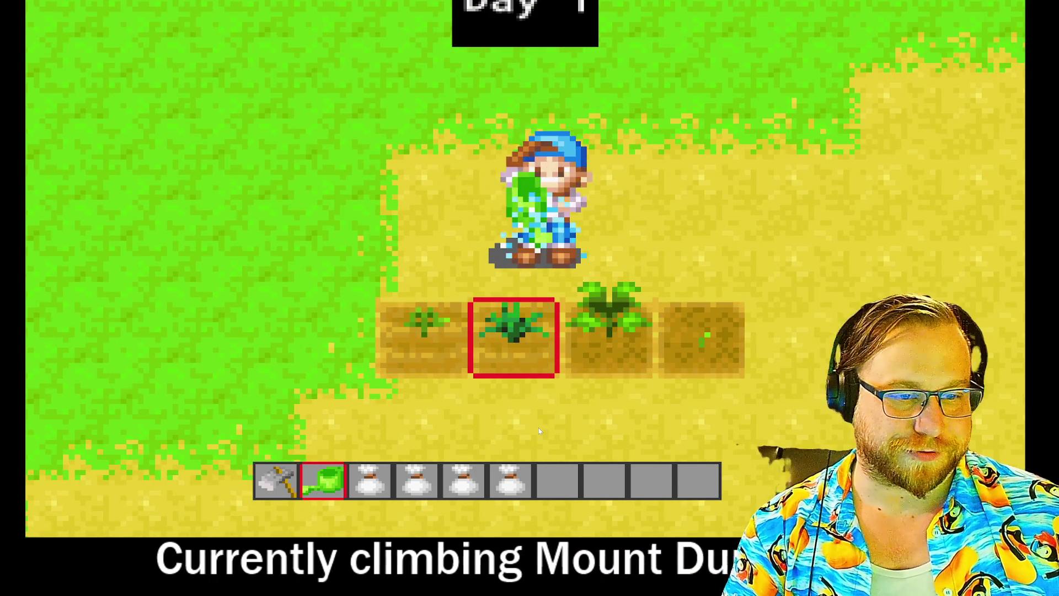
key("a")
key("s")
left_click(539, 428)
- Walk right along the plots and step up onto the third plot
key("d")
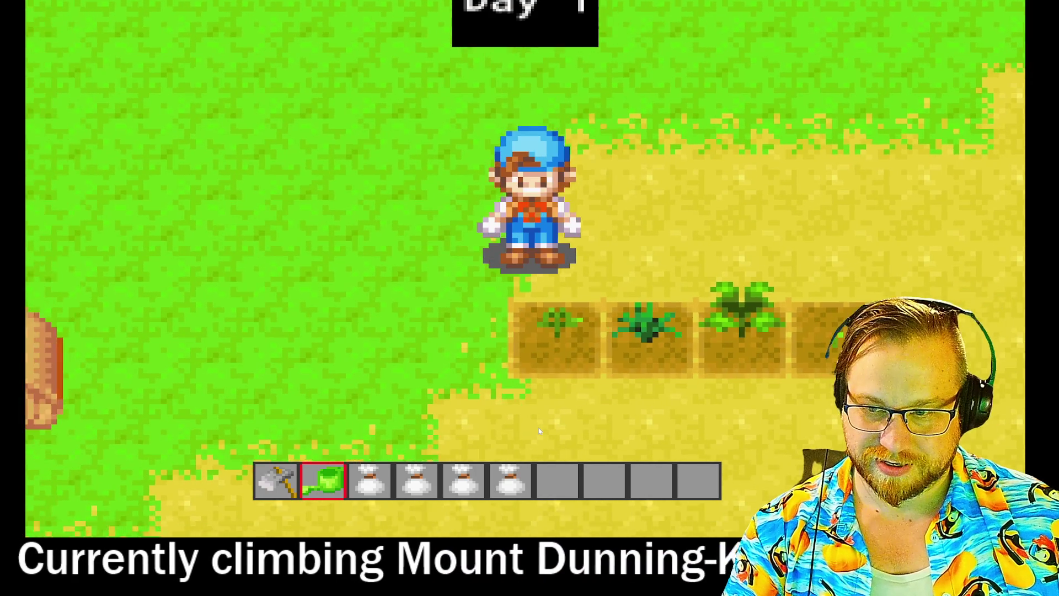
key("a")
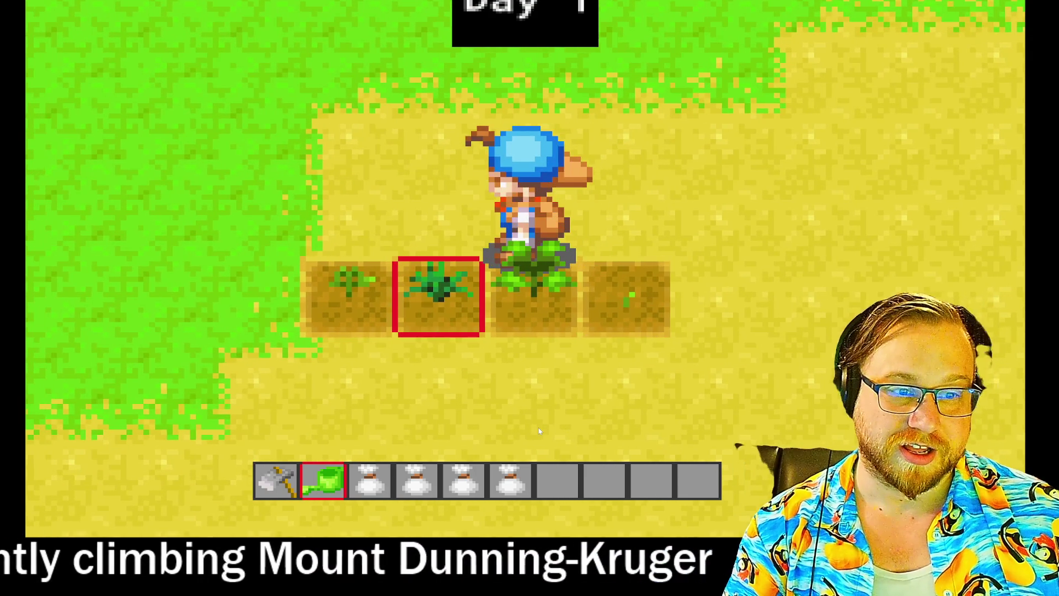
key("s")
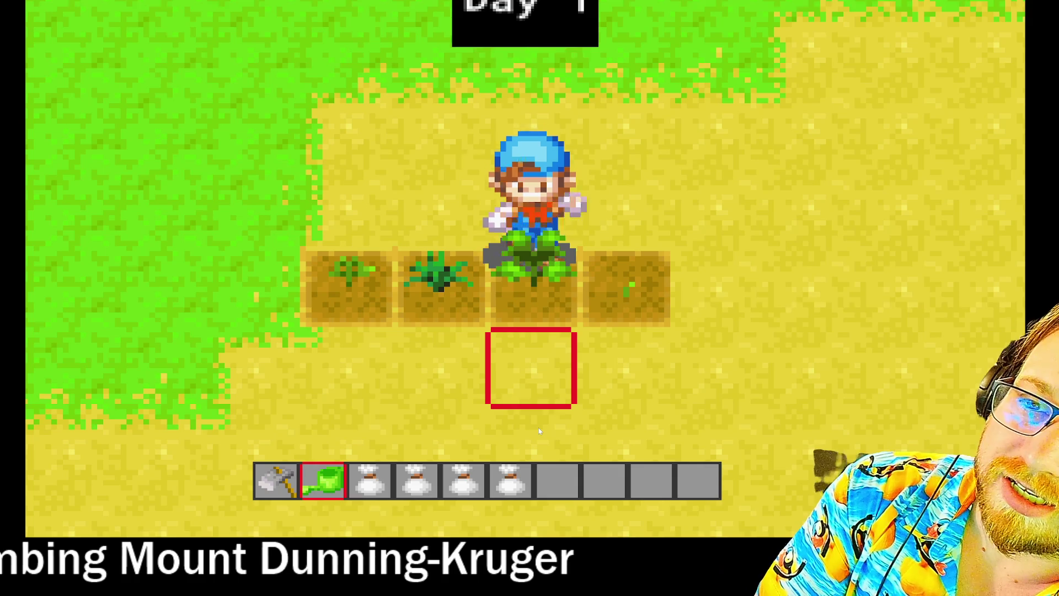
key("w")
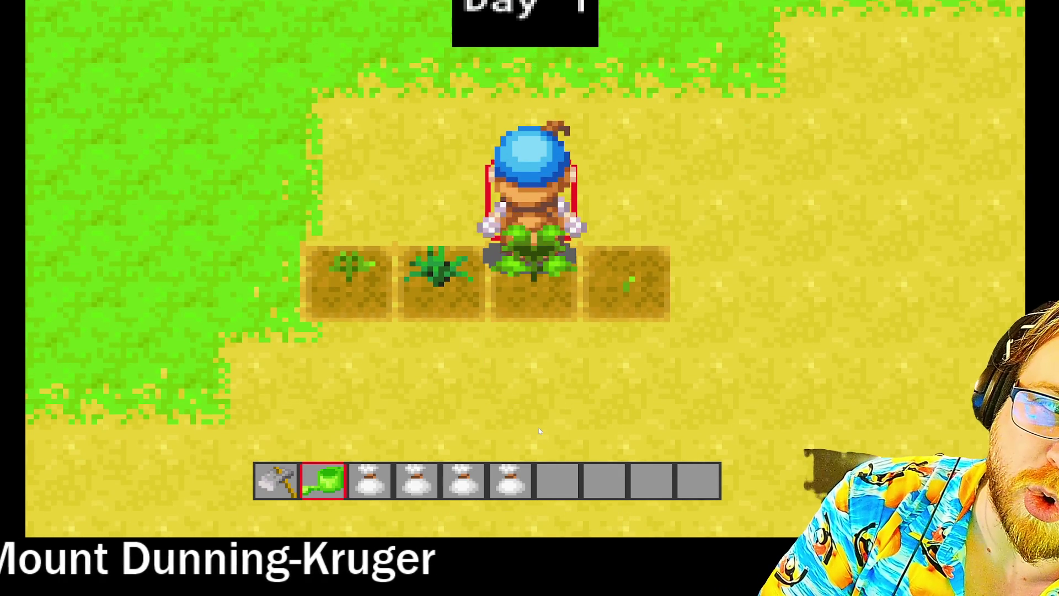
- Repeatedly turn the farmer up and down to check how it overlaps the tall plant
key("s")
key("w")
key("s")
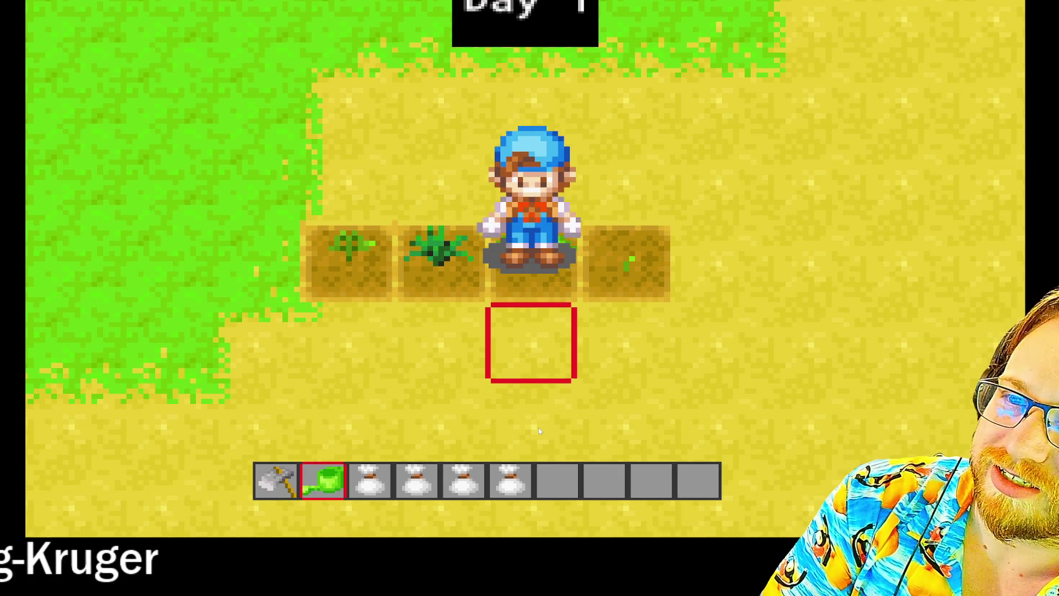
key("w")
key("s")
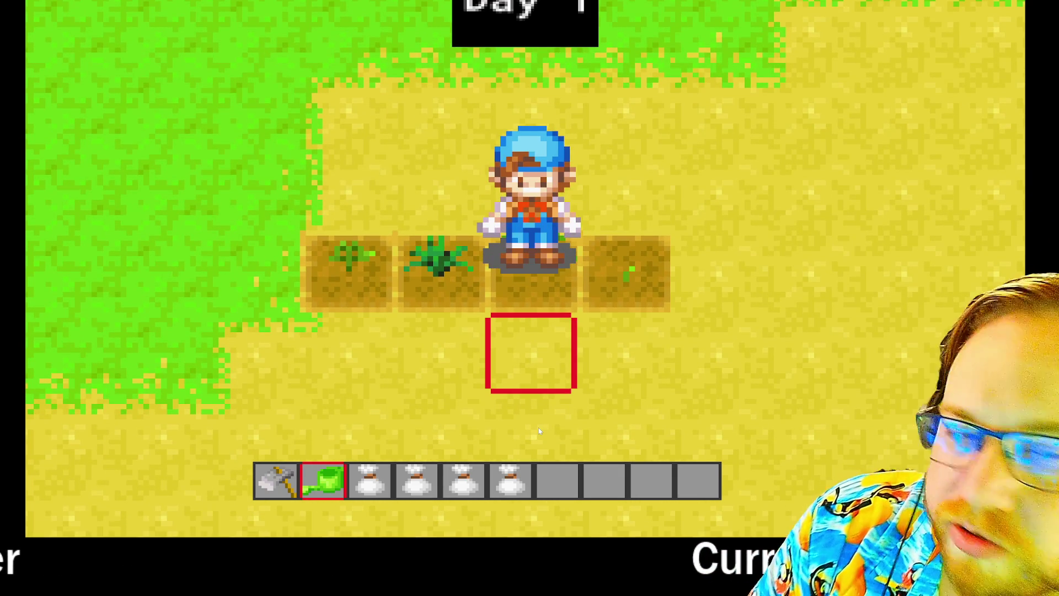
key("w")
key("s")
key("w")
key("s")
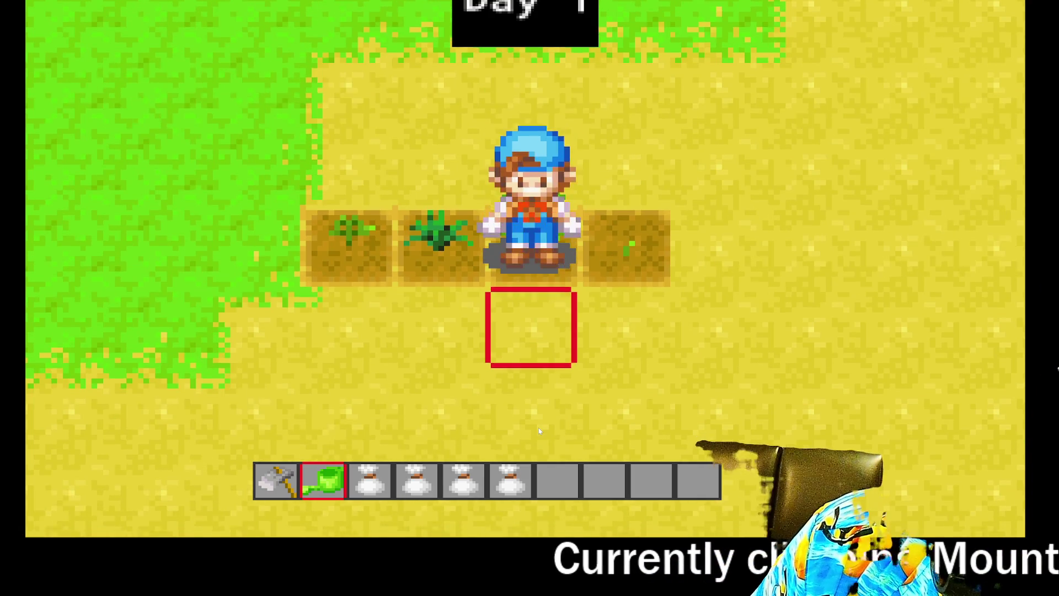
key("w")
key("s")
key("w")
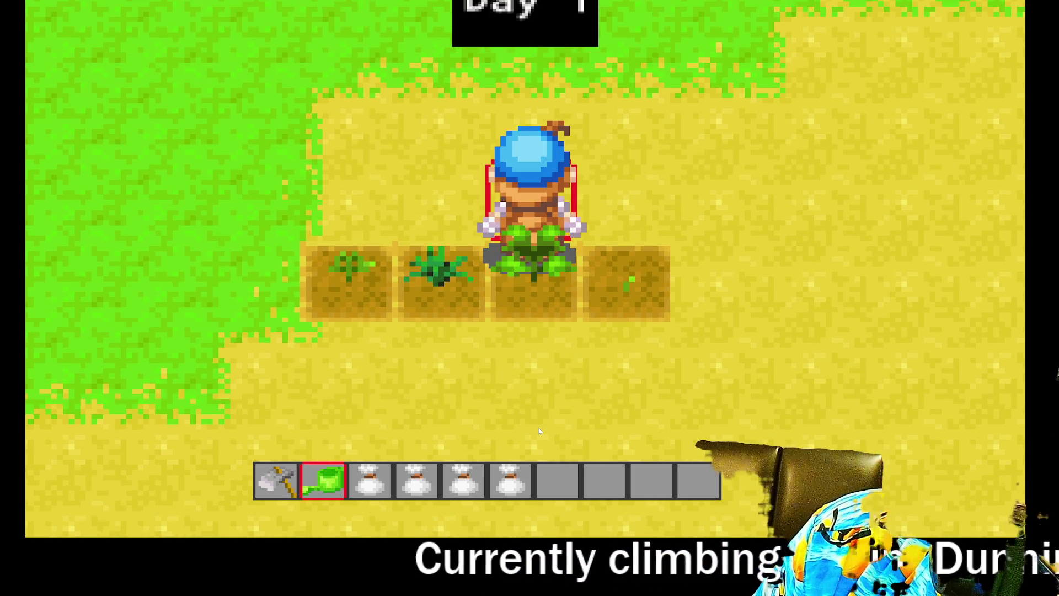
key("s")
key("w")
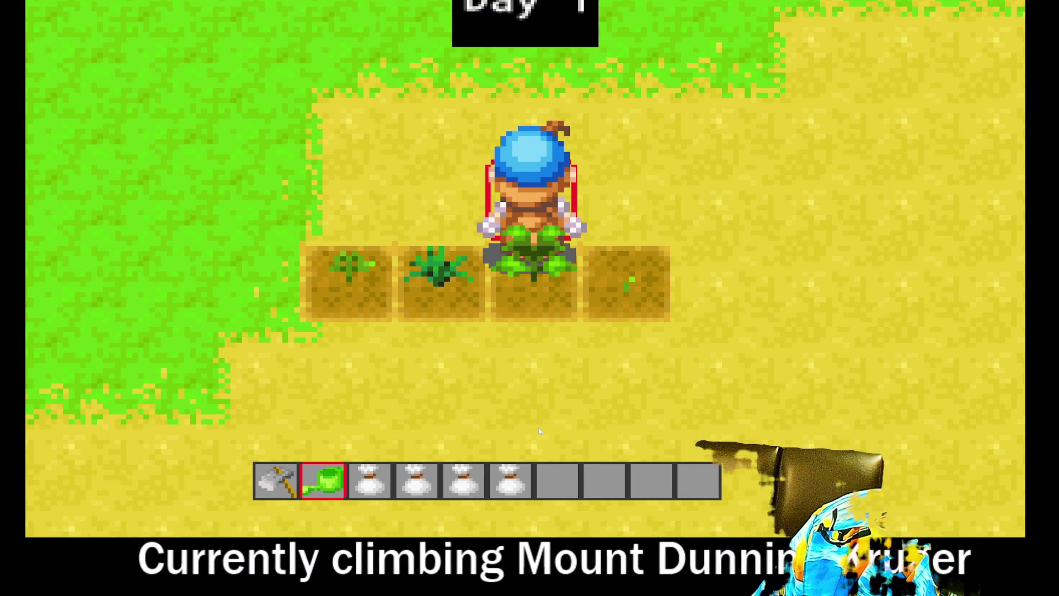
key("s")
key("w")
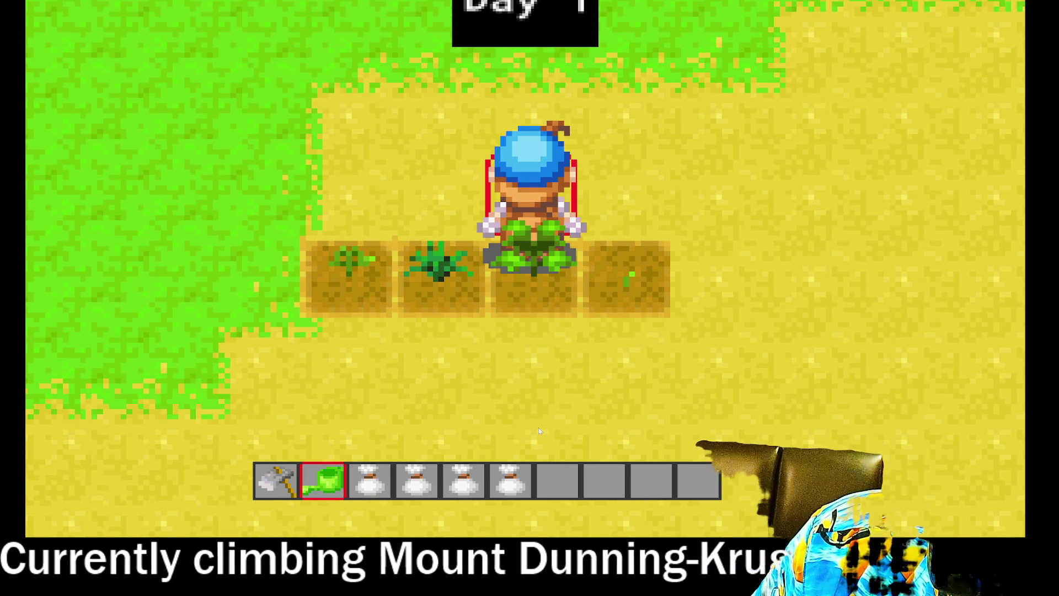
key("s")
key("w")
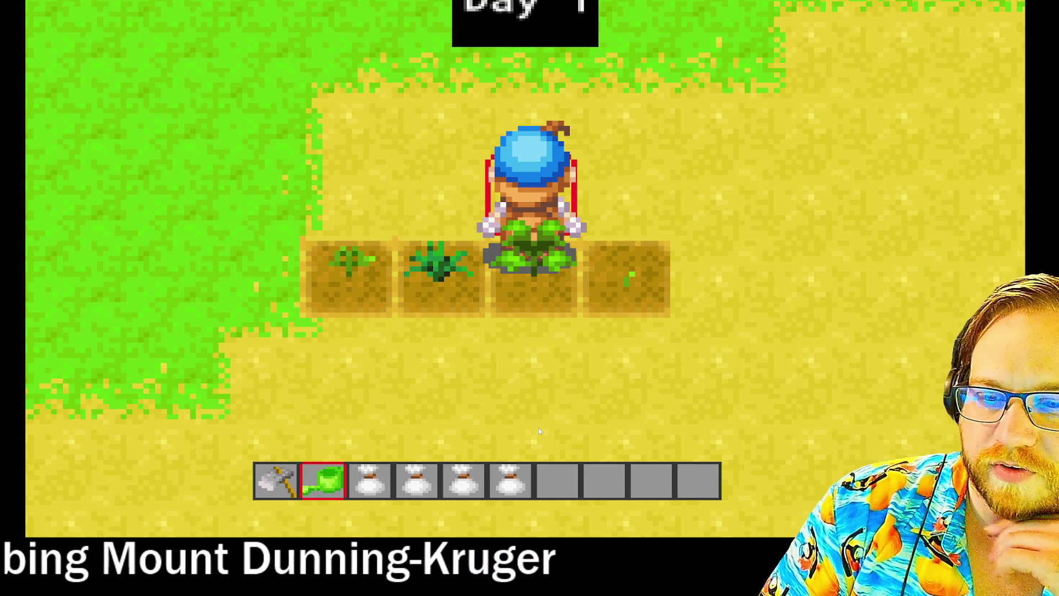
key("a")
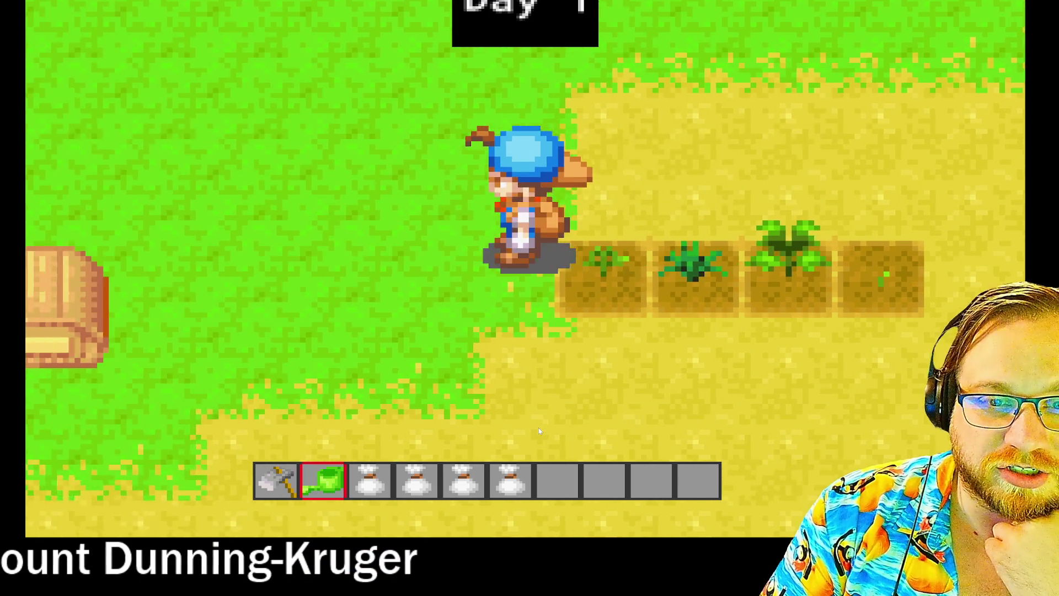
key("s")
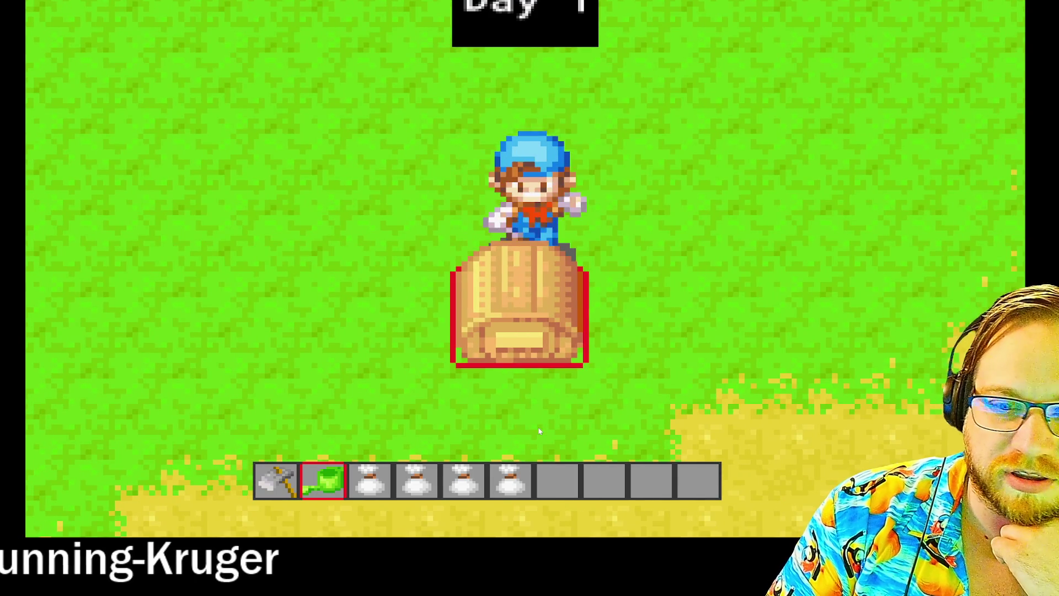
key("w")
key("s")
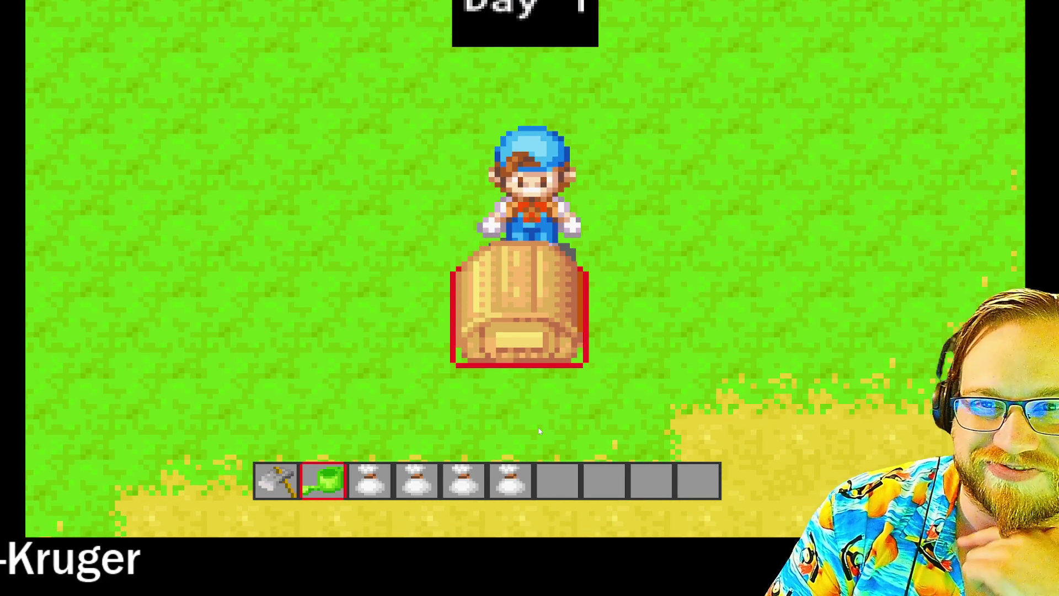
key("d")
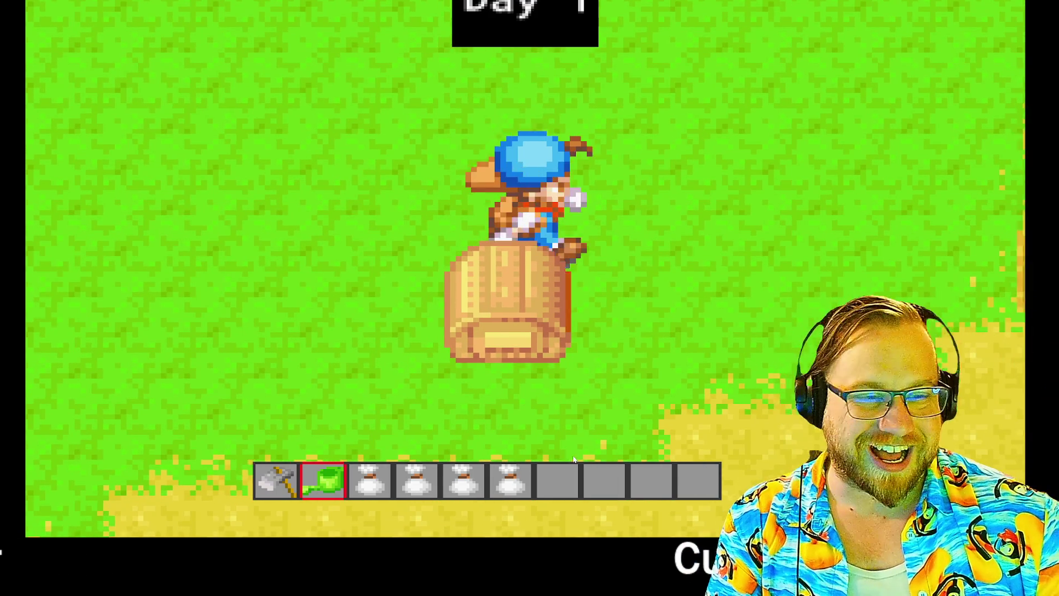
scroll(477, 482, "down", 3)
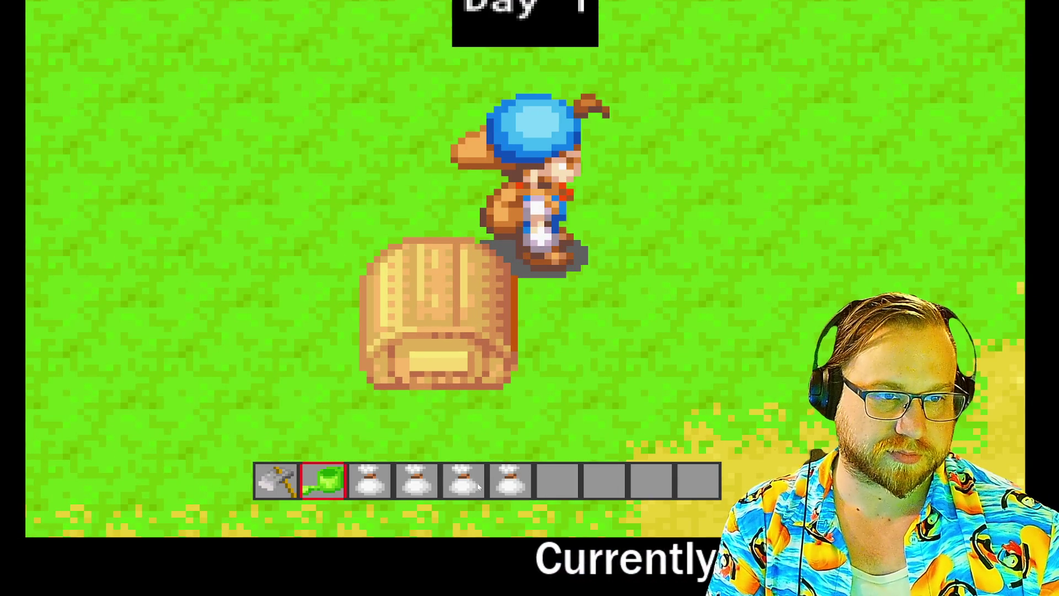
key("d")
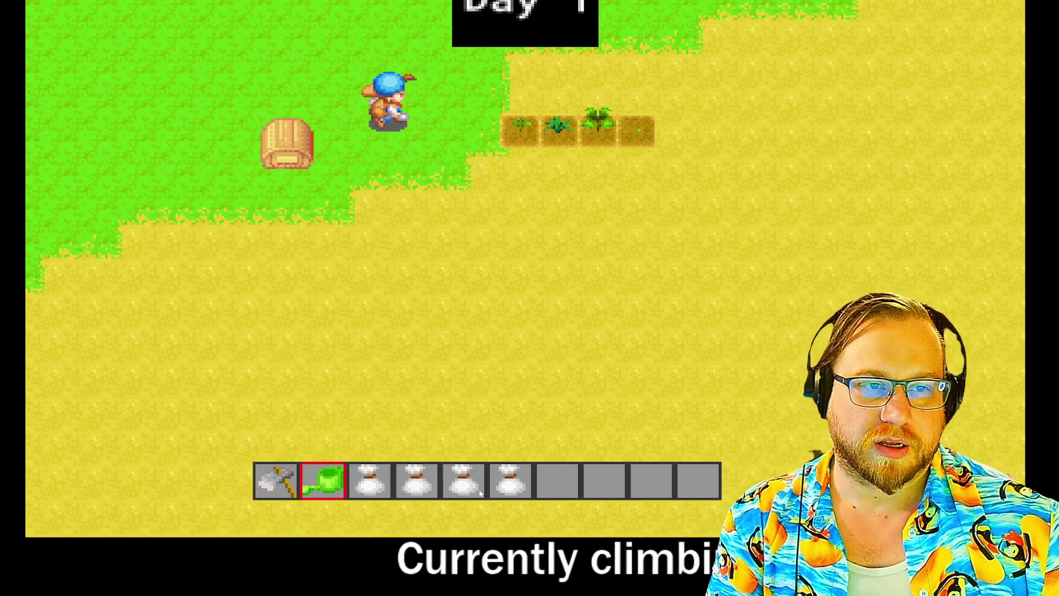
key("w")
key("s")
key("d")
key("s")
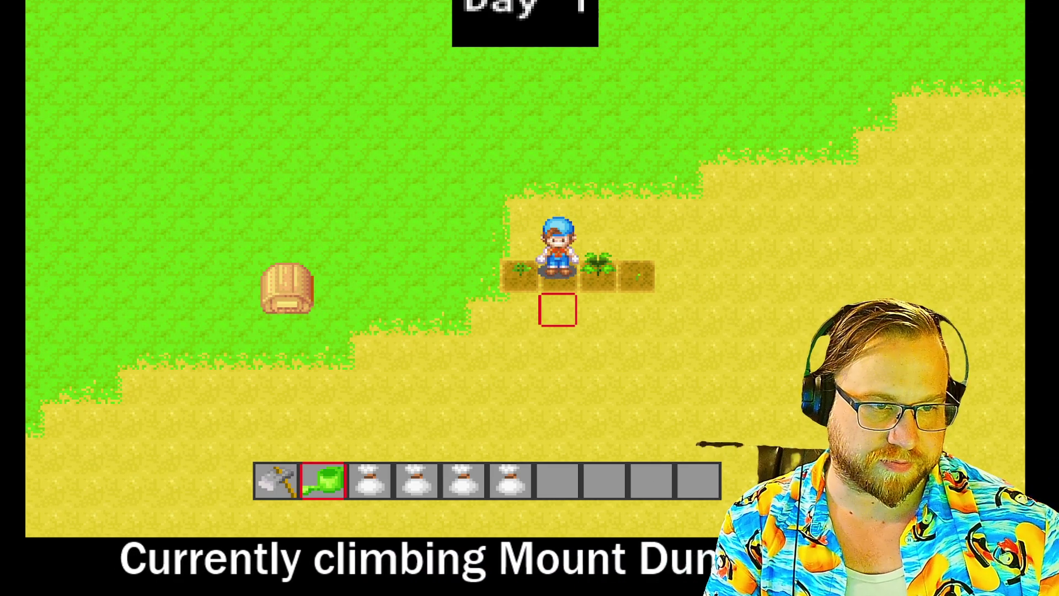
key("a")
key("d")
key("d")
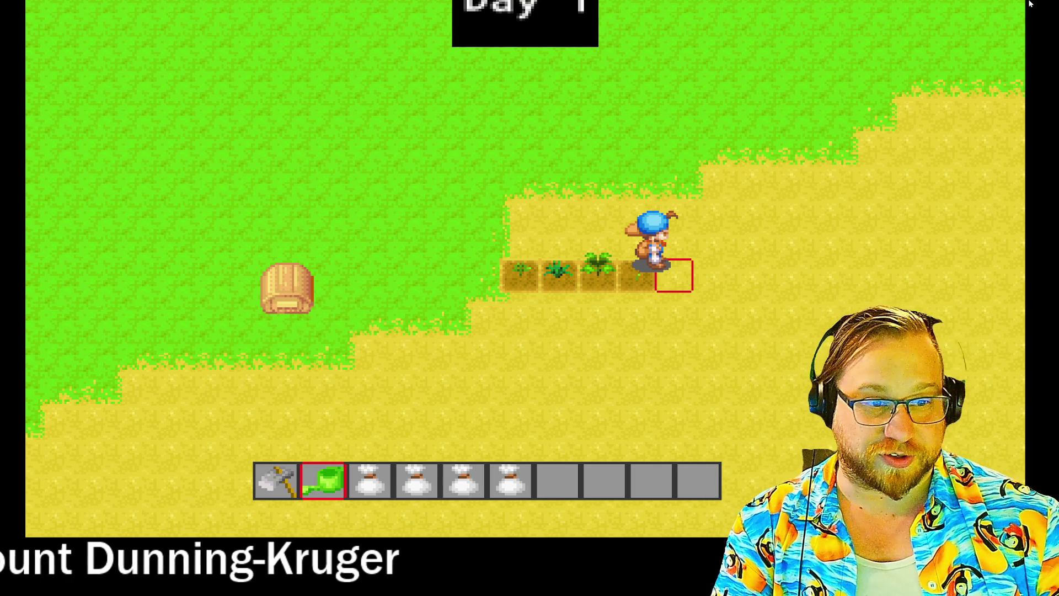
key("a")
key("d")
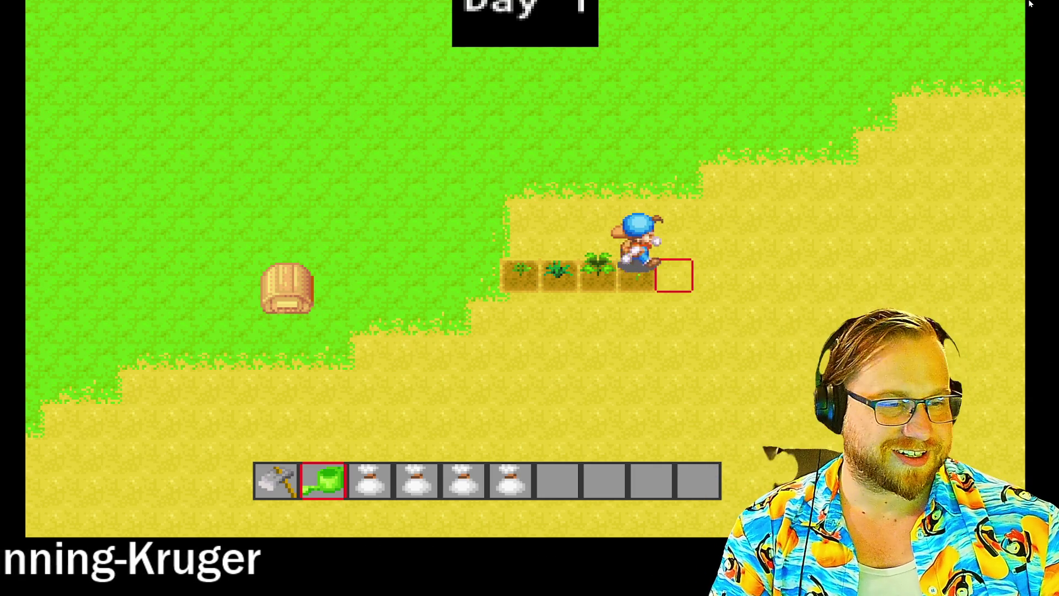
key("1")
- Till the soil tiles one by one, moving right along the row with the hoe
key("space")
key("d")
key("space")
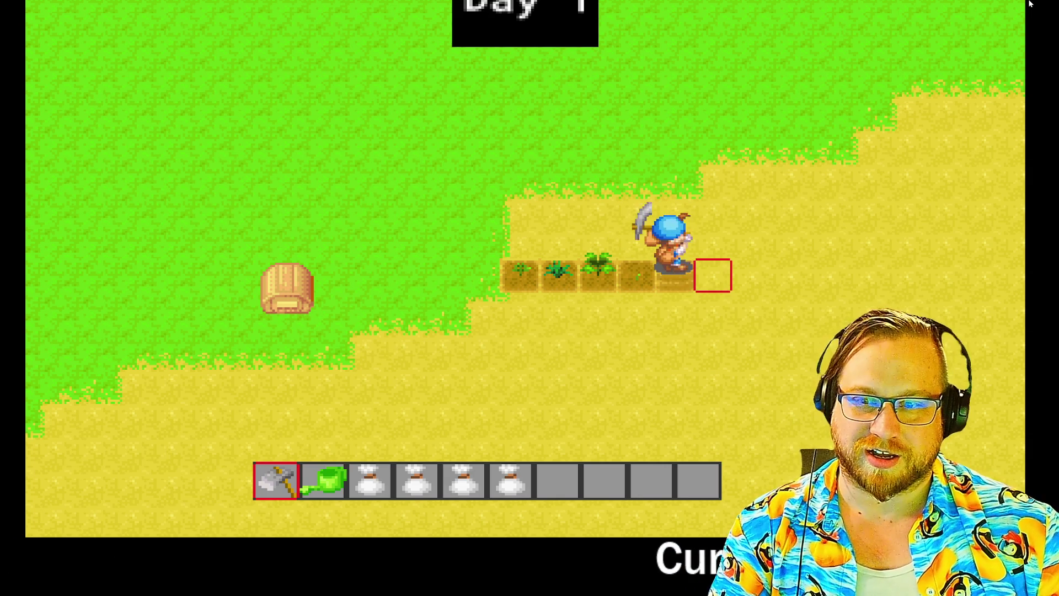
key("d")
key("space")
key("d")
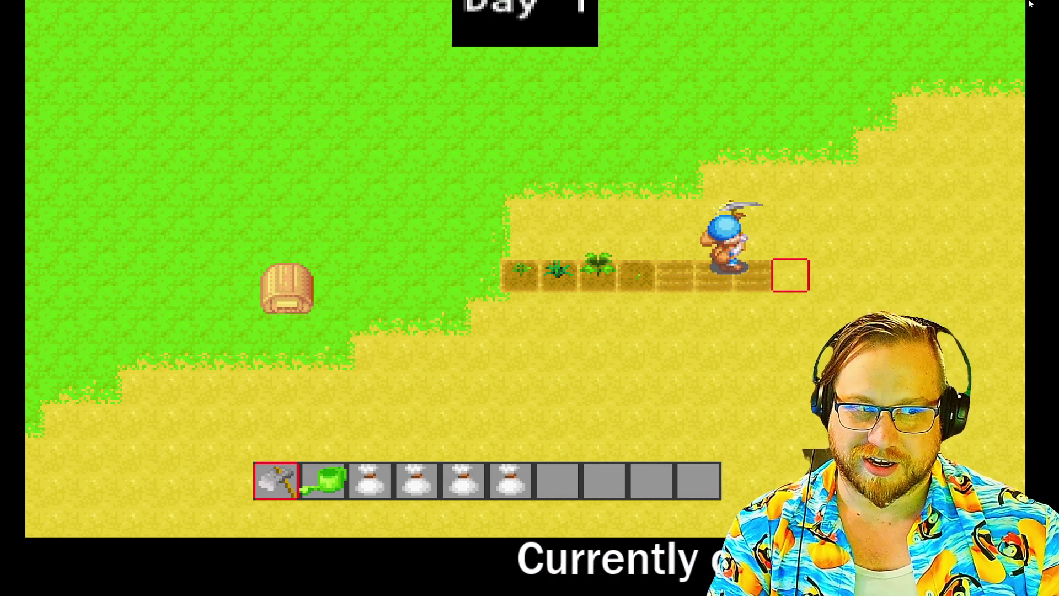
key("space")
key("d")
key("space")
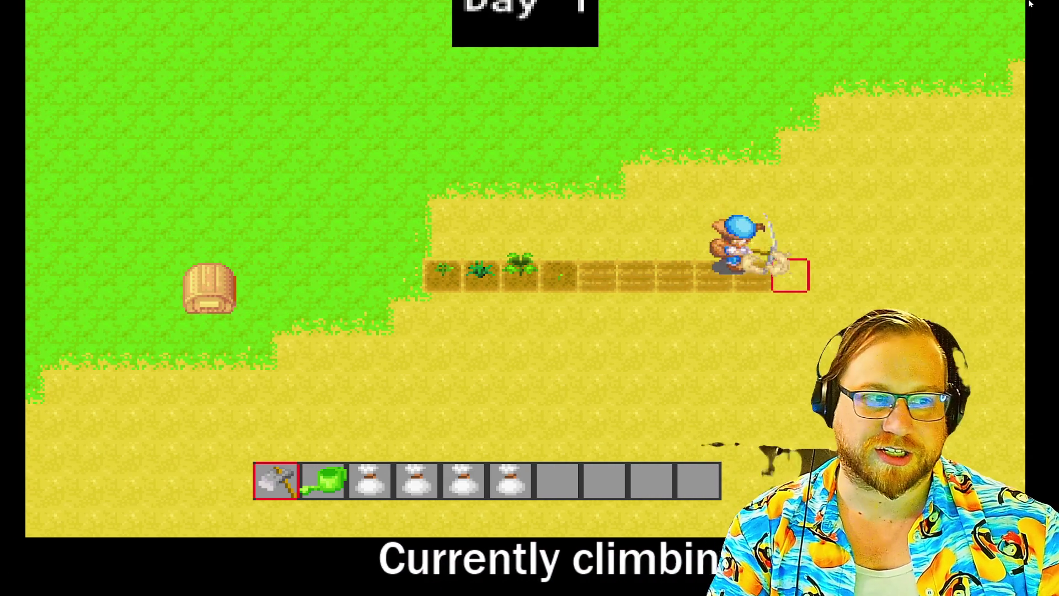
key("d")
key("space")
key("d")
key("space")
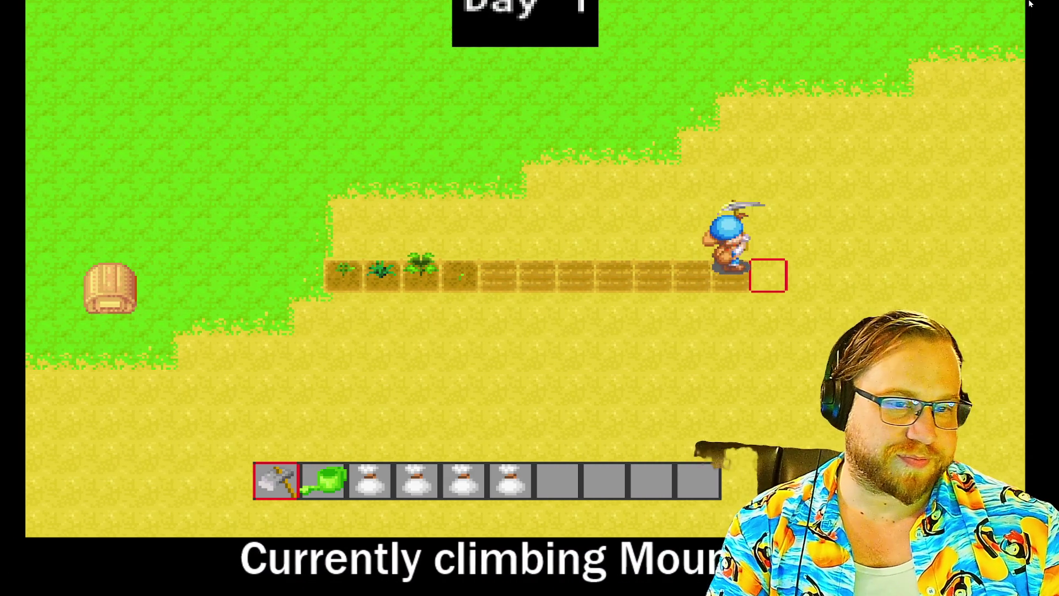
- Extend the tilled row to about seventeen plots, then bring Discord forward and reposition it
key("d")
key("space")
key("d")
key("space")
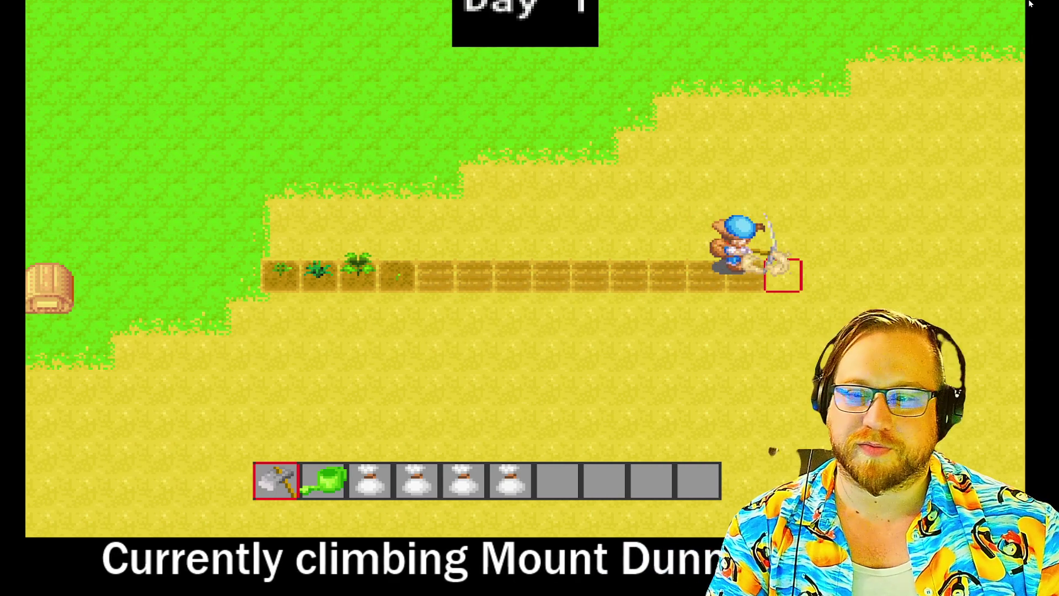
key("d")
key("space")
key("d")
key("space")
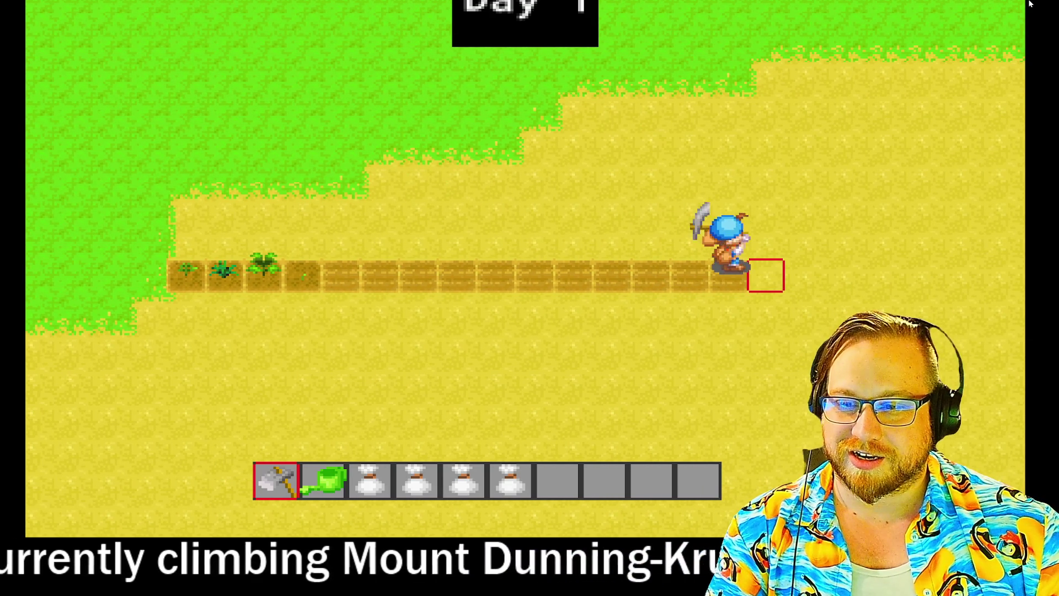
key("d")
key("space")
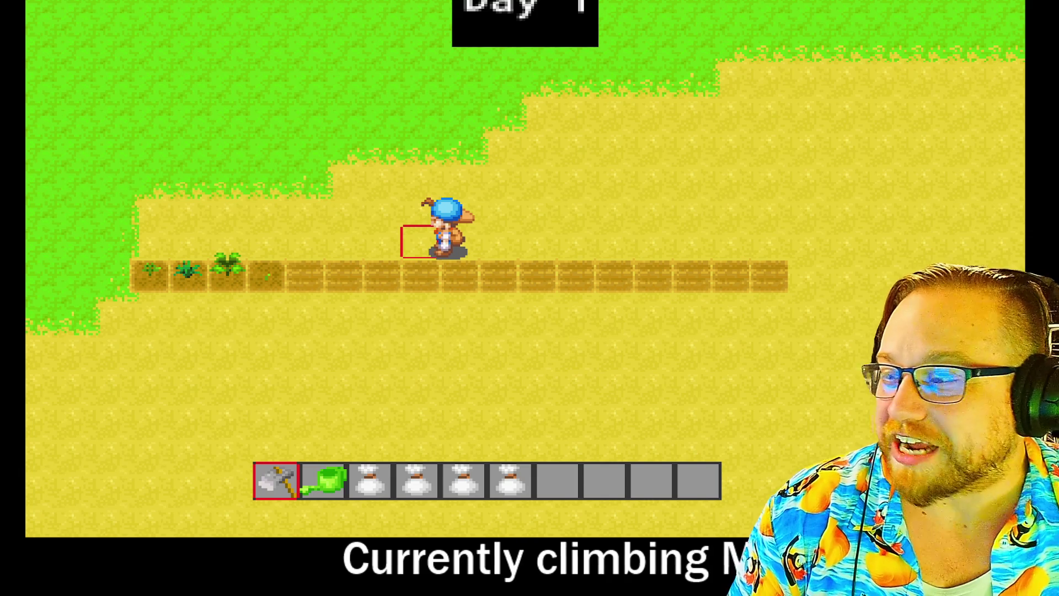
key("alt+Tab")
left_click_drag(299, 64, 269, 54)
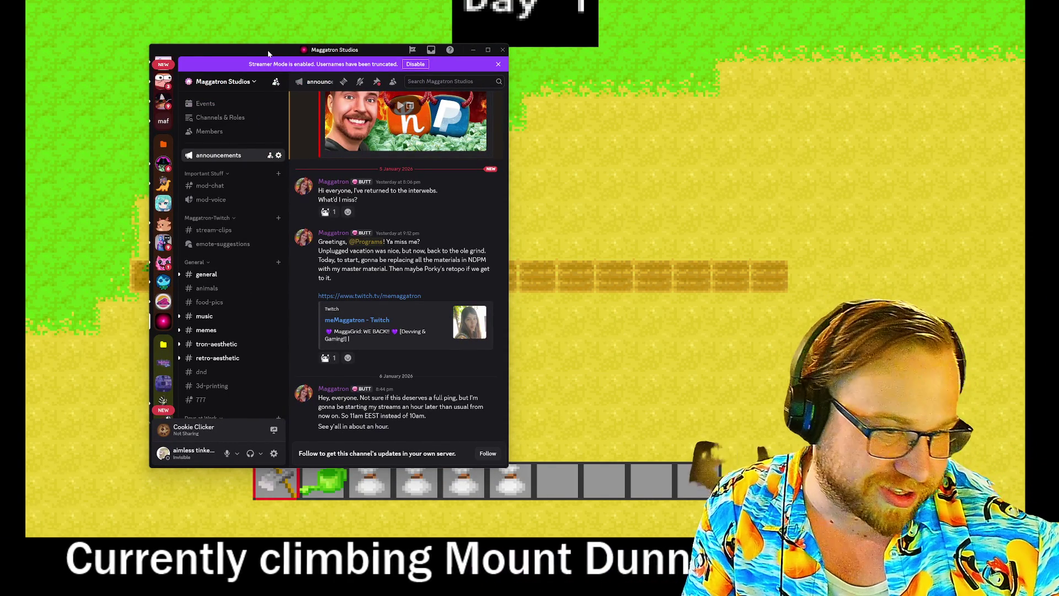
key("alt+Tab")
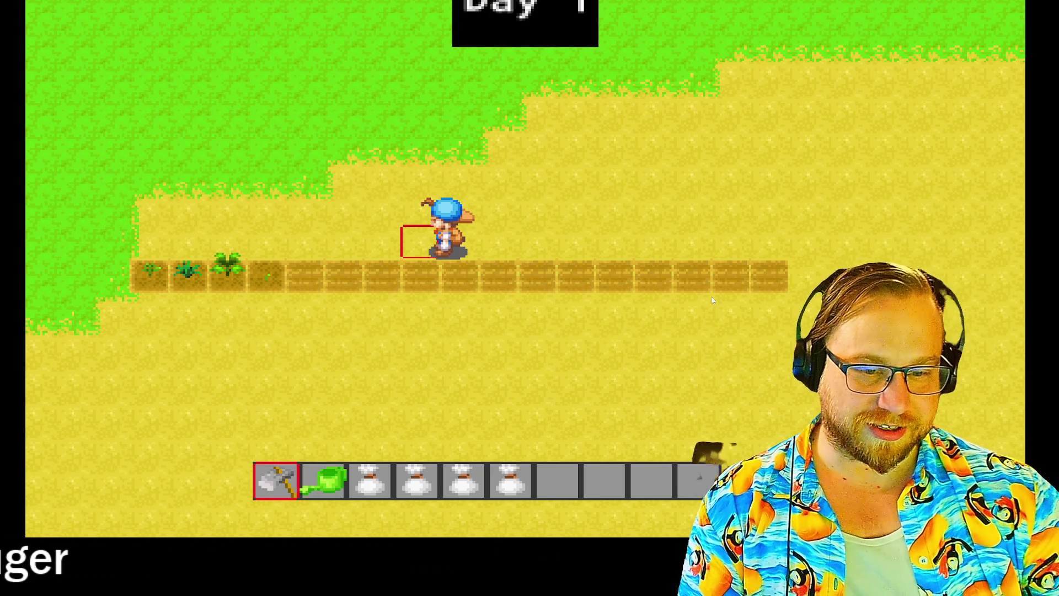
key("2")
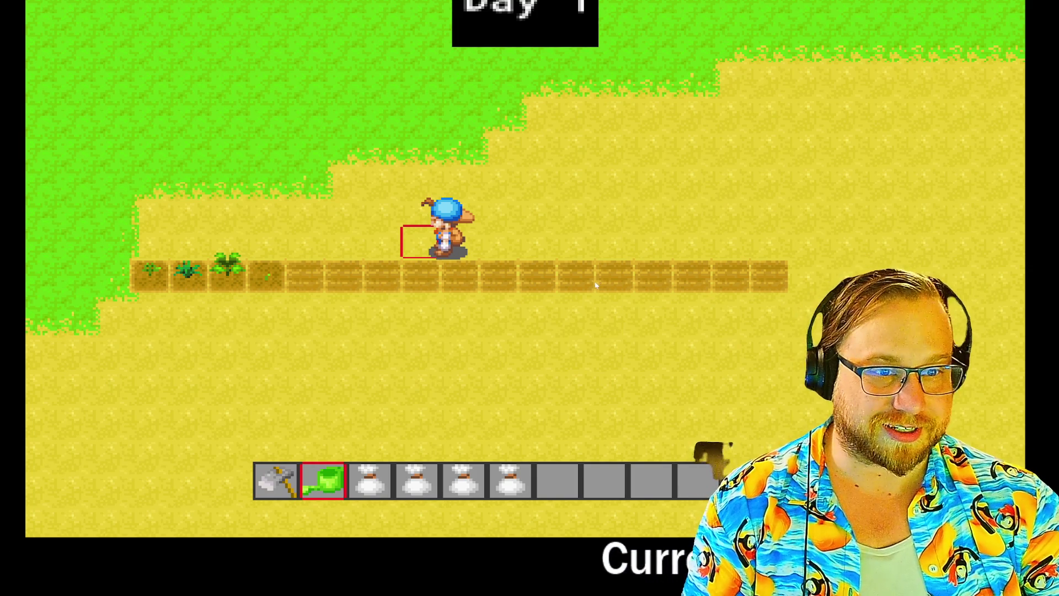
- Walk the farmer back down onto the tilled soil row
key("Left")
key("Right")
key("Down")
key("Left")
key("Left")
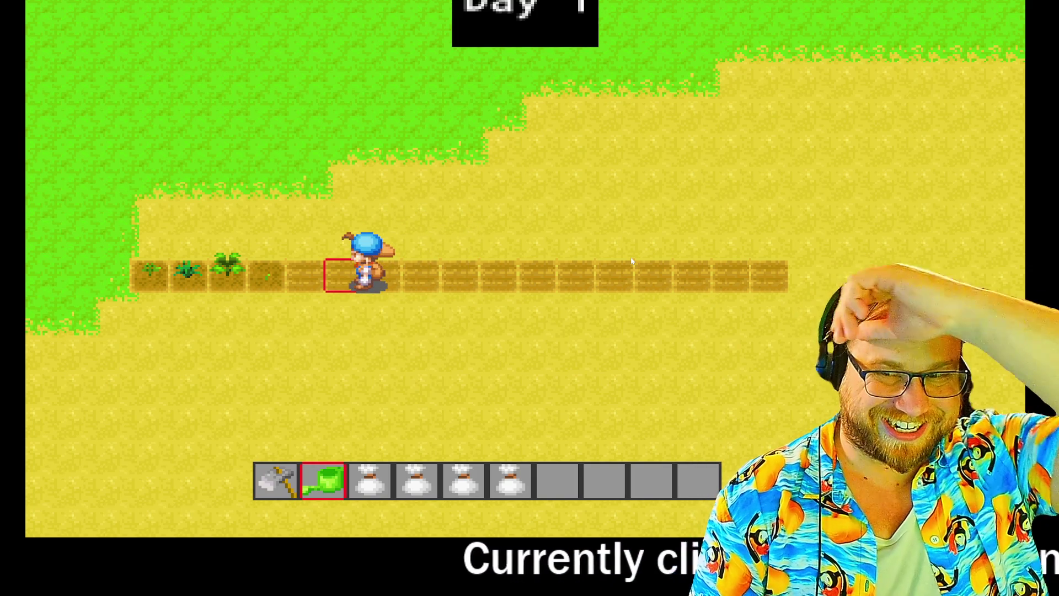
key("Right")
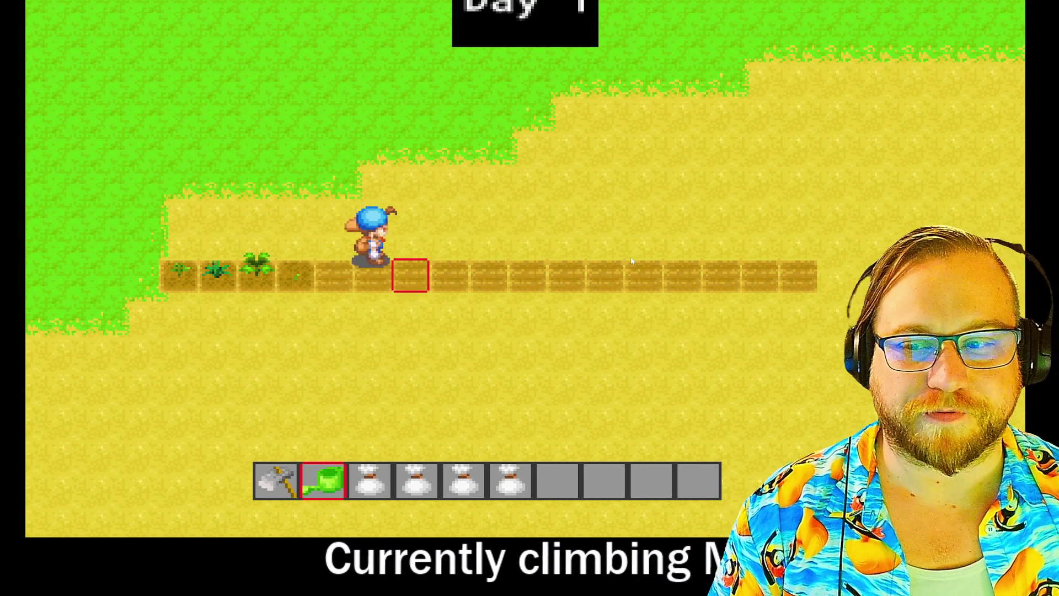
key("Left")
- Water each tilled tile with the watering can, working right along the row
key("space")
key("Right")
key("Left")
key("Right")
key("space")
key("Right")
key("space")
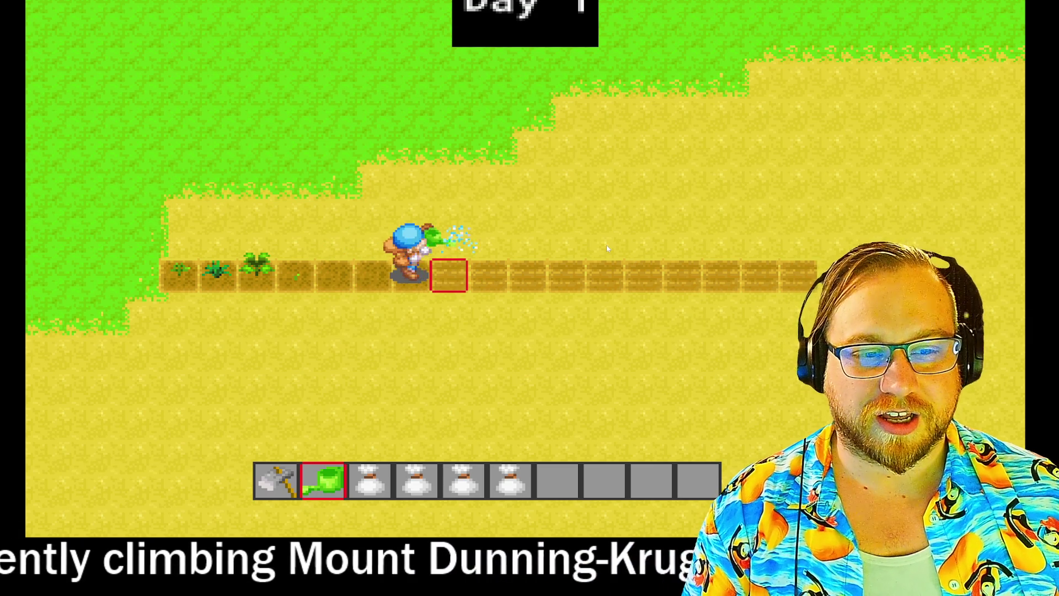
key("Right")
key("Left")
key("Right")
key("space")
key("Right")
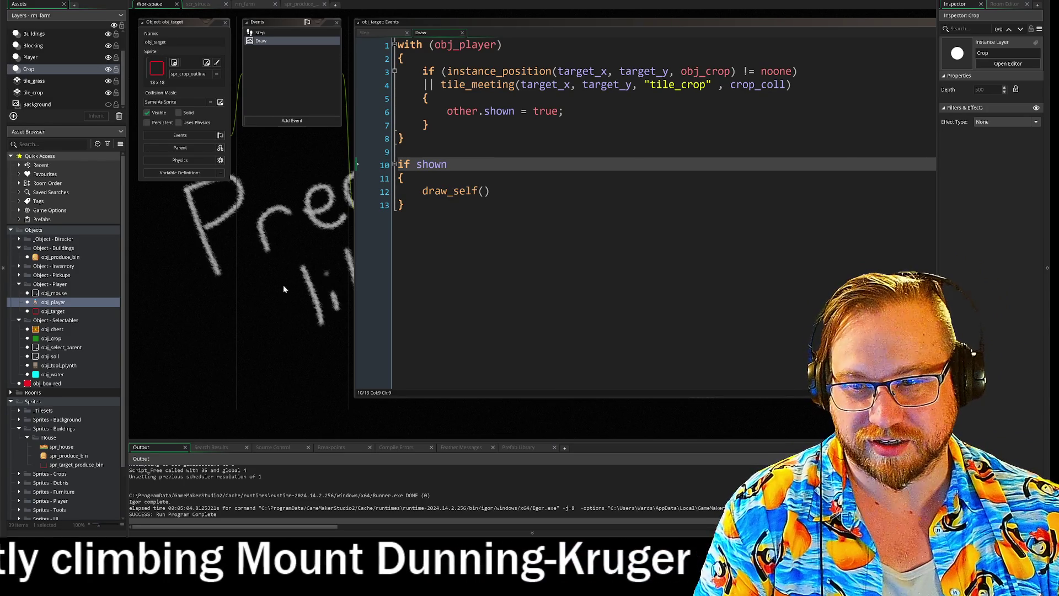
- Pan the workspace and select obj_produce_bin to show its spr_produce_bin properties in the Inspector
mouse_move(262, 299)
left_mouse_down()
mouse_move(276, 237)
mouse_move(296, 353)
mouse_move(226, 289)
mouse_move(257, 287)
left_mouse_up()
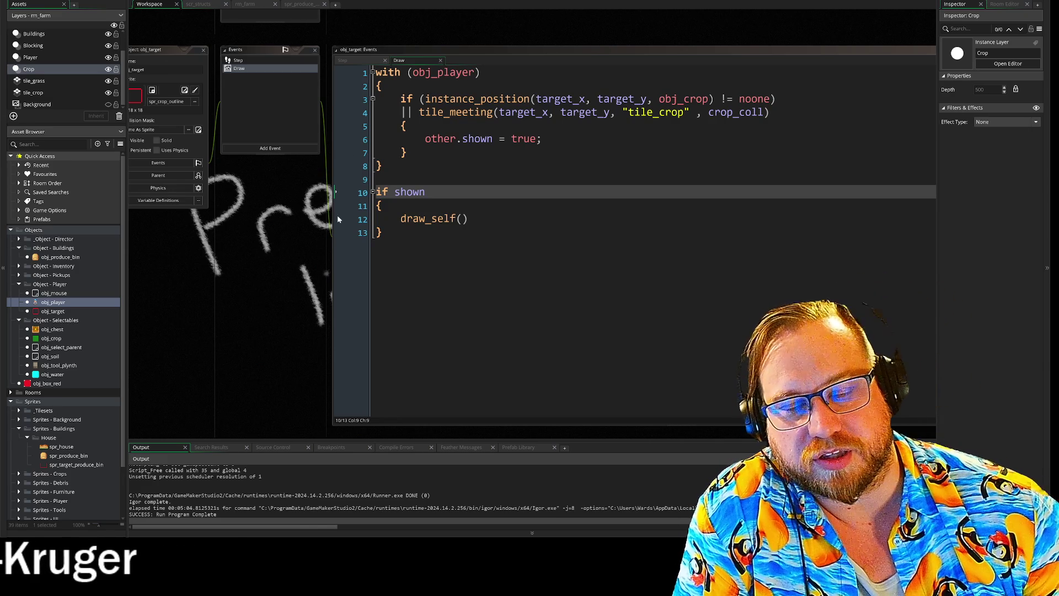
mouse_move(309, 250)
left_mouse_down()
mouse_move(168, 246)
mouse_move(195, 246)
mouse_move(217, 219)
left_mouse_up()
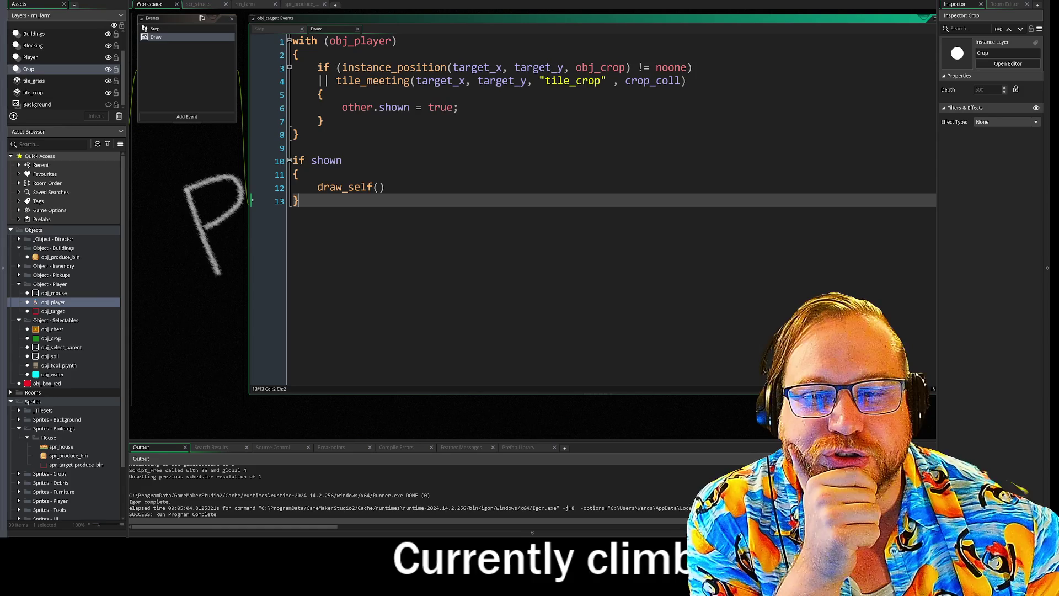
left_click(57, 258)
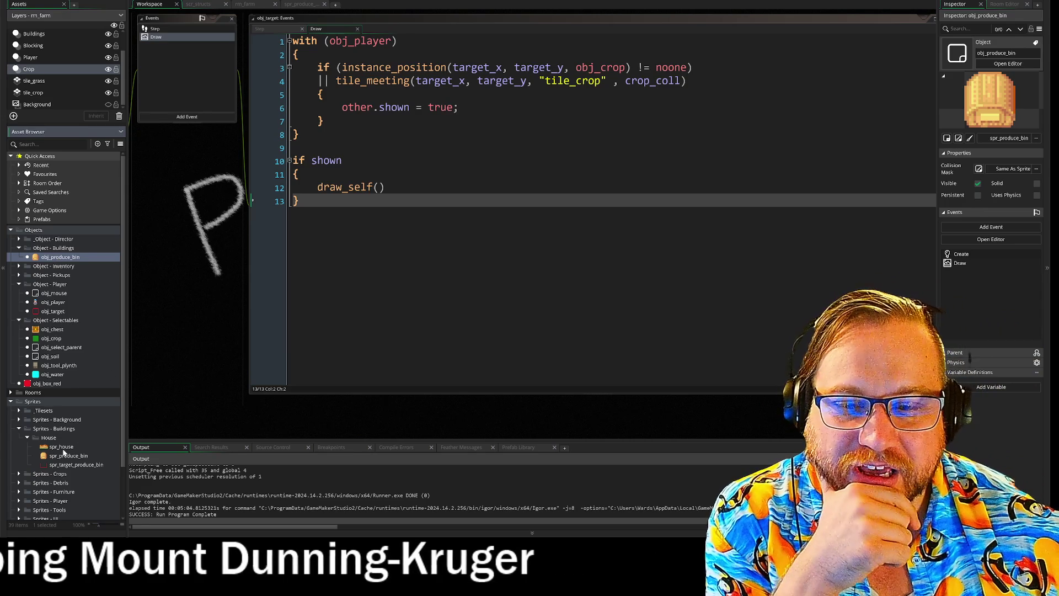
- Open spr_house in the image editor and use Remove Colour to erase the green and yellow grass colours
double_click(62, 447)
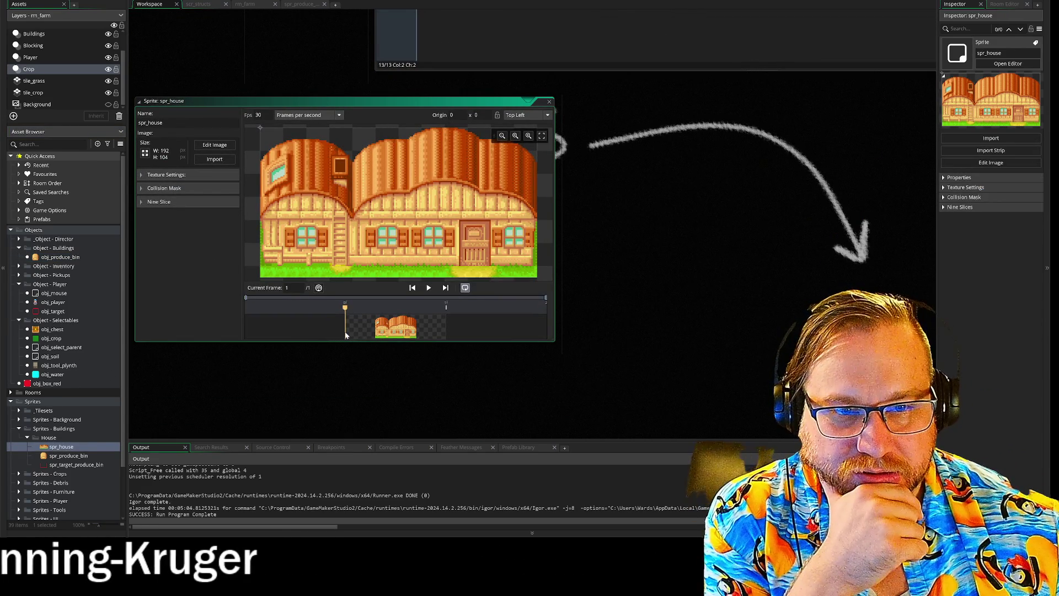
left_click(209, 146)
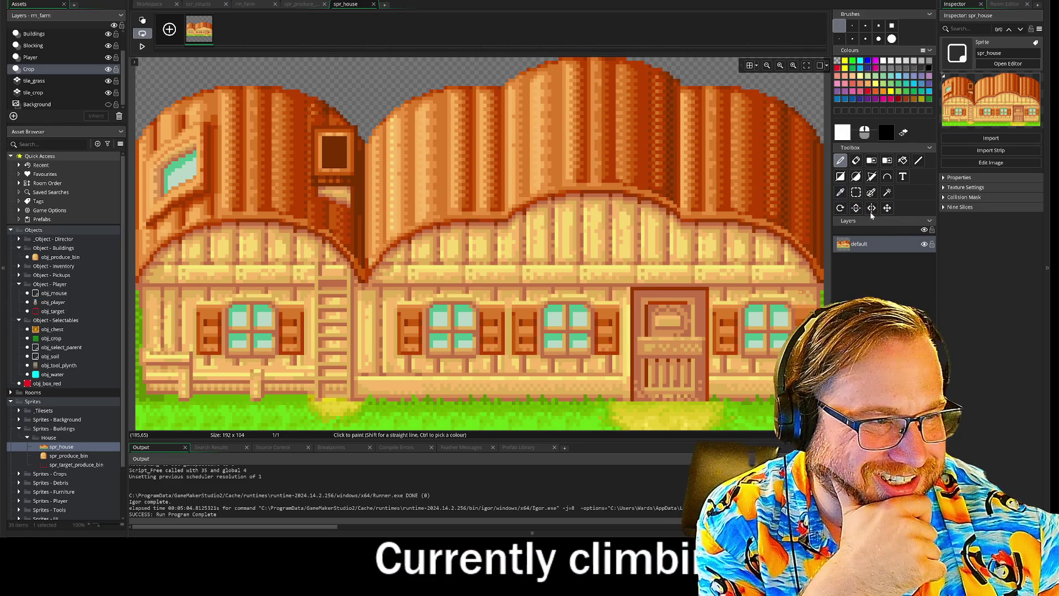
left_click(871, 160)
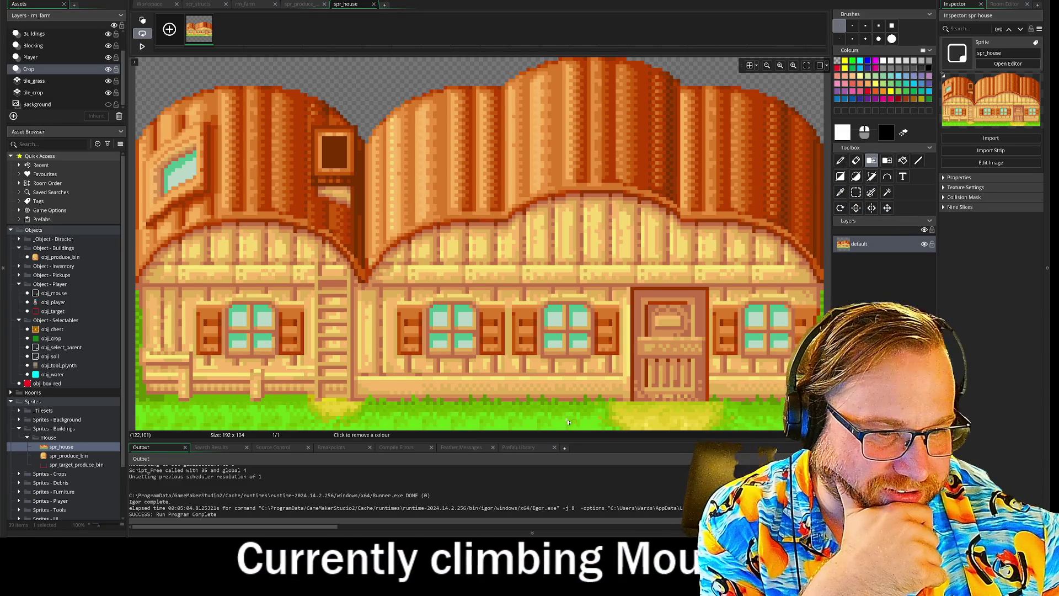
left_click(546, 418)
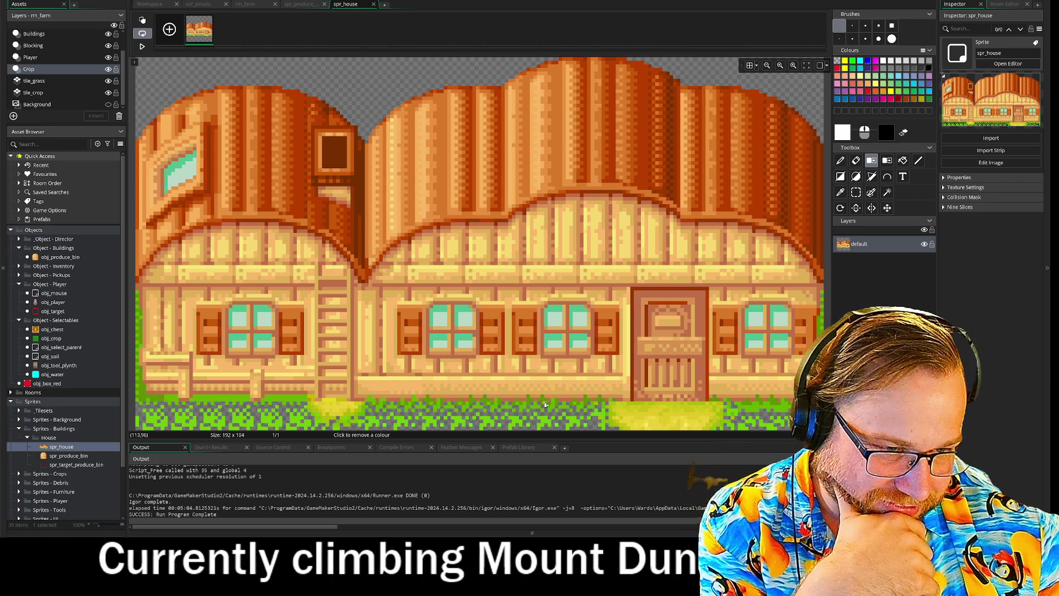
left_click(542, 427)
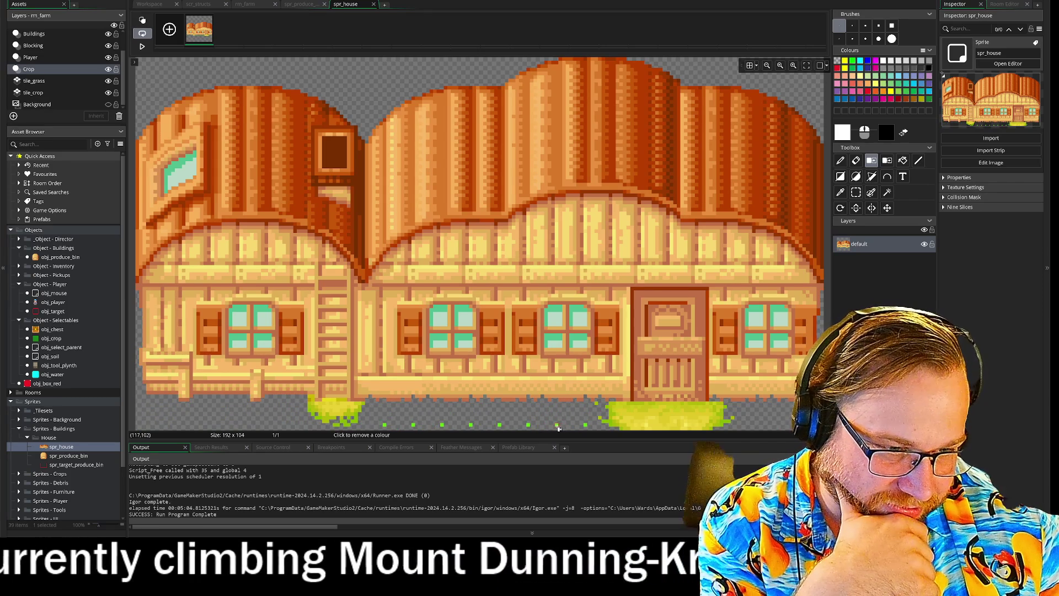
left_click(601, 421)
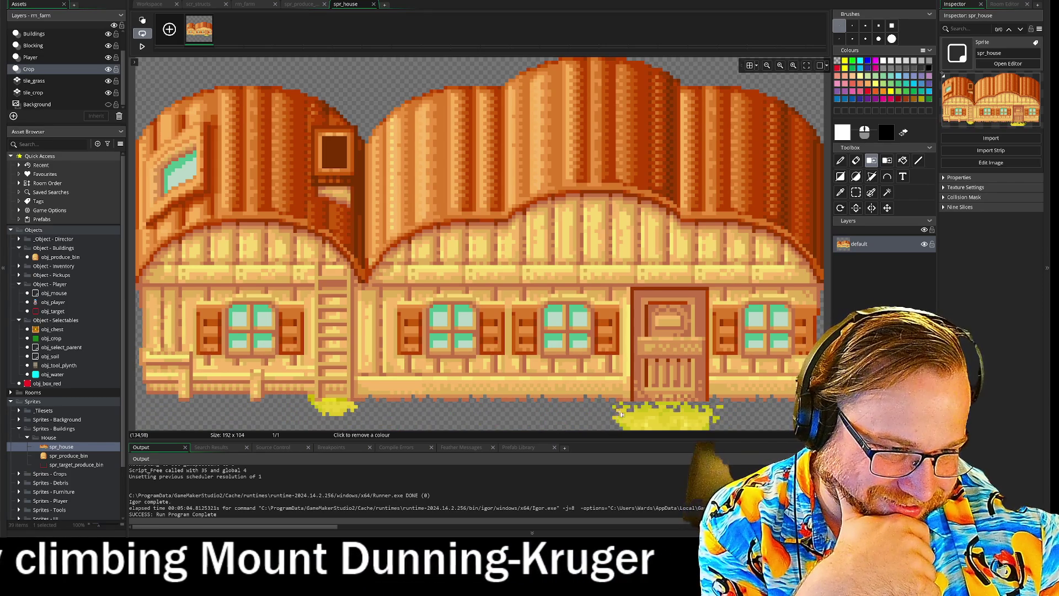
left_click(620, 426)
left_click(684, 423)
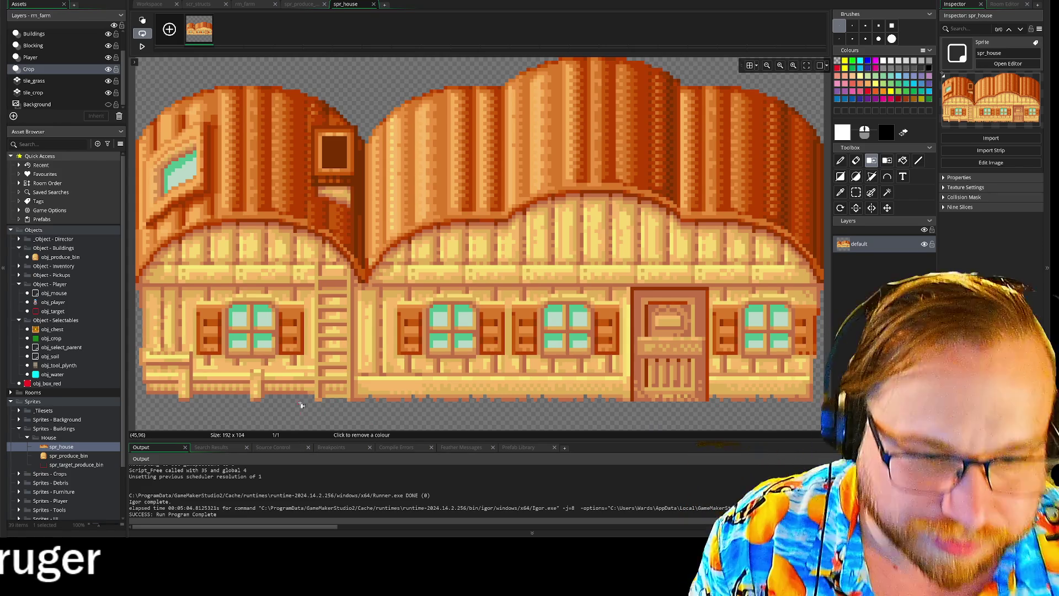
scroll(345, 420, "up", 6)
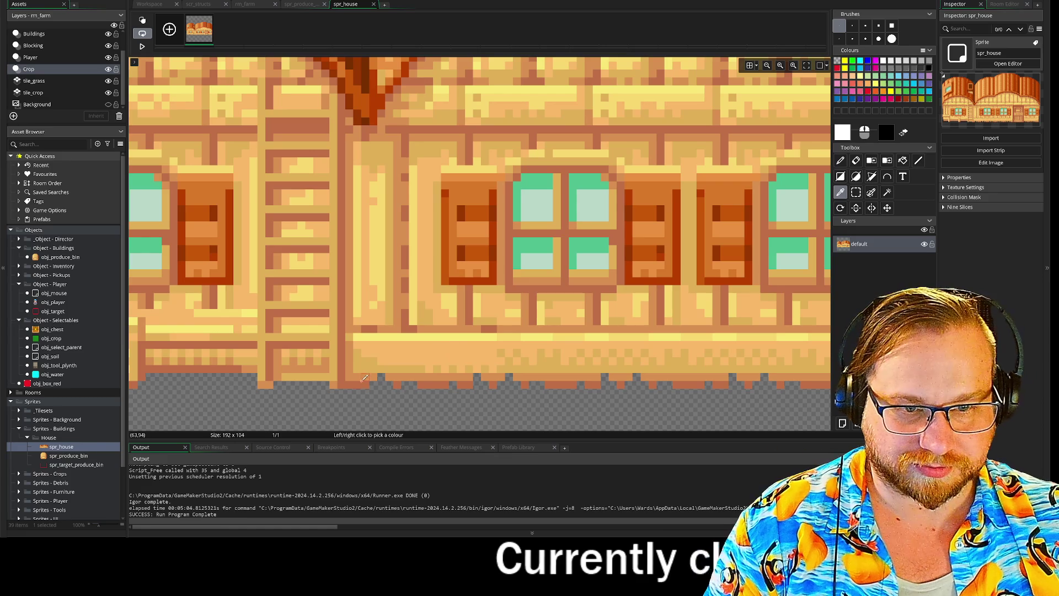
left_click(918, 159)
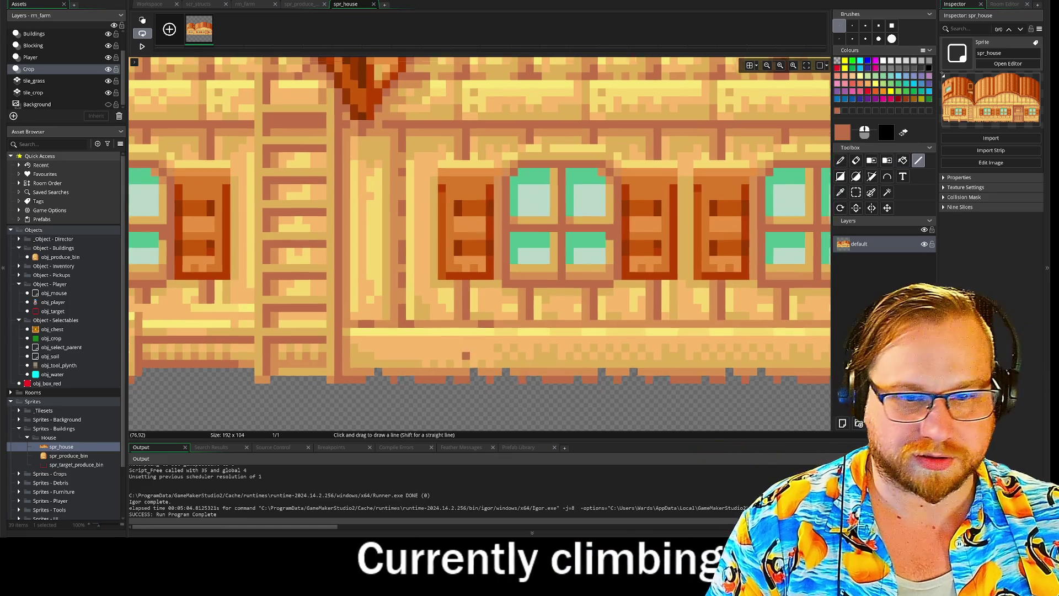
scroll(311, 281, "down", 3)
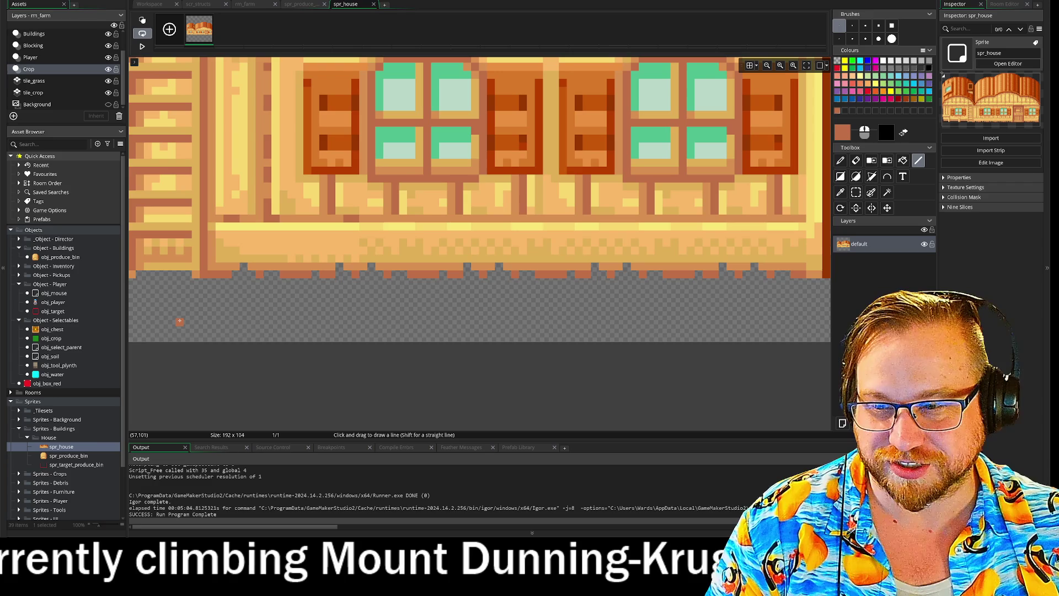
left_click_drag(220, 275, 781, 268)
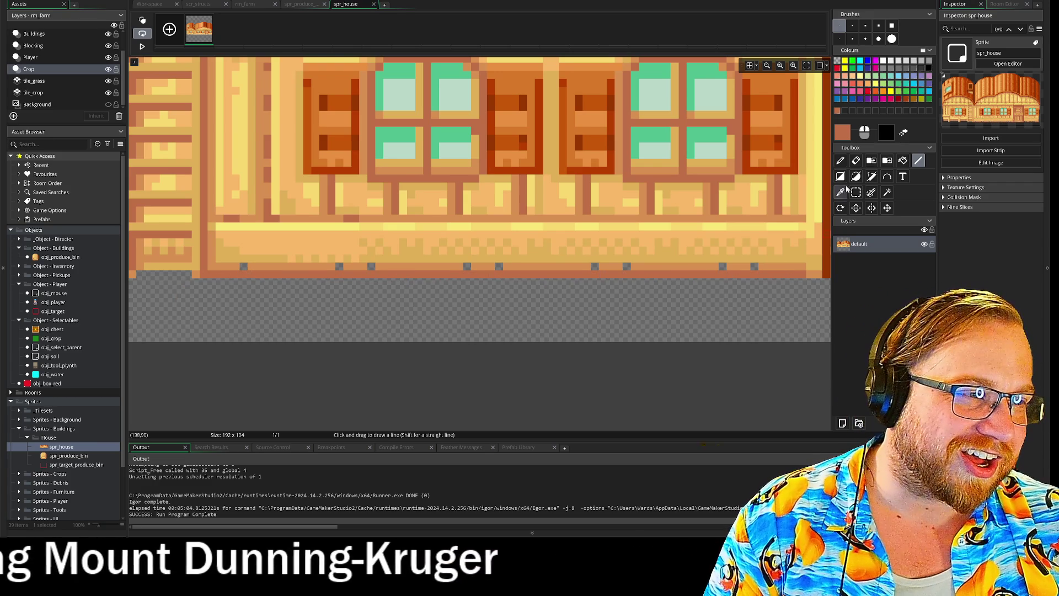
key("i")
left_click(779, 258)
left_click(918, 160)
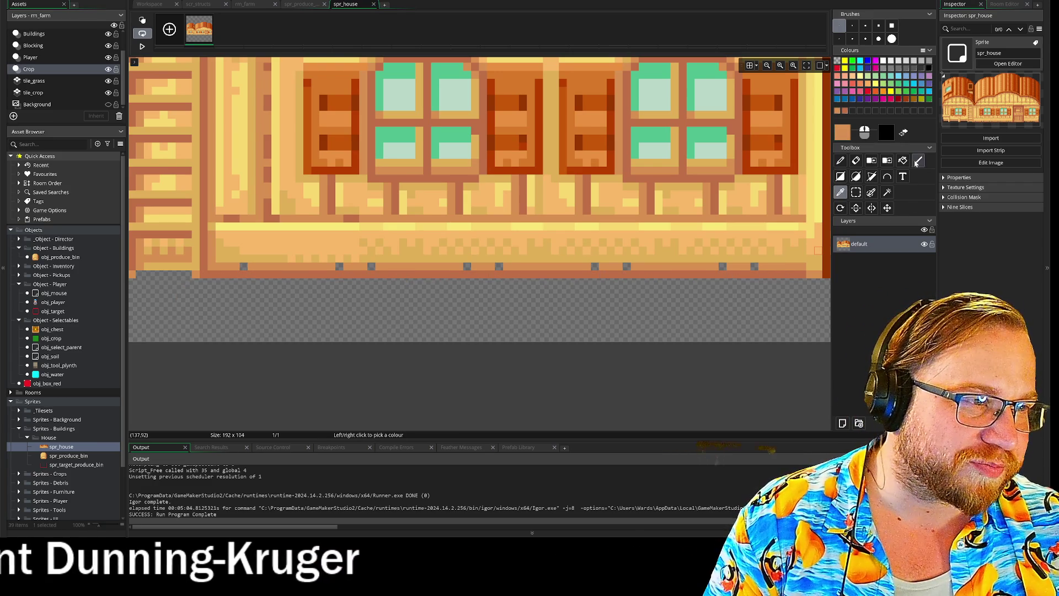
left_click_drag(794, 259, 243, 274)
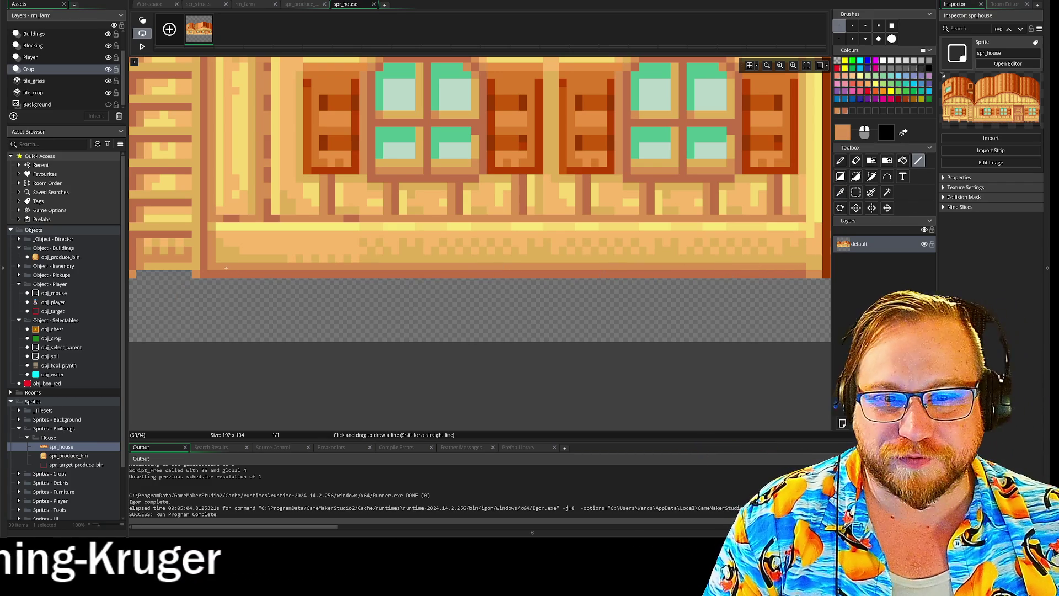
scroll(484, 314, "right", 5)
scroll(568, 262, "right", 1)
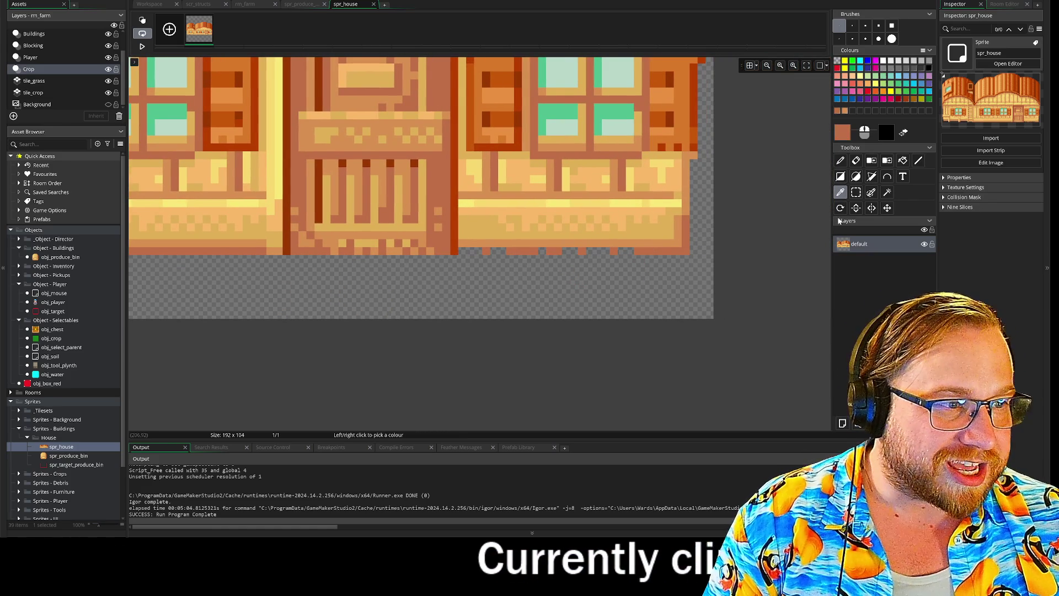
left_click(916, 161)
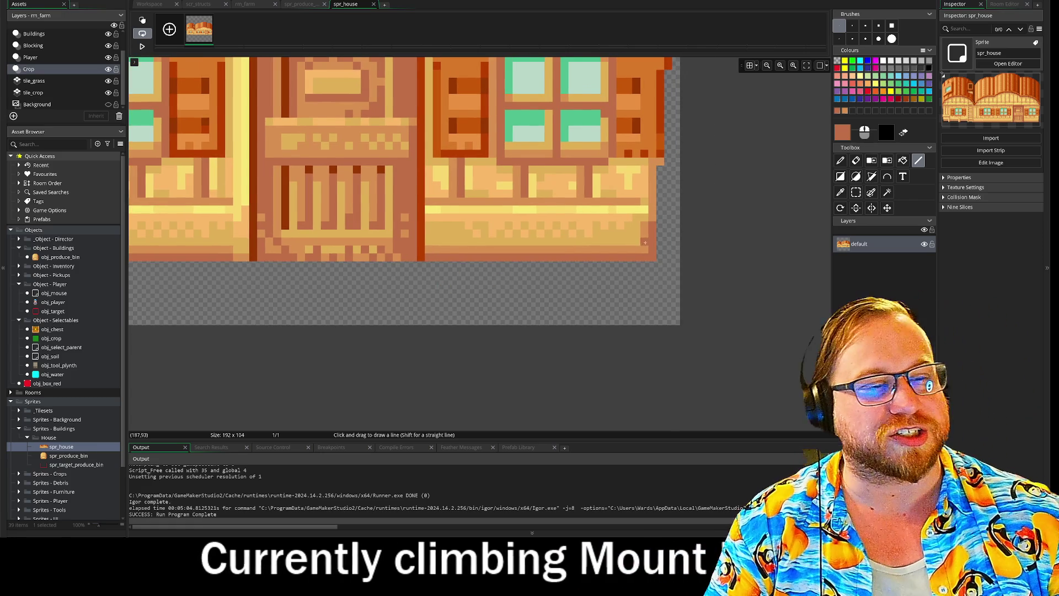
scroll(645, 242, "up", 5)
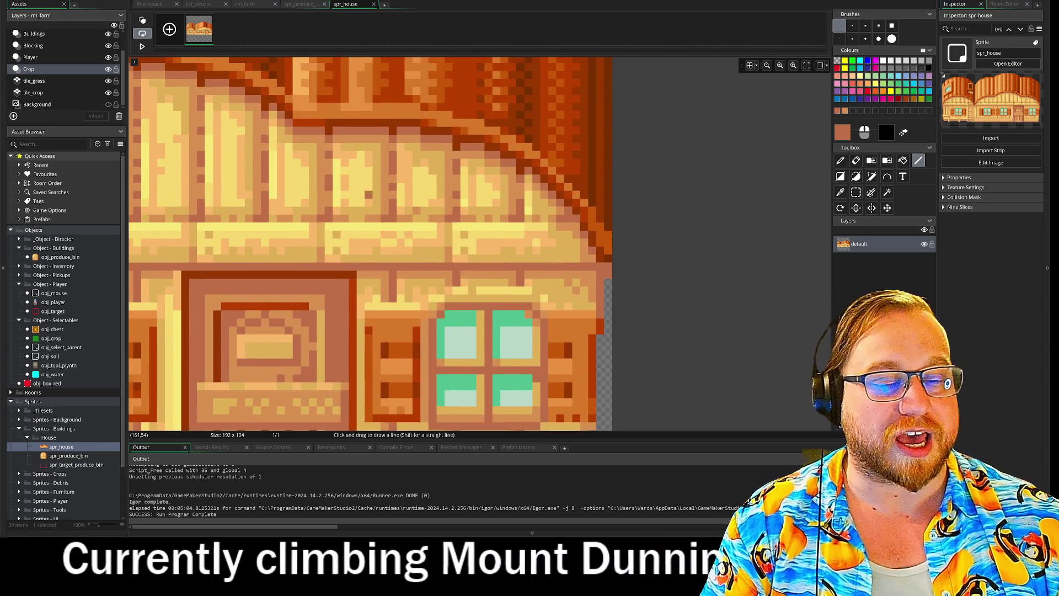
scroll(368, 194, "down", 5)
scroll(386, 220, "right", 10)
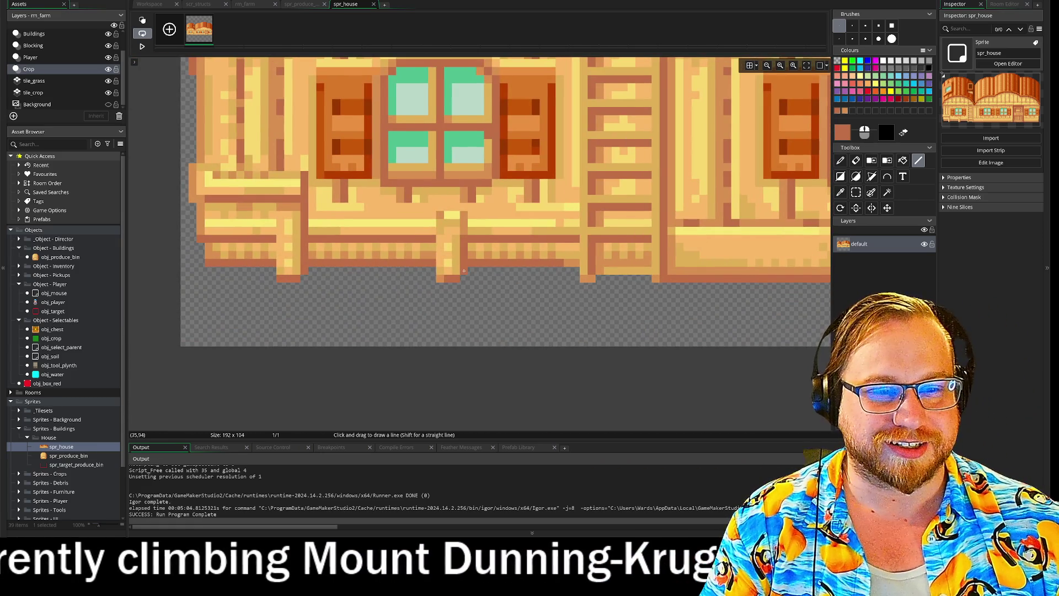
scroll(545, 291, "right", 5)
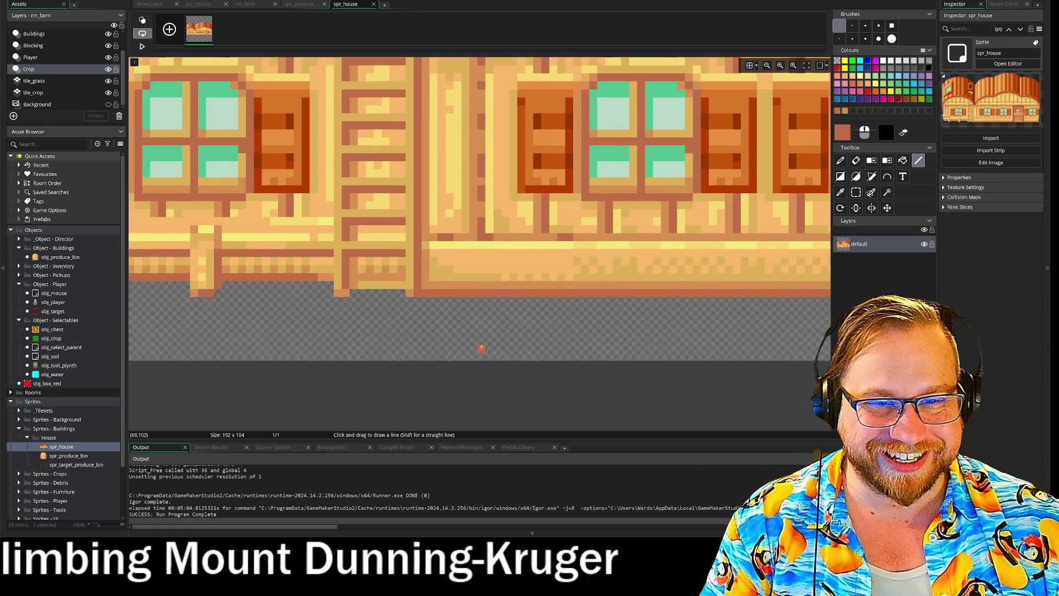
scroll(543, 324, "left", 2)
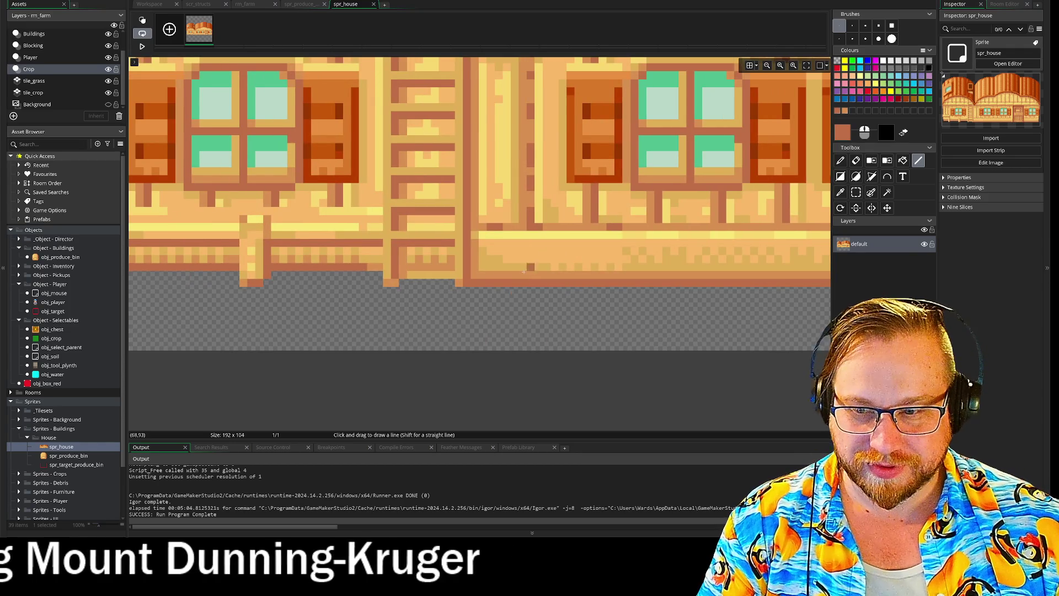
scroll(523, 271, "down", 5)
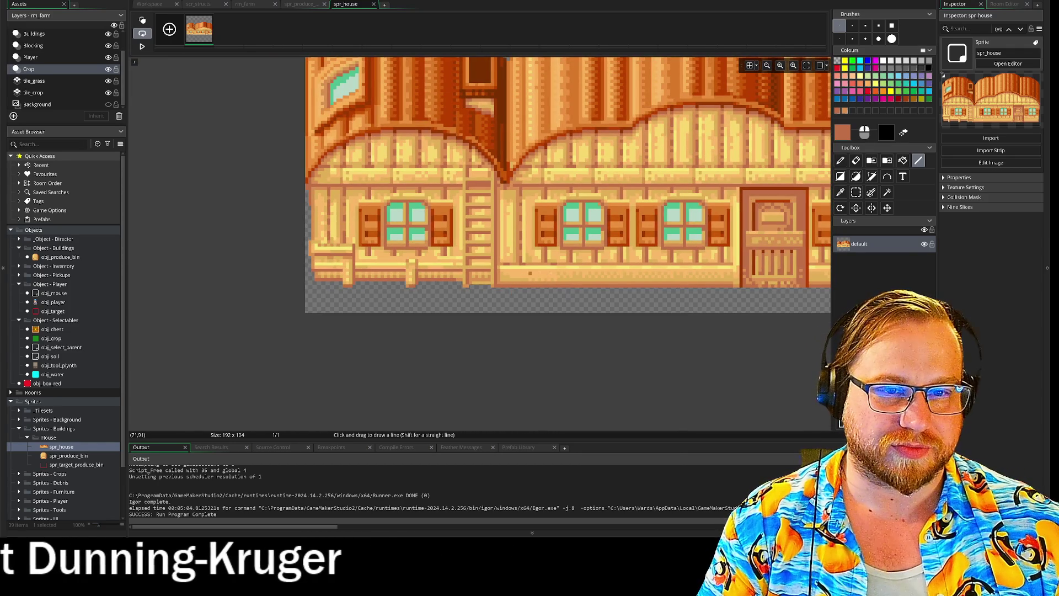
left_click_drag(558, 272, 374, 327)
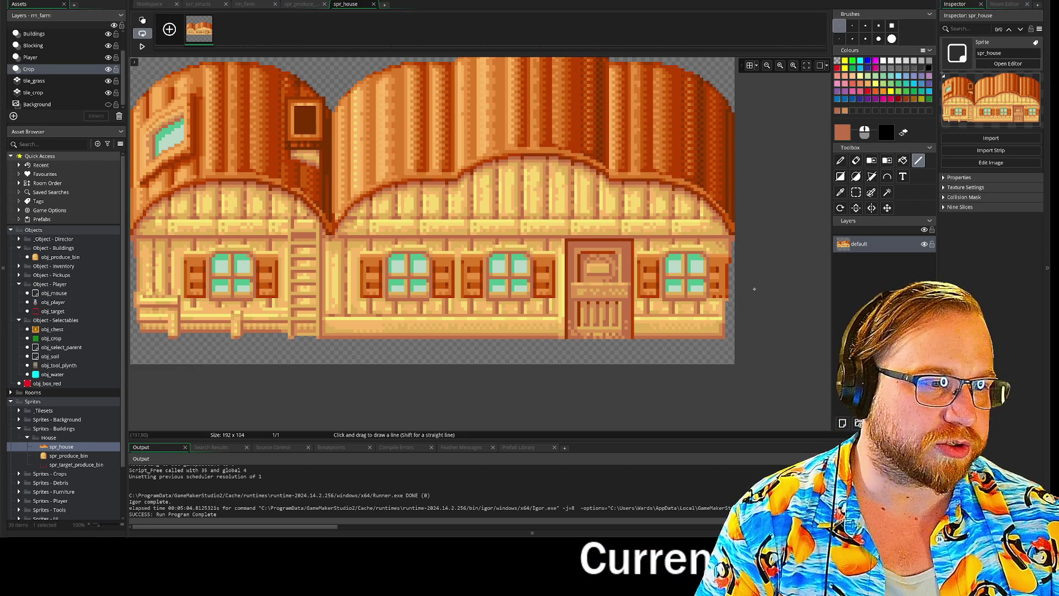
- Pan the spr_house canvas slightly to view the whole house sprite
left_click_drag(767, 300, 777, 309)
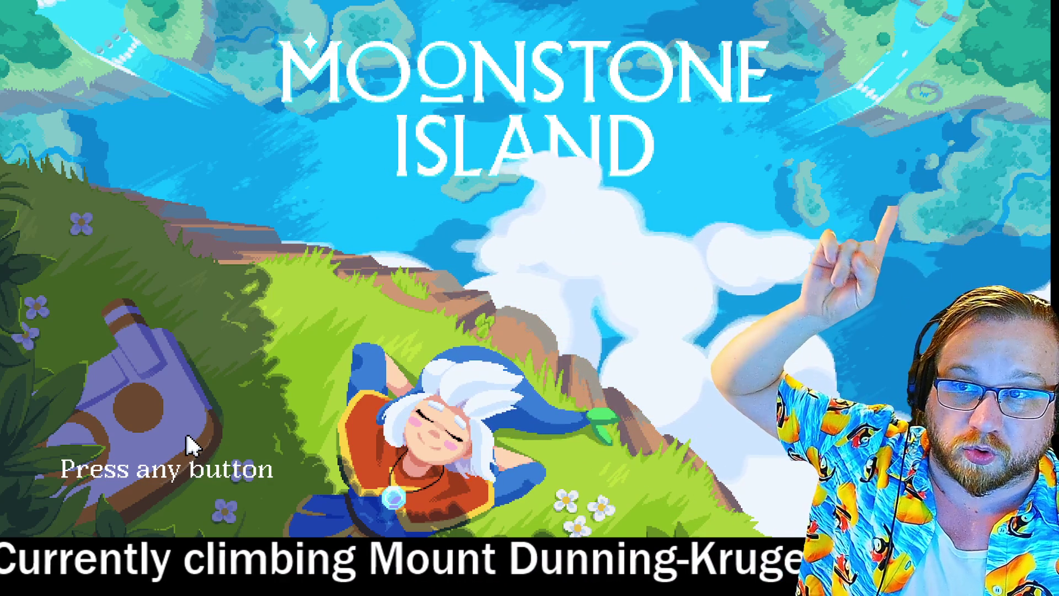
- Continue the saved game and walk left to the candle table
left_click(188, 442)
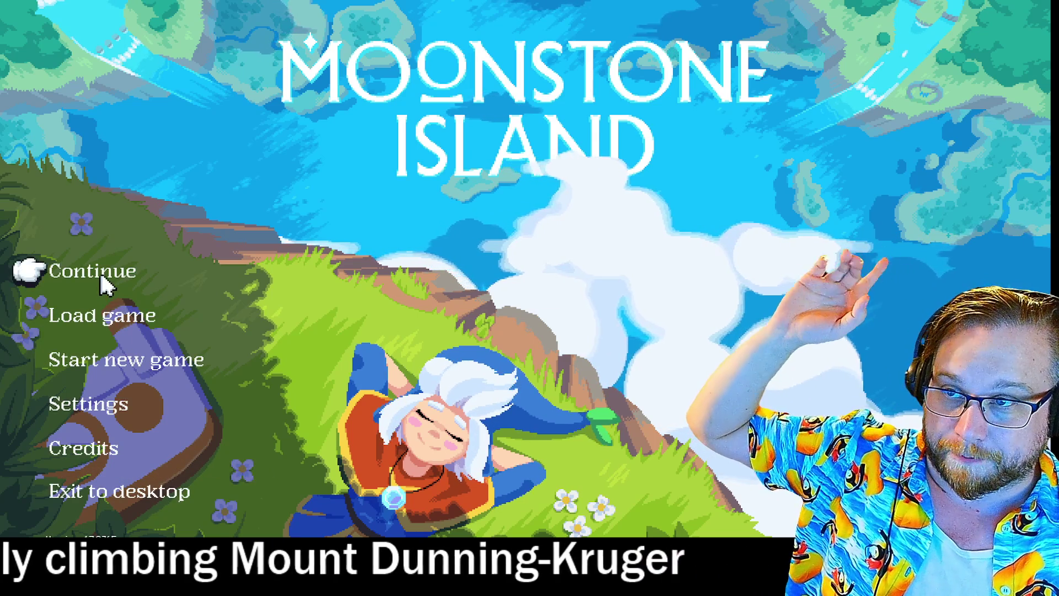
left_click(102, 276)
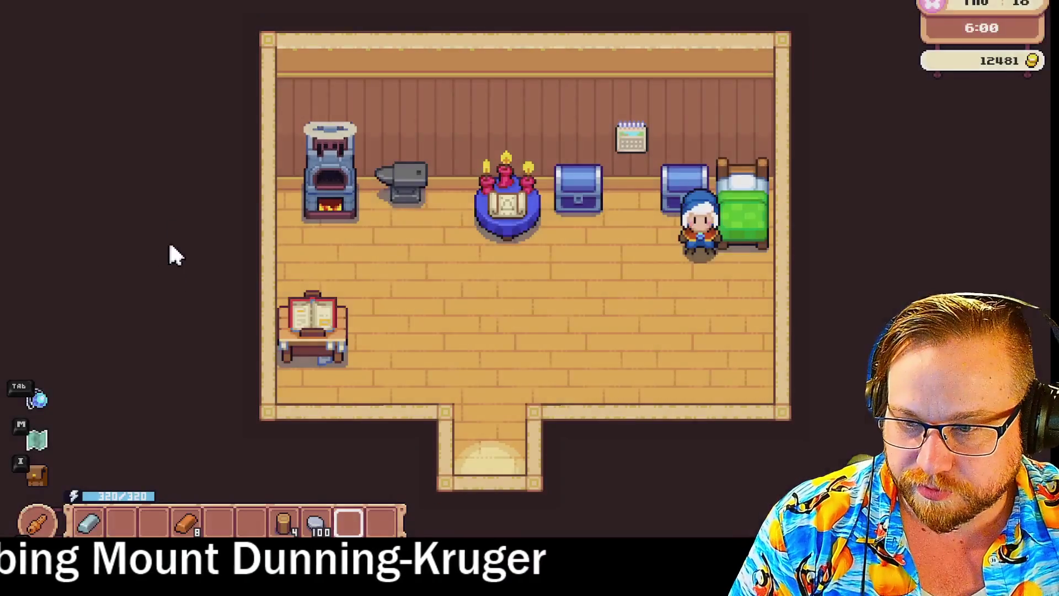
key("a")
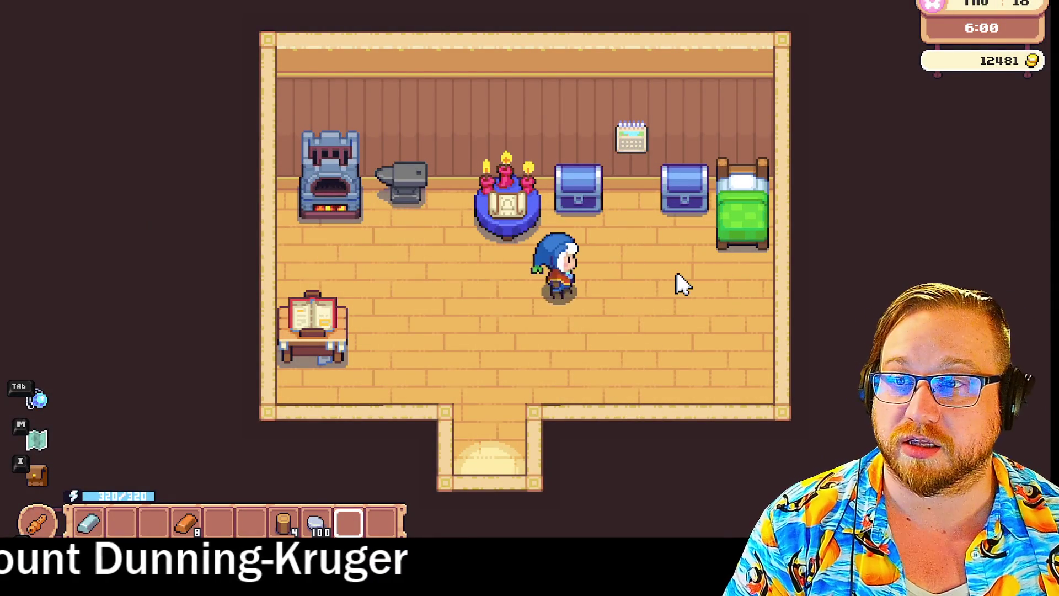
key("a")
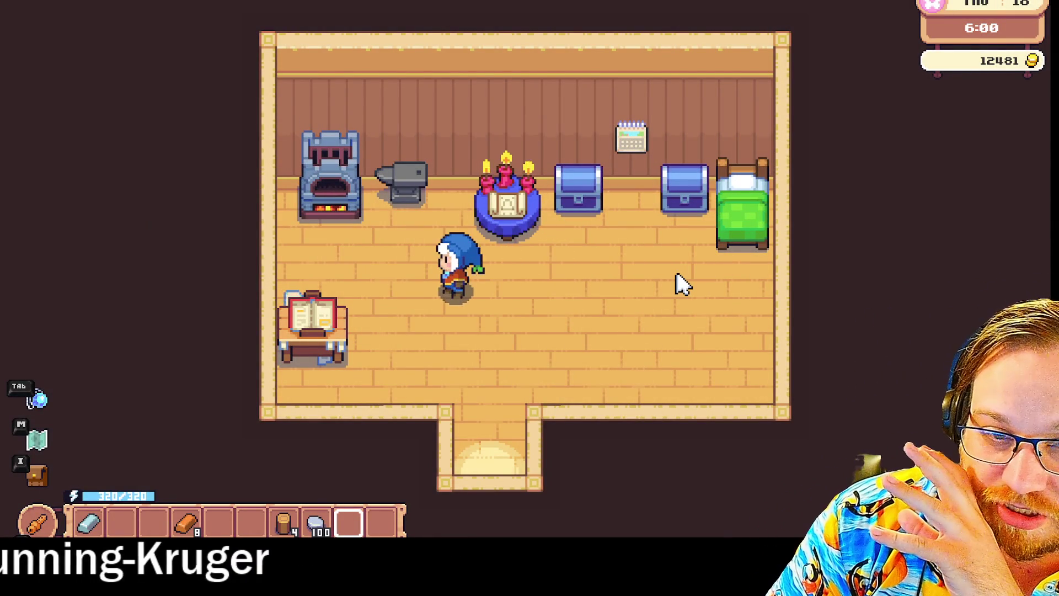
key("w")
key("d")
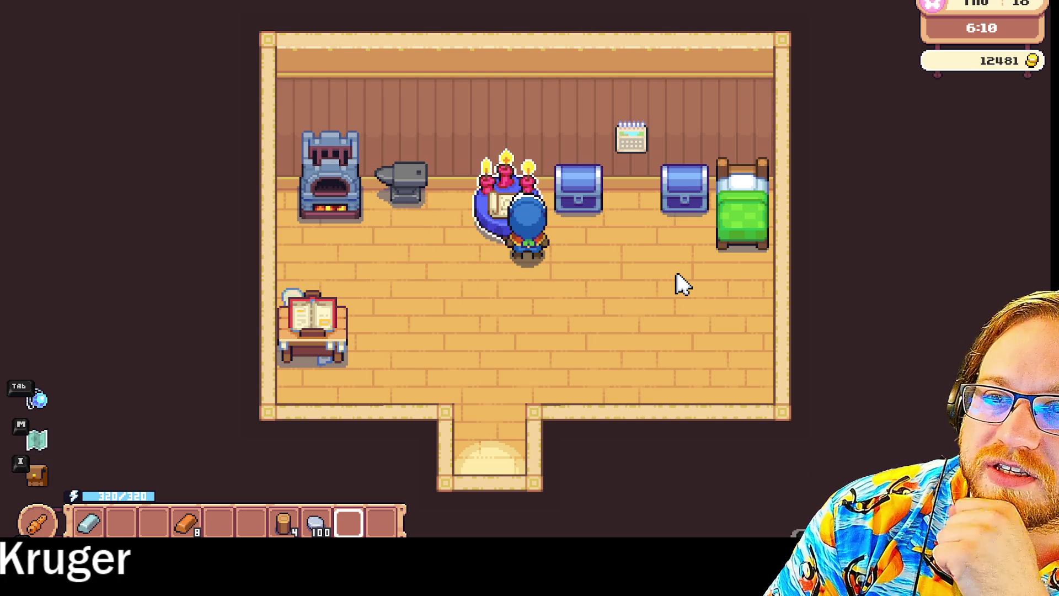
- Visit the anvil and furnace, then return to the candle altar
key("a")
key("d")
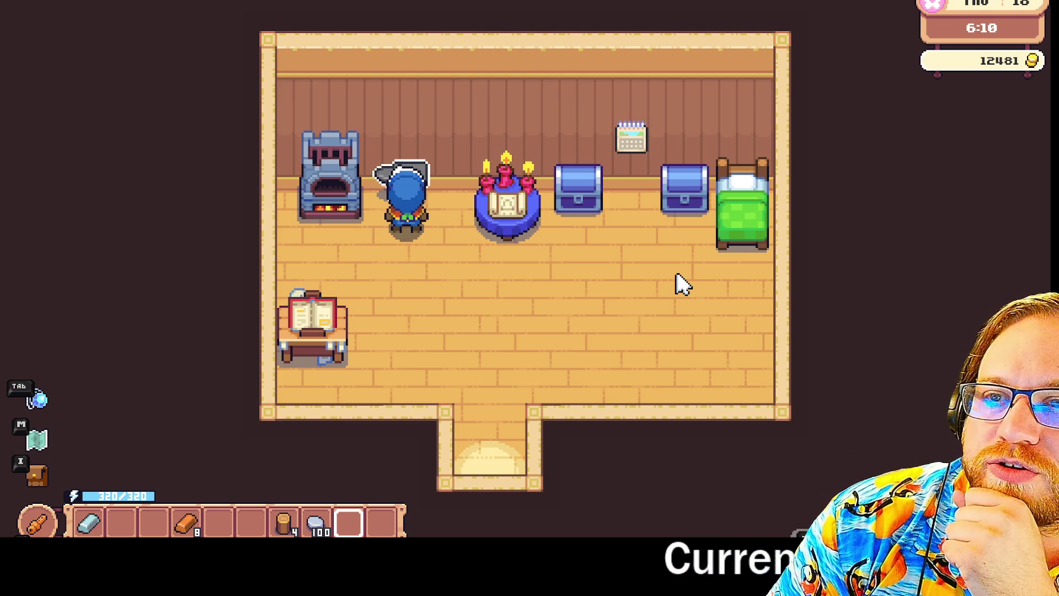
key("w")
key("a")
key("w")
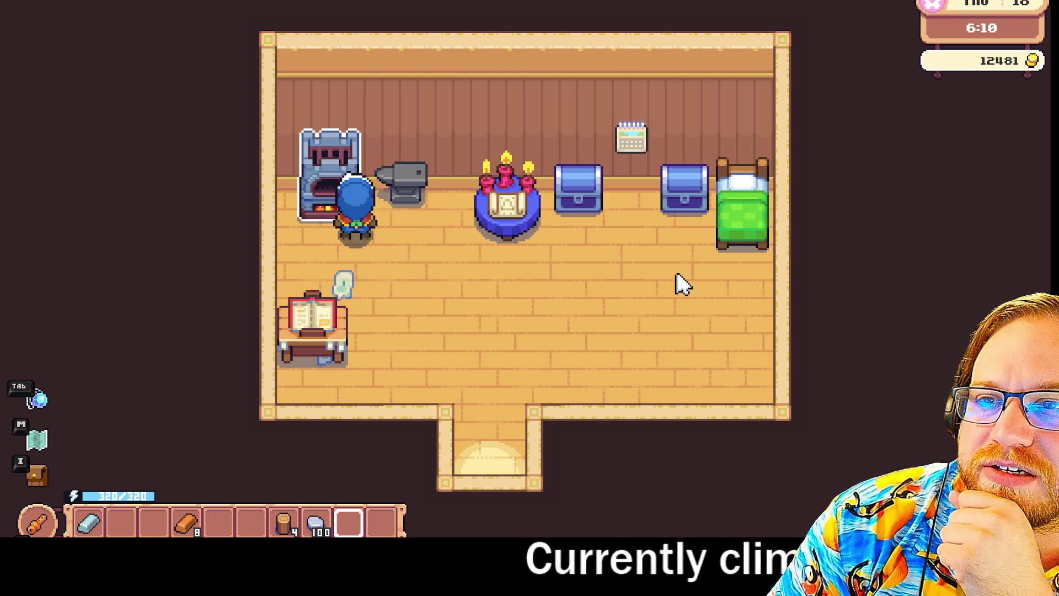
key("d")
key("d")
key("s")
key("w")
- Check the blue chest and the chest beside the bed, then exit through the doorway
key("d")
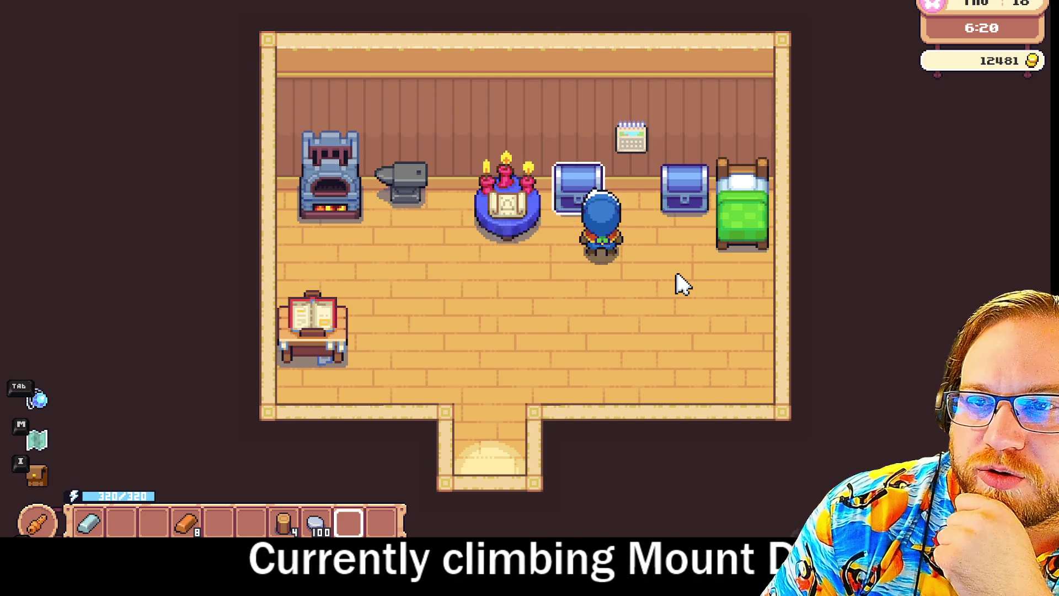
key("a")
key("w")
key("d")
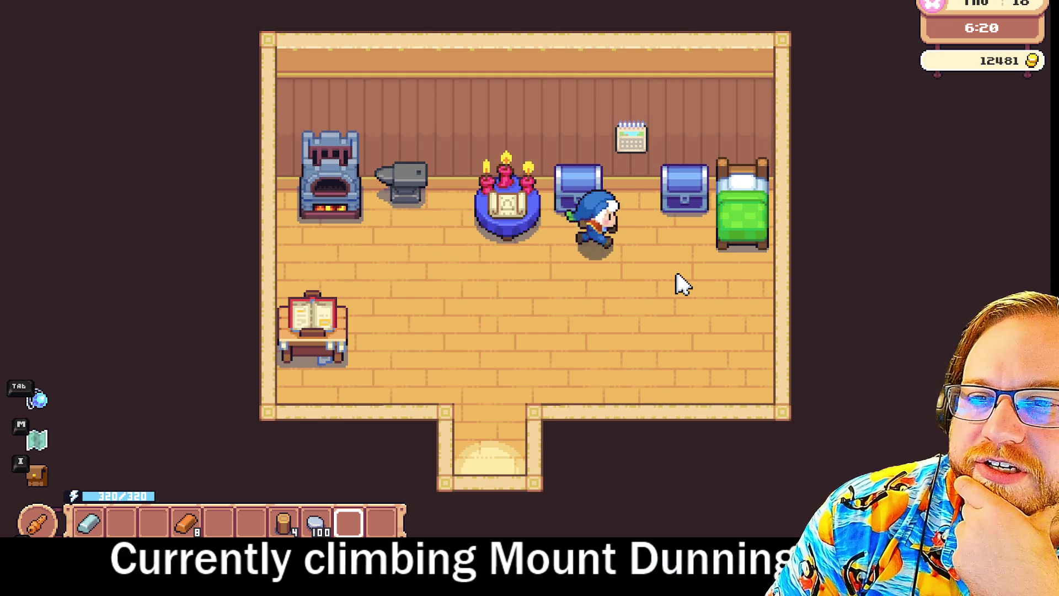
key("s")
key("w")
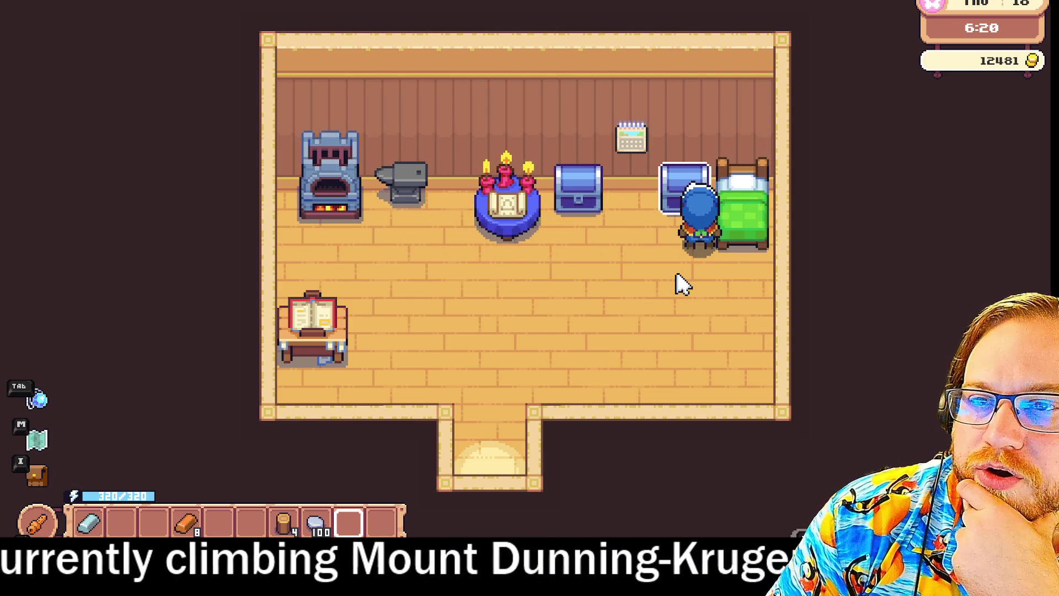
key("s")
key("a")
key("s")
key("s")
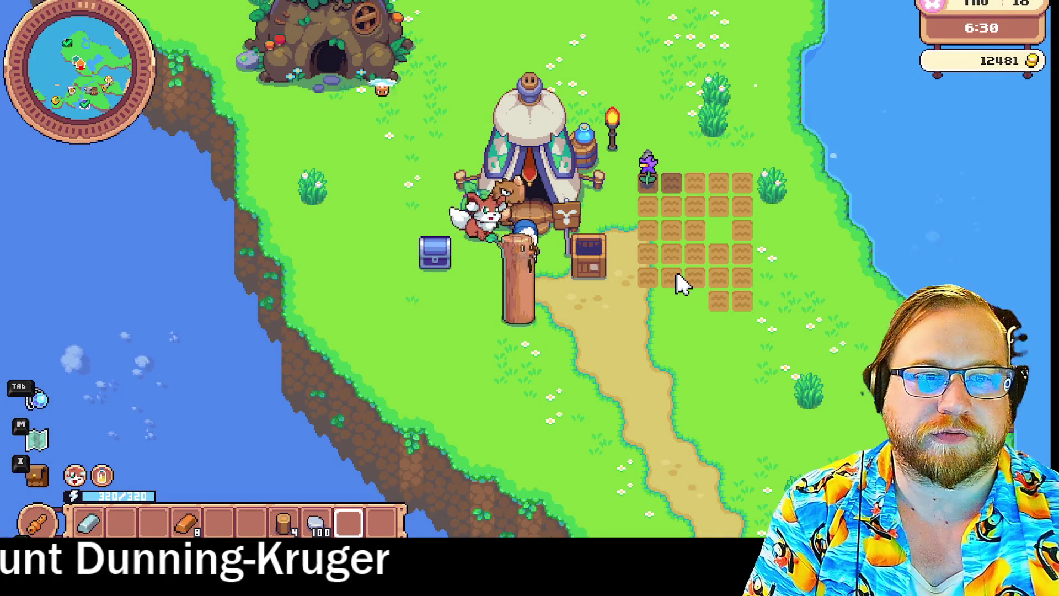
- Close Zed's letter and walk out along the path past the tree-house
key("e")
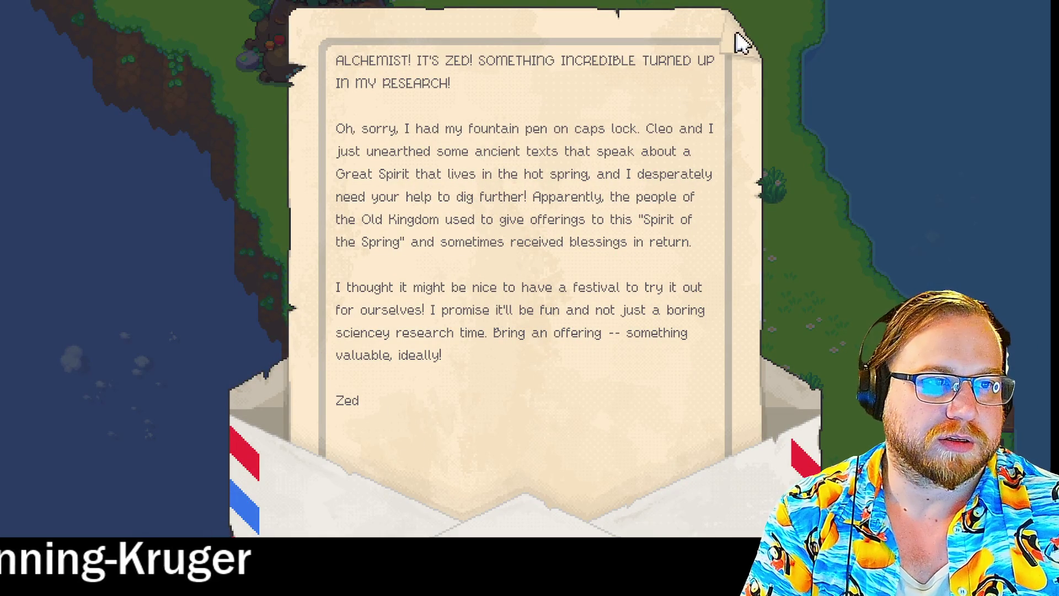
left_click(790, 429)
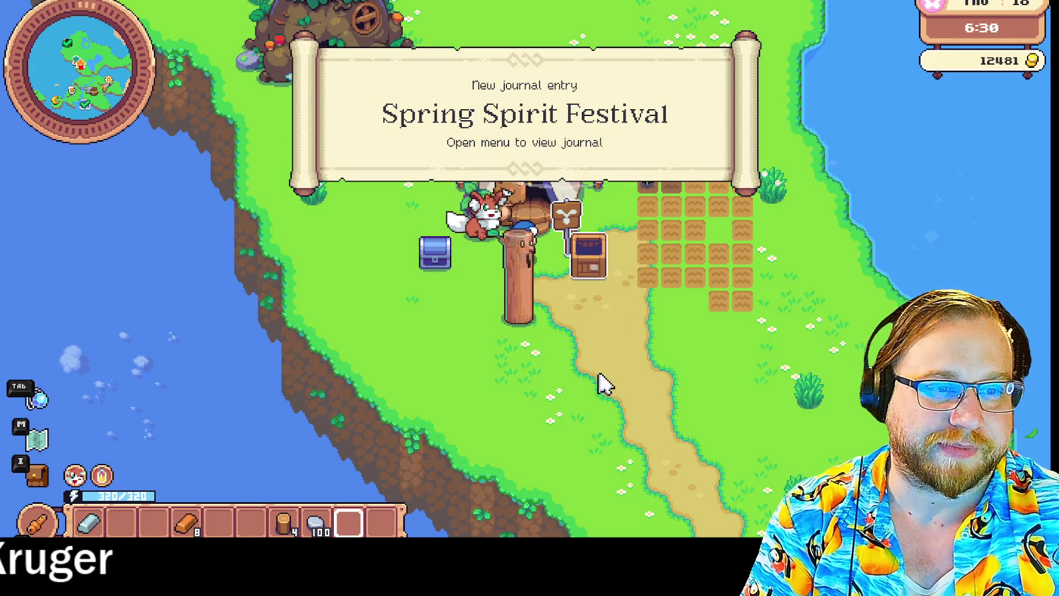
key("d")
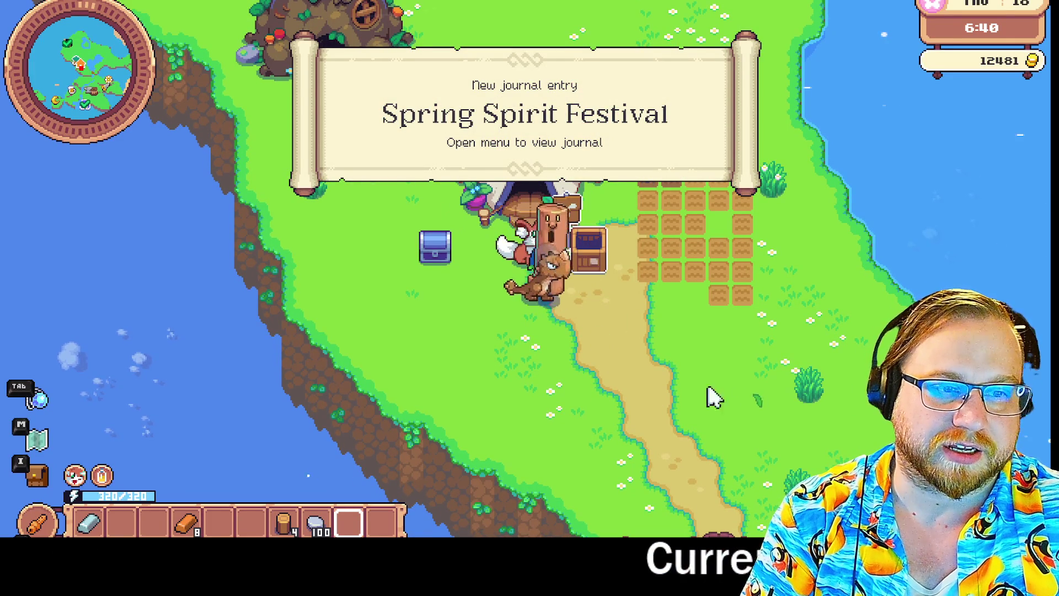
key("a")
key("w")
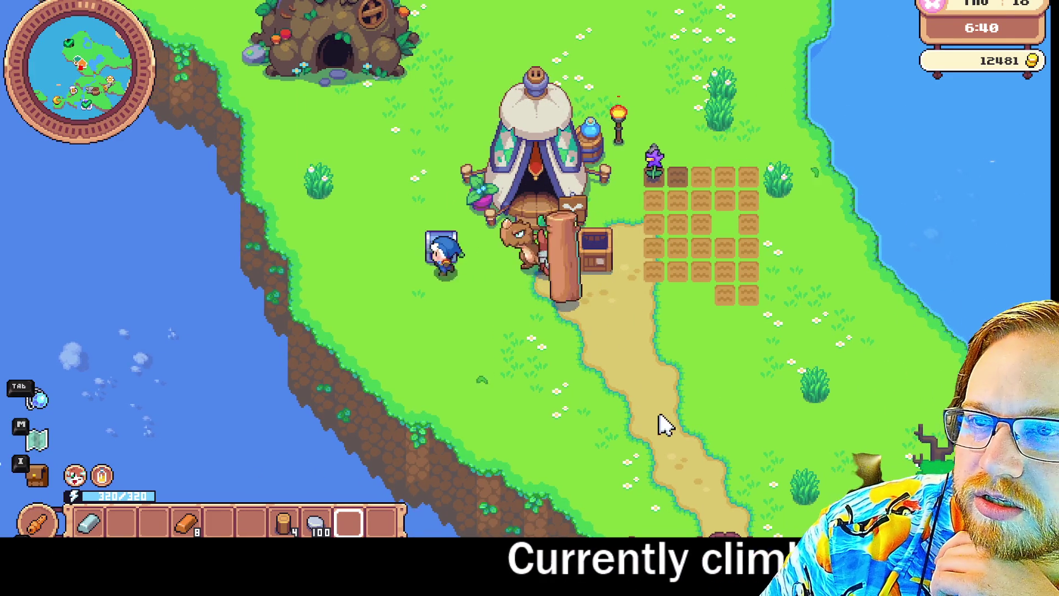
key("w")
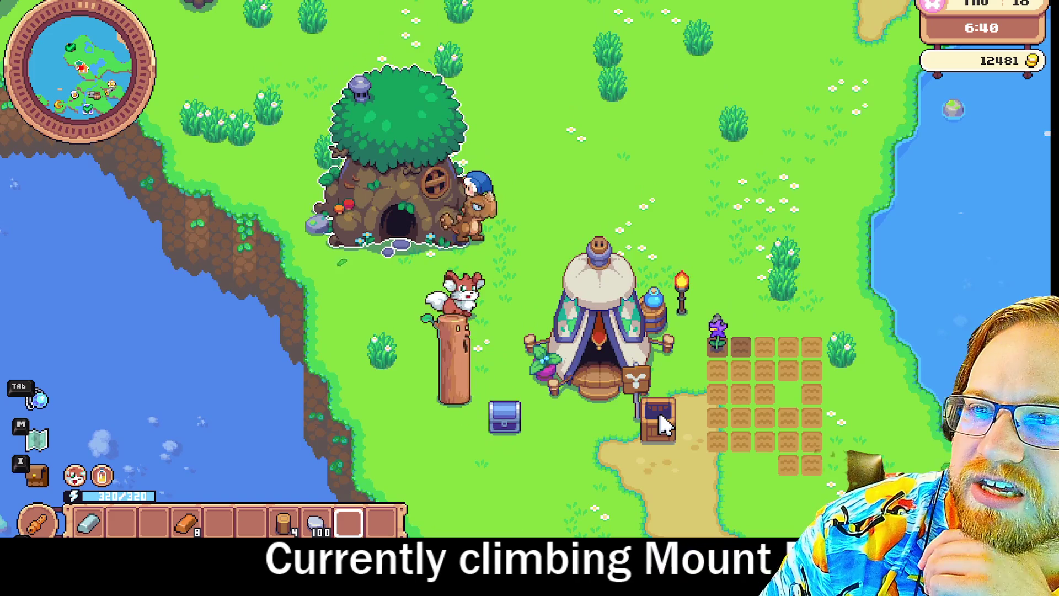
key("w")
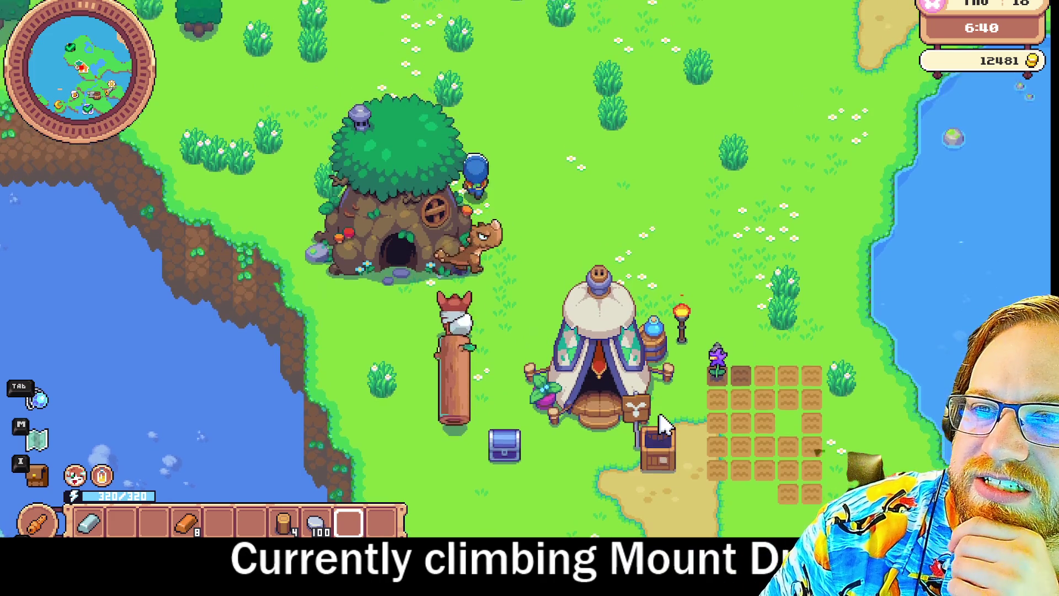
key("a")
- Wander left into the woods past the log, then head back toward the treehouse
key("a")
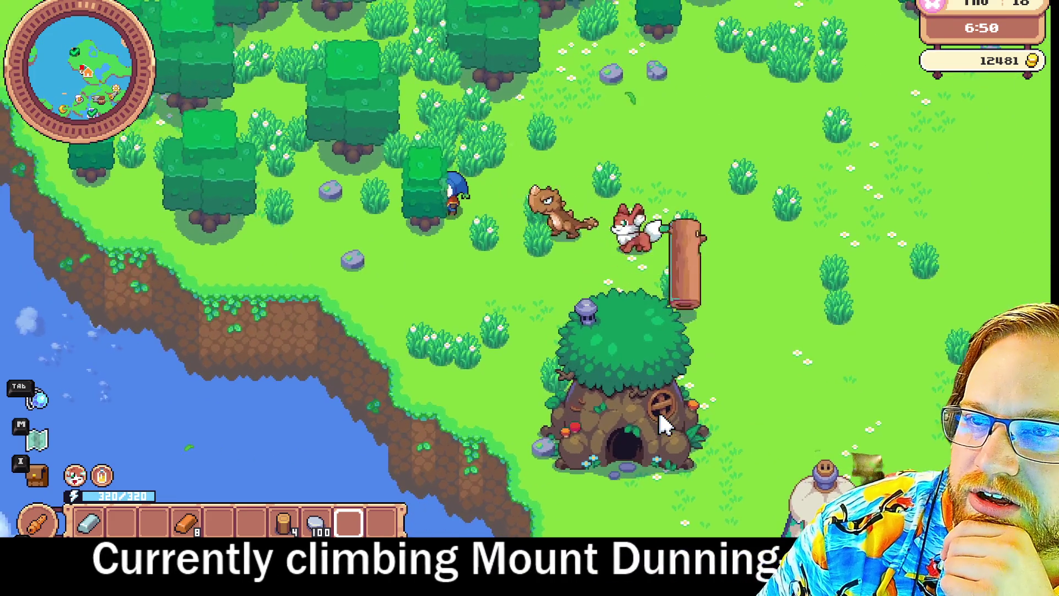
key("a")
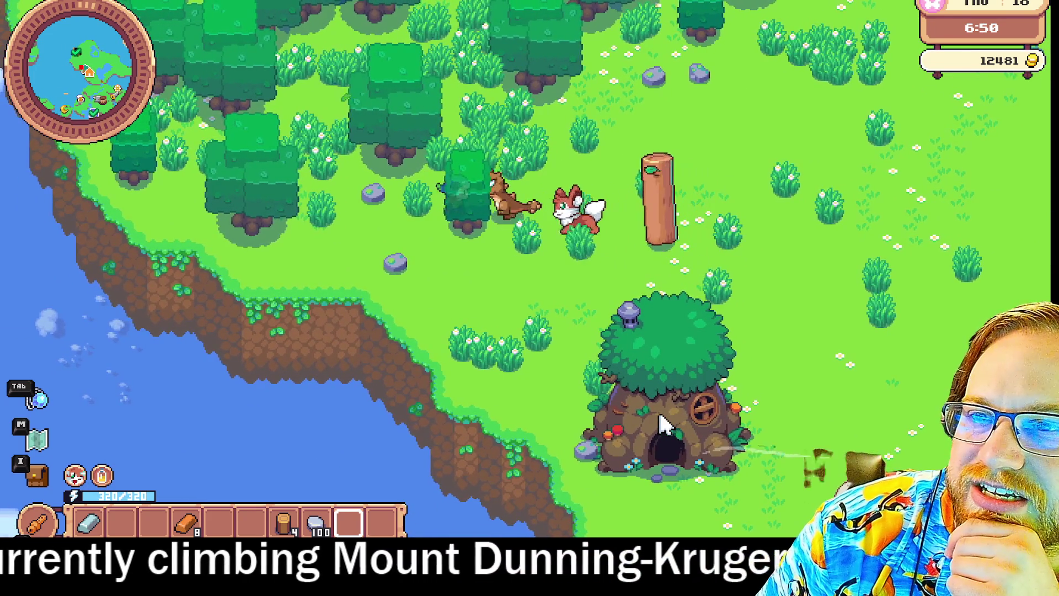
key("w")
key("d")
key("s")
key("w")
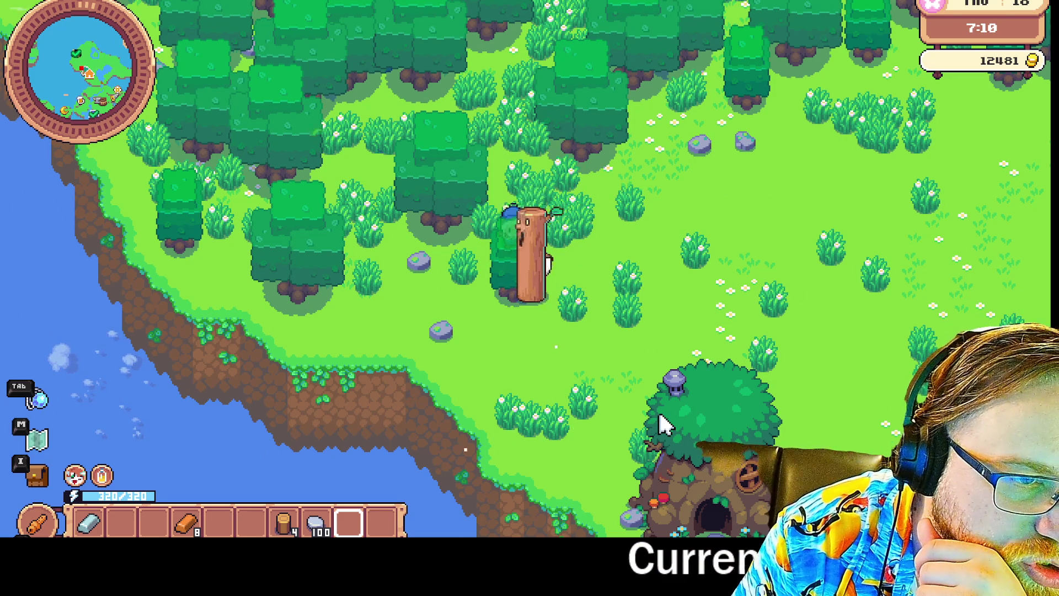
key("w")
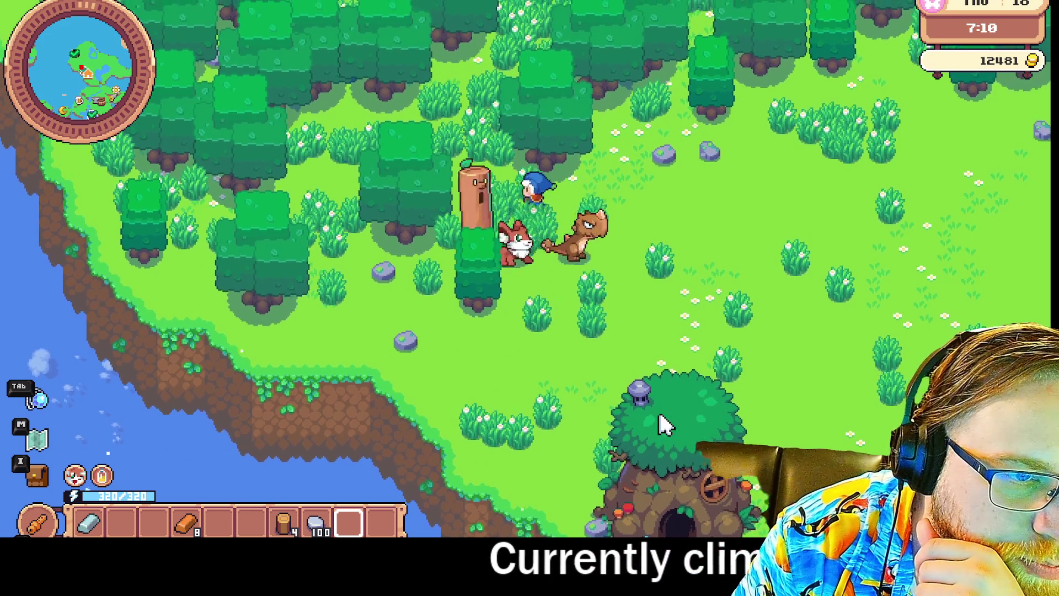
key("a")
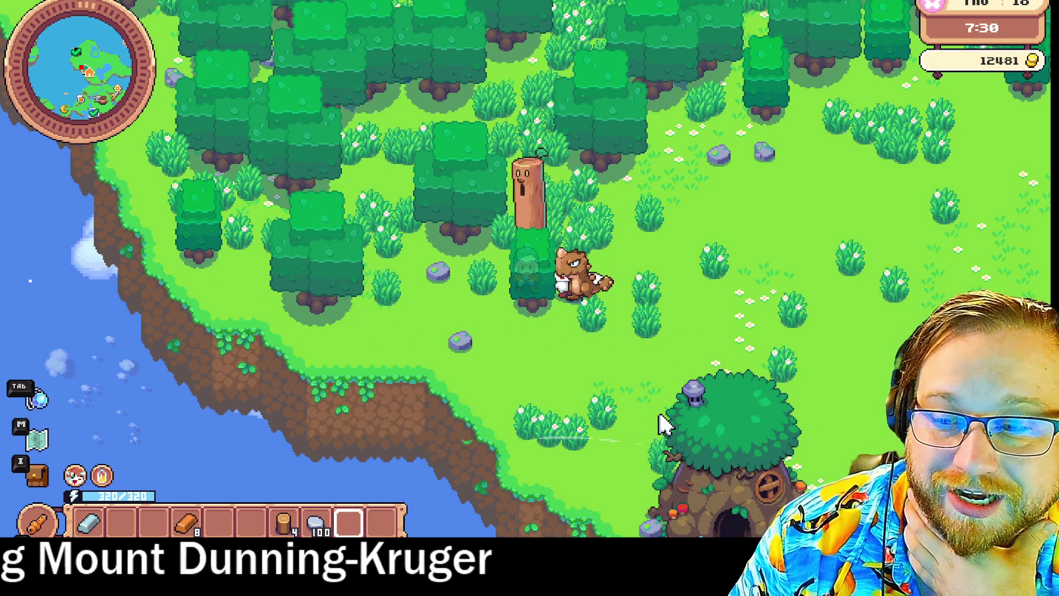
key("d")
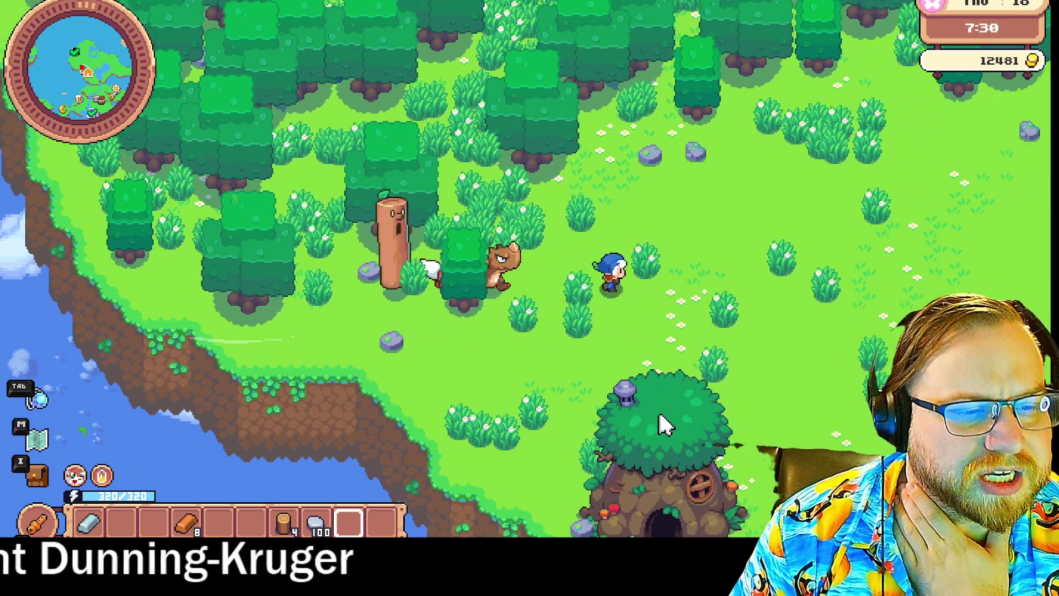
key("s")
key("s")
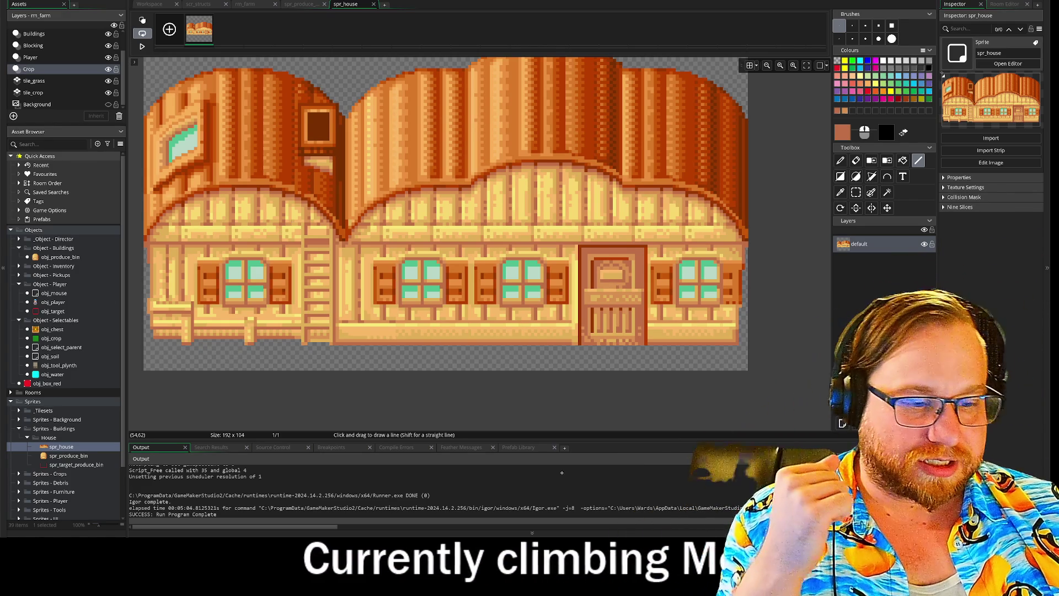
- Launch FireAlpaca from the Recent apps list in Windows search
key("super")
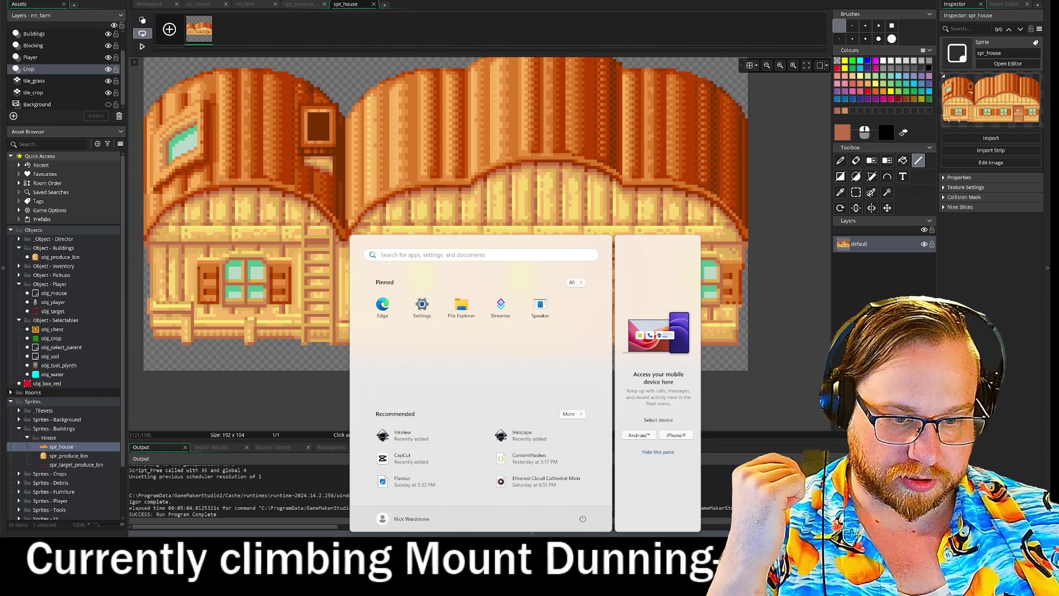
key("super+s")
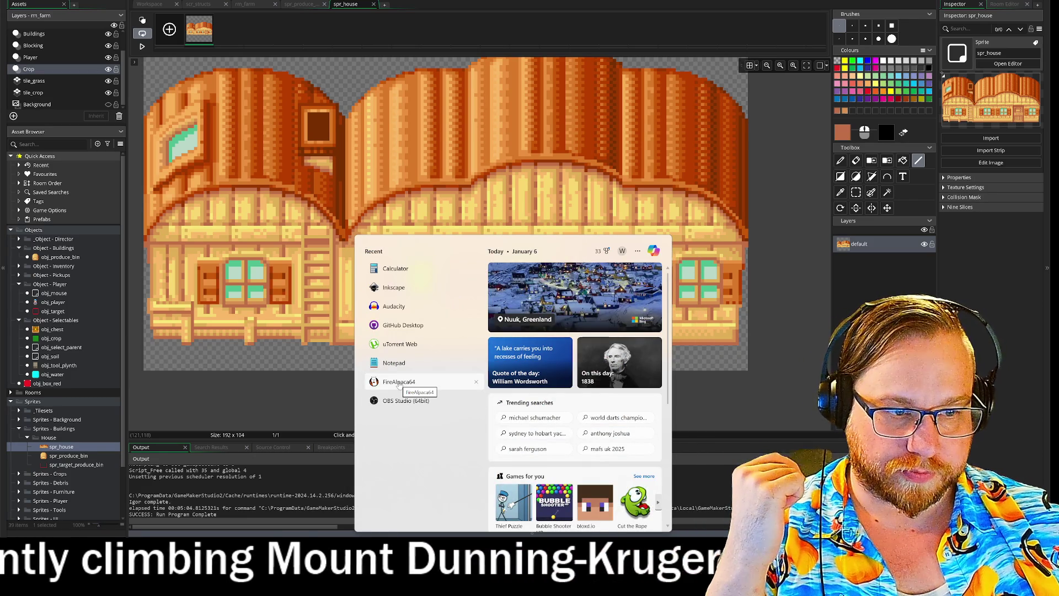
left_click(399, 381)
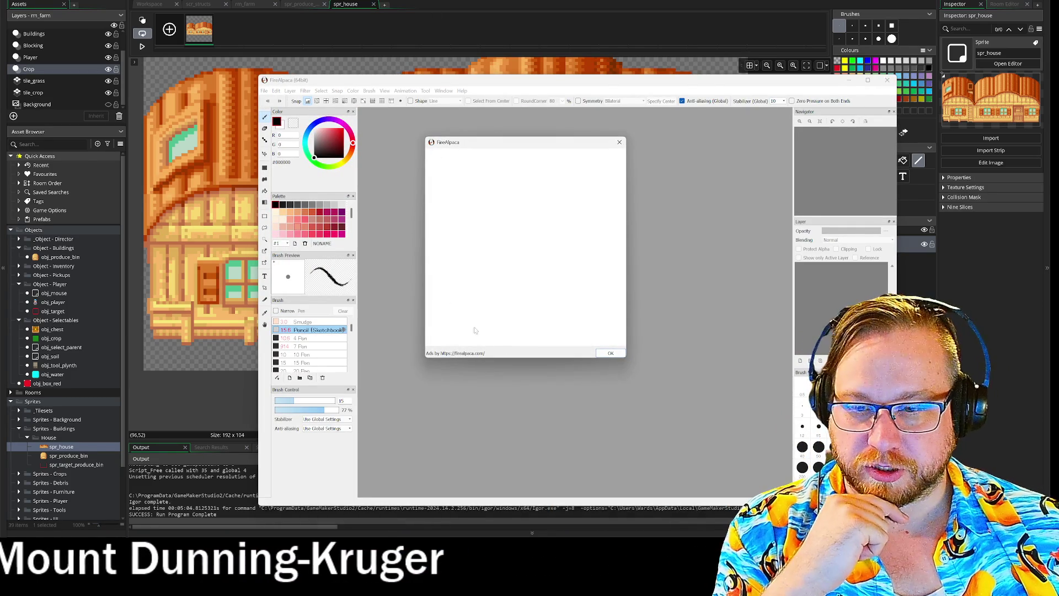
- Dismiss the ad, maximize, create a black-filled 2000×2000 canvas, and select the pencil brush
left_click(610, 353)
double_click(554, 88)
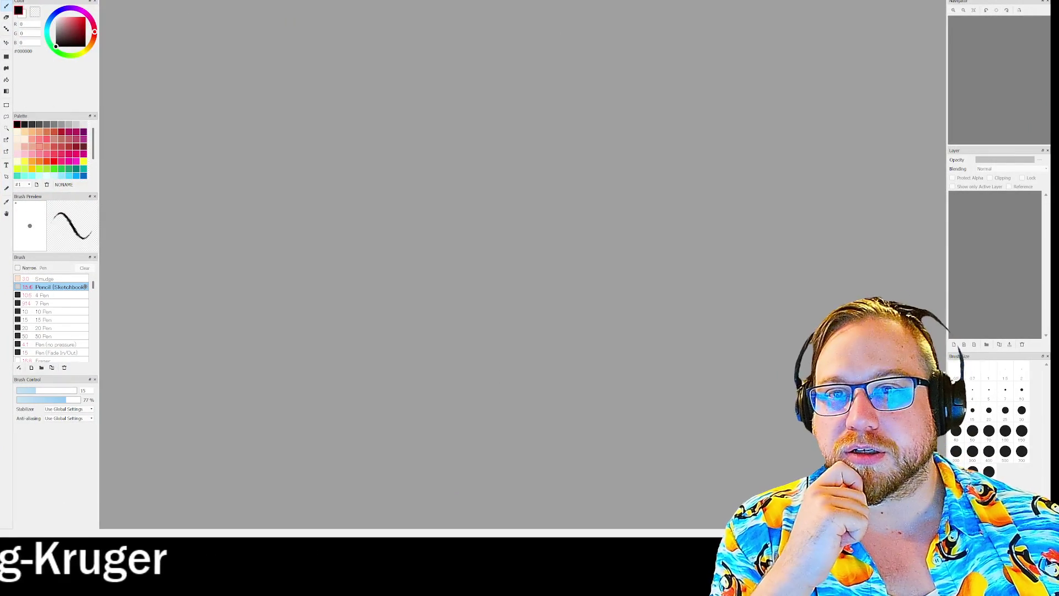
key("alt+f")
left_click(24, 3)
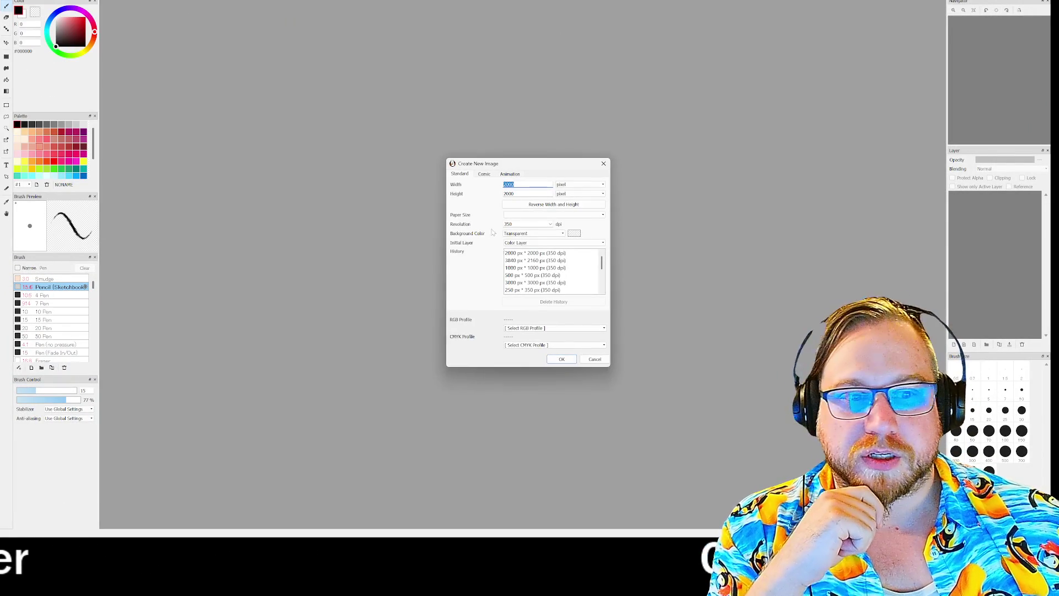
left_click(561, 360)
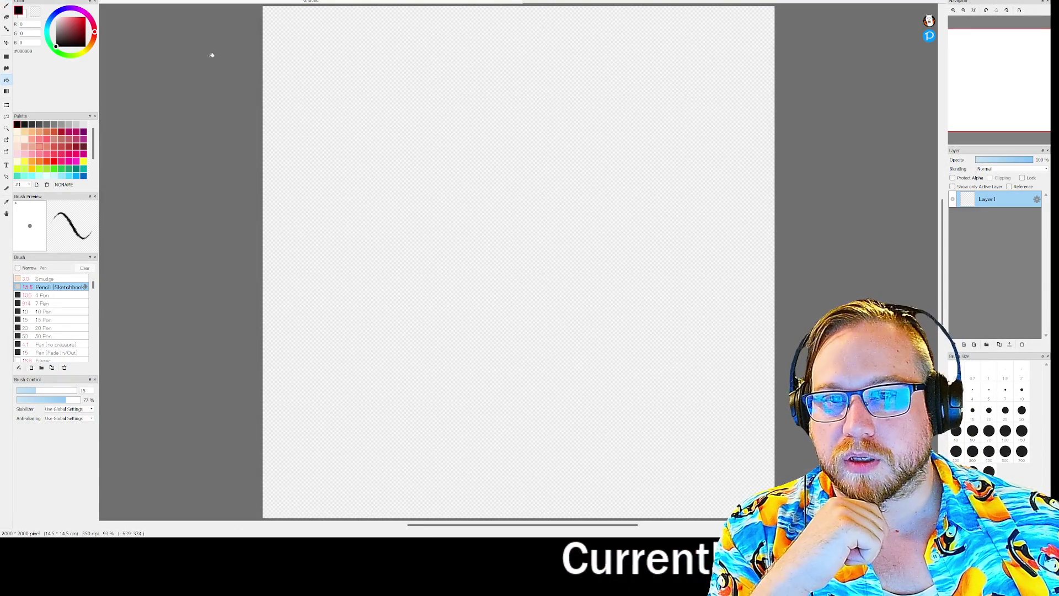
key("ctrl+u")
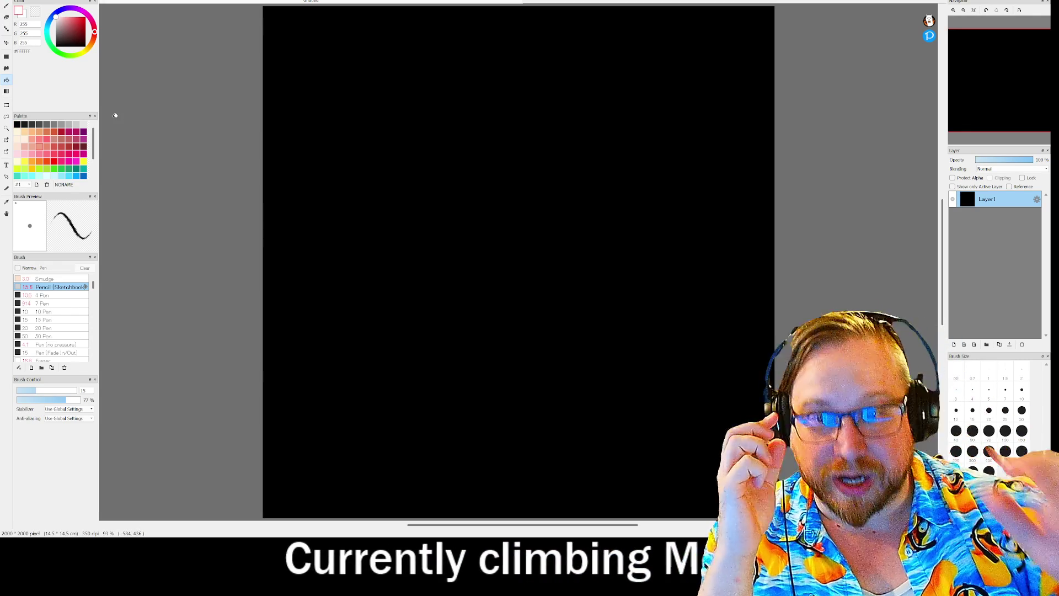
key("b")
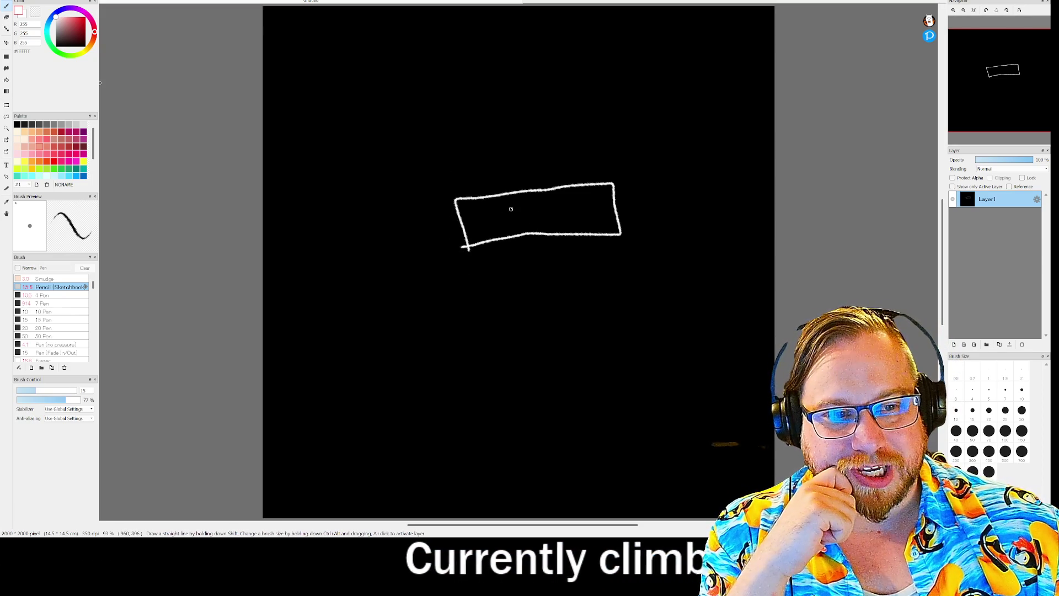
- Sketch a small window, long horizontal body lines and a taller block onto the vehicle
left_click_drag(532, 202, 503, 202)
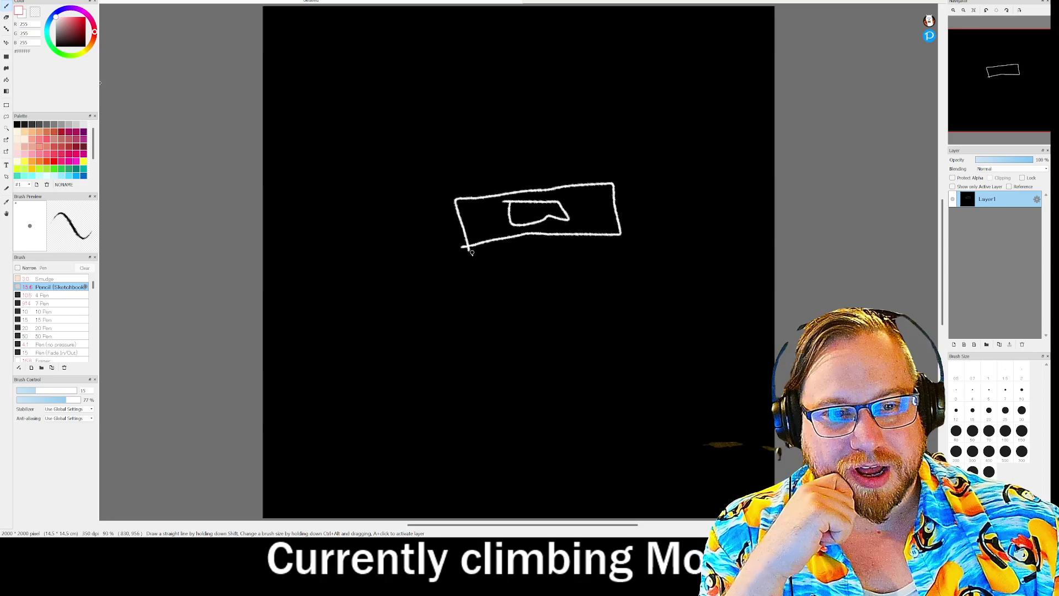
left_click_drag(464, 269, 472, 299)
mouse_move(467, 250)
left_mouse_down()
mouse_move(465, 270)
mouse_move(294, 298)
left_mouse_up()
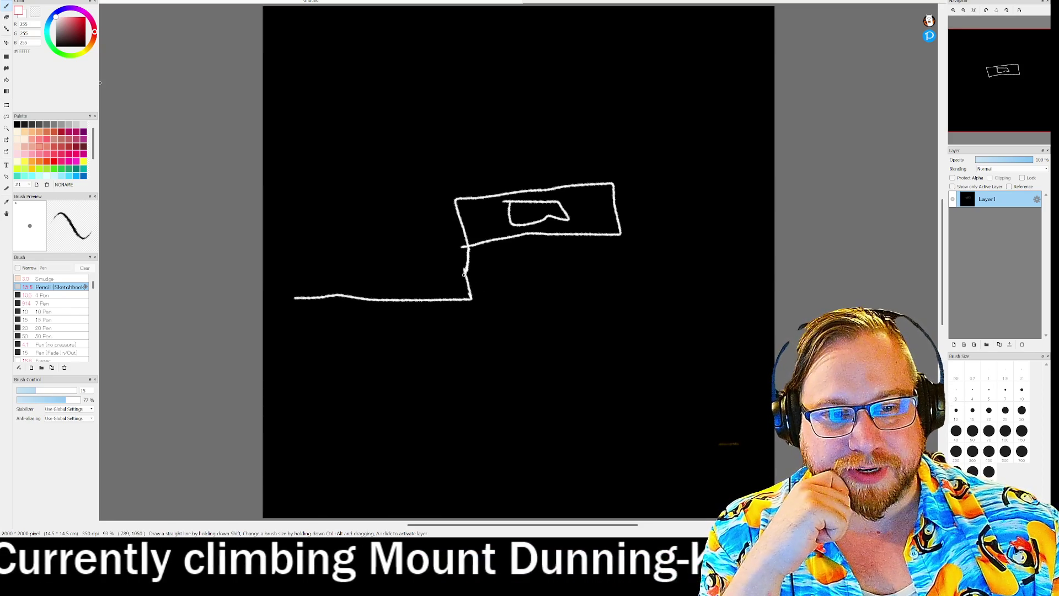
left_click_drag(465, 270, 299, 269)
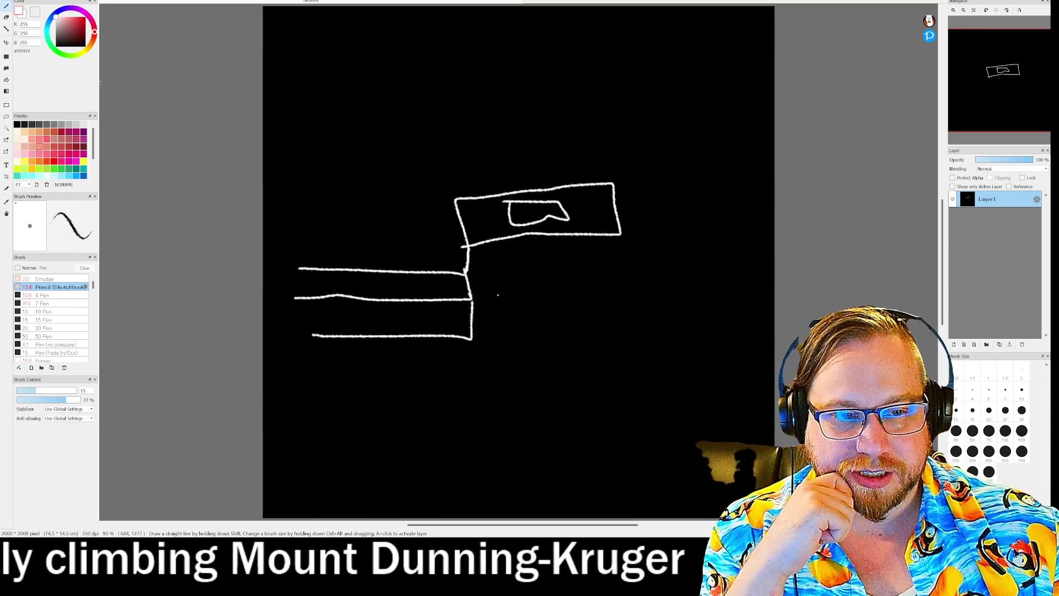
mouse_move(456, 189)
left_mouse_down()
mouse_move(430, 150)
mouse_move(317, 152)
left_mouse_up()
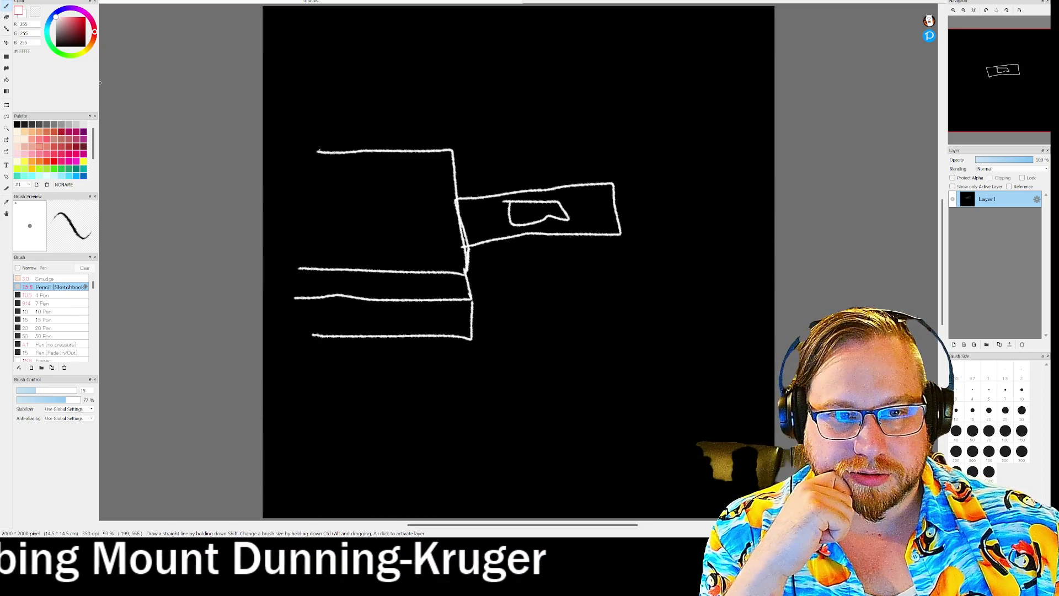
mouse_move(454, 149)
left_mouse_down()
mouse_move(442, 138)
mouse_move(281, 144)
left_mouse_up()
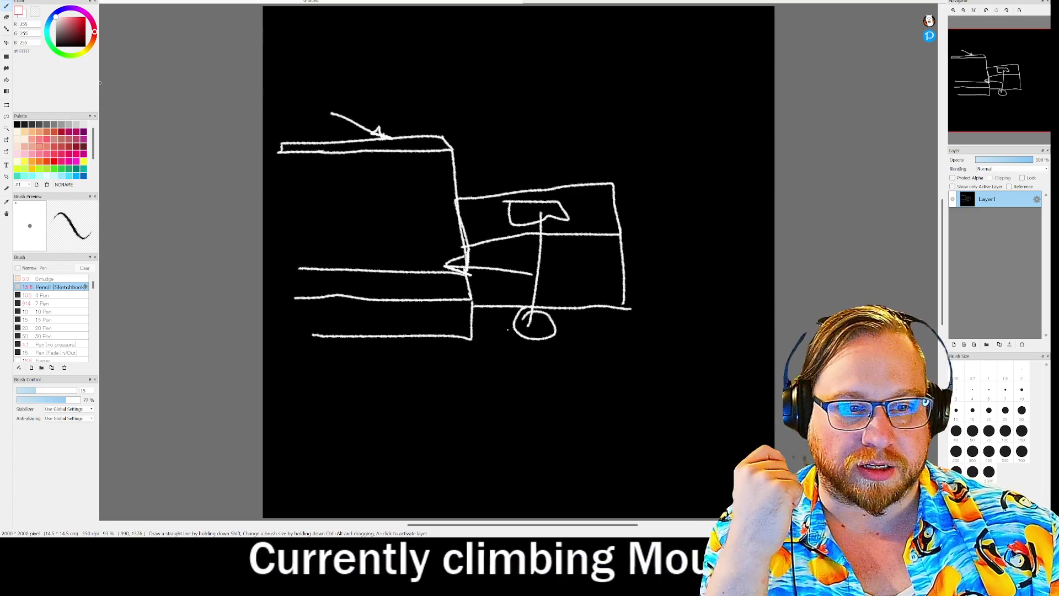
- Add a wheel under the truck front, then close the sketch without saving
mouse_move(482, 315)
left_mouse_down()
mouse_move(485, 285)
mouse_move(464, 284)
mouse_move(466, 317)
mouse_move(496, 306)
left_mouse_up()
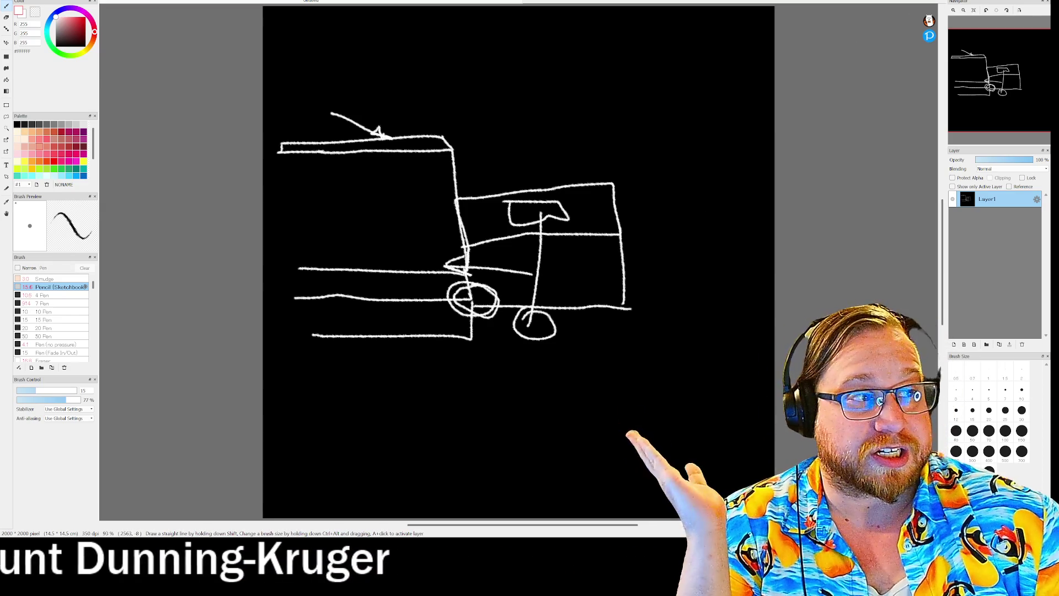
key("ctrl+w")
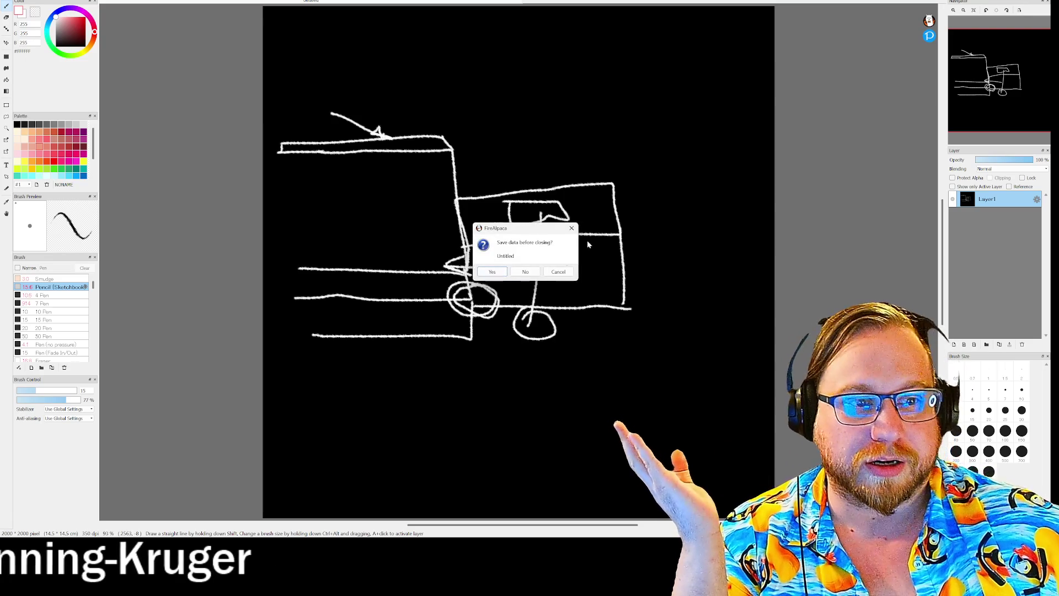
left_click(526, 273)
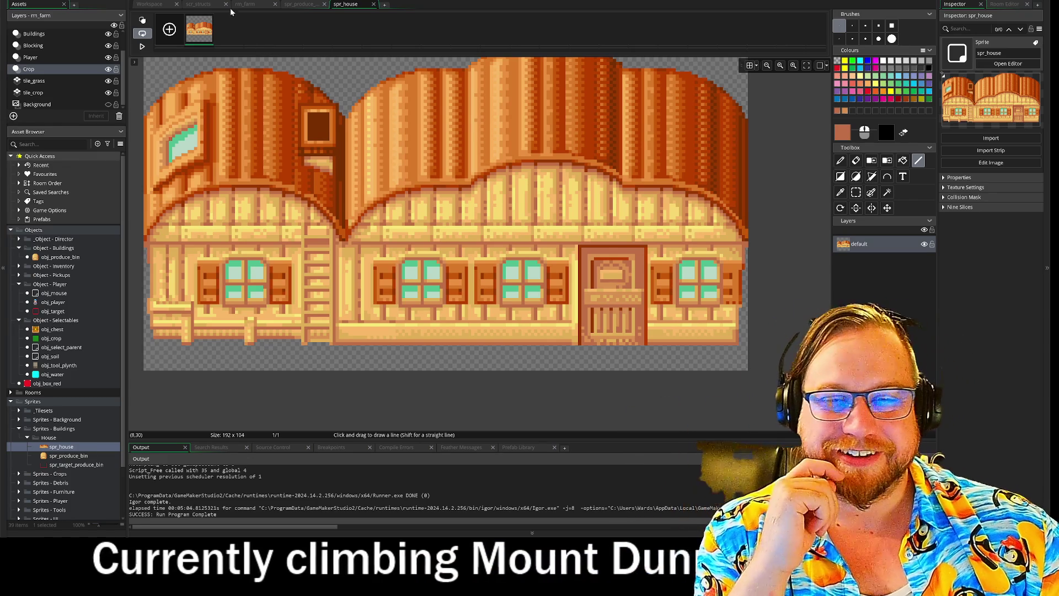
- Return to the Workspace showing the 192 × 104 spr_house sprite window, with no asset option chosen
left_click(150, 6)
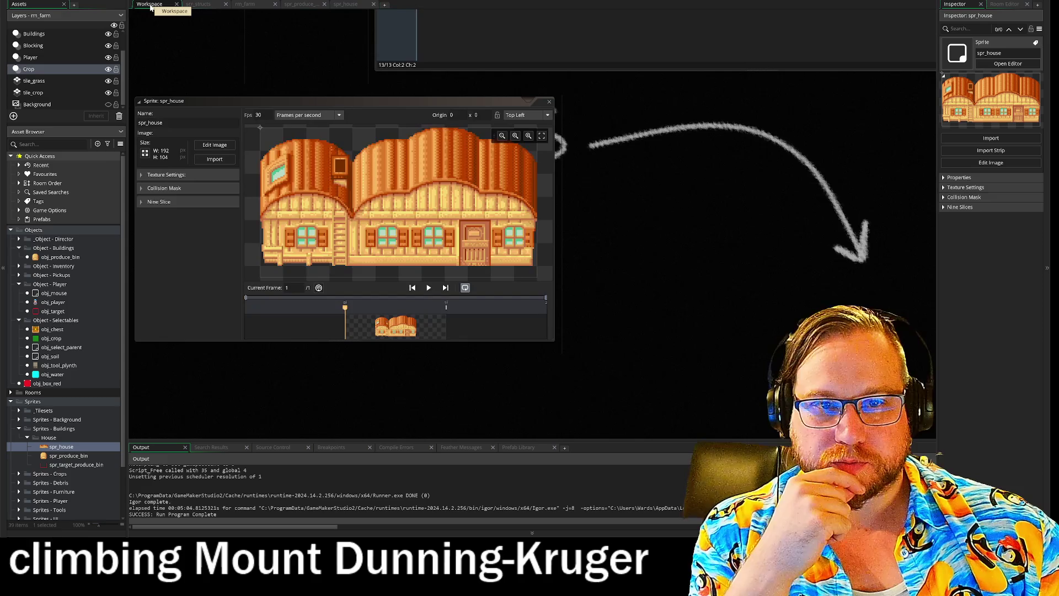
right_click(63, 448)
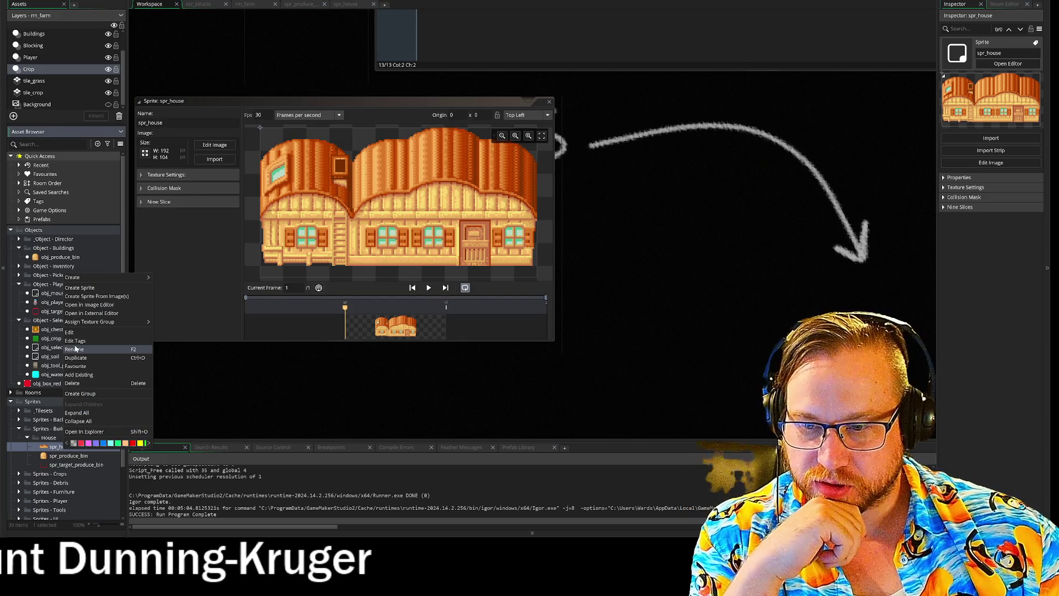
left_click(388, 399)
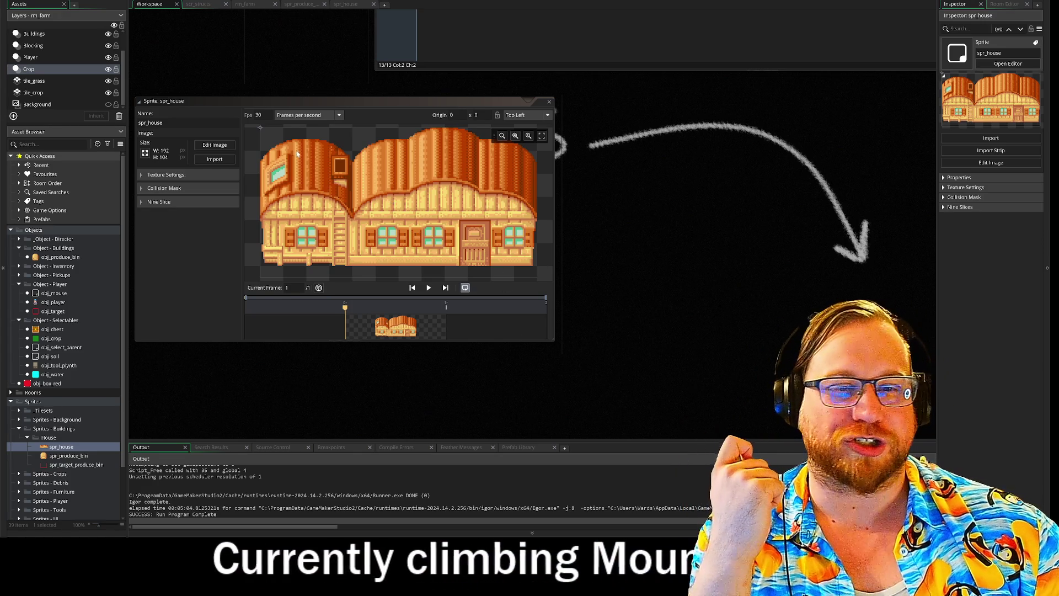
- Move spr_house's origin from the top-left corner to a custom point at 149, 92
left_click(435, 261)
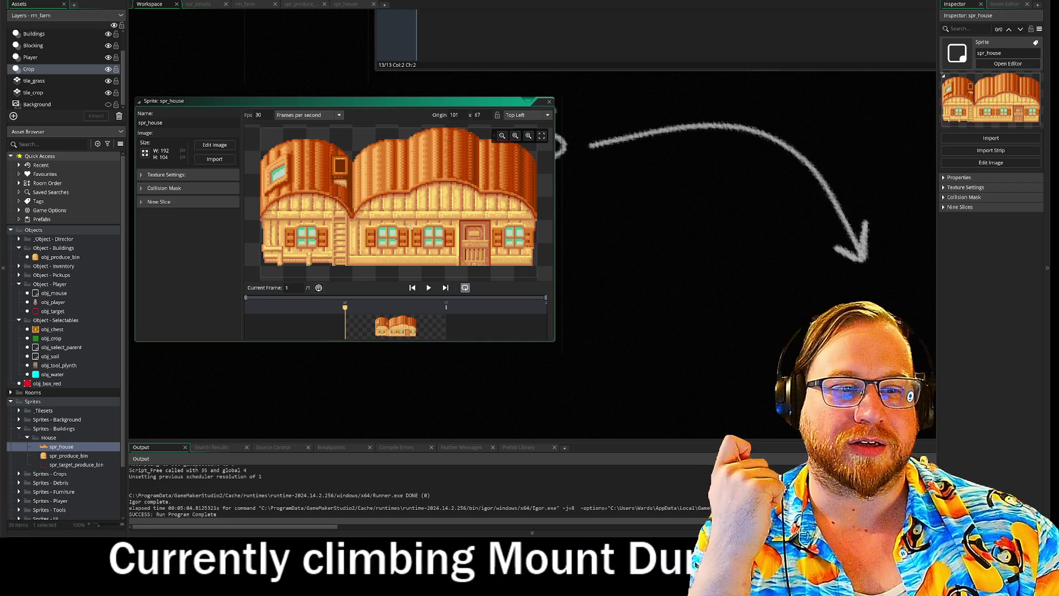
left_click(428, 265)
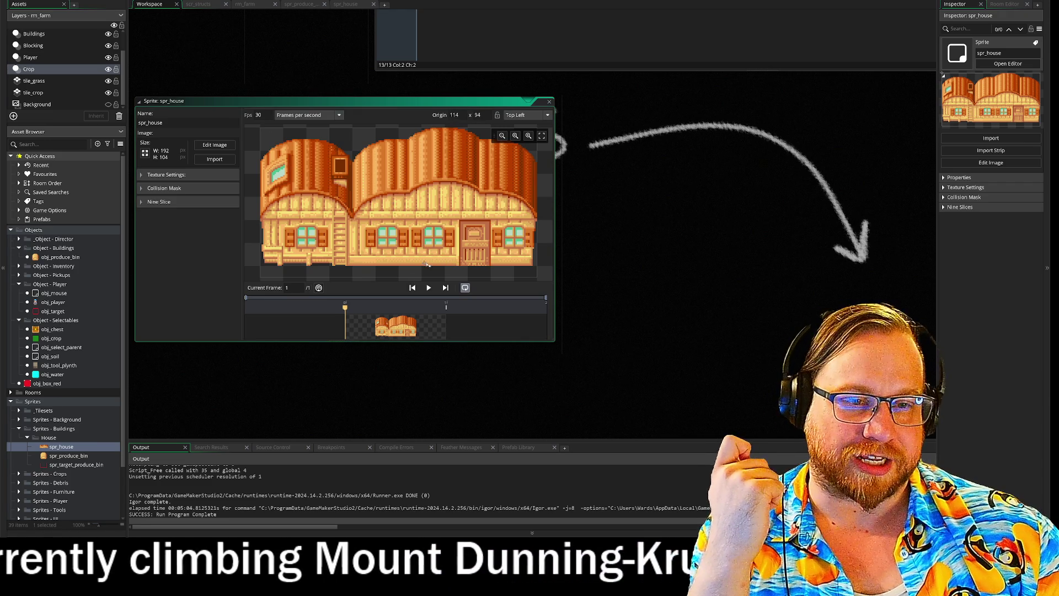
left_click(480, 265)
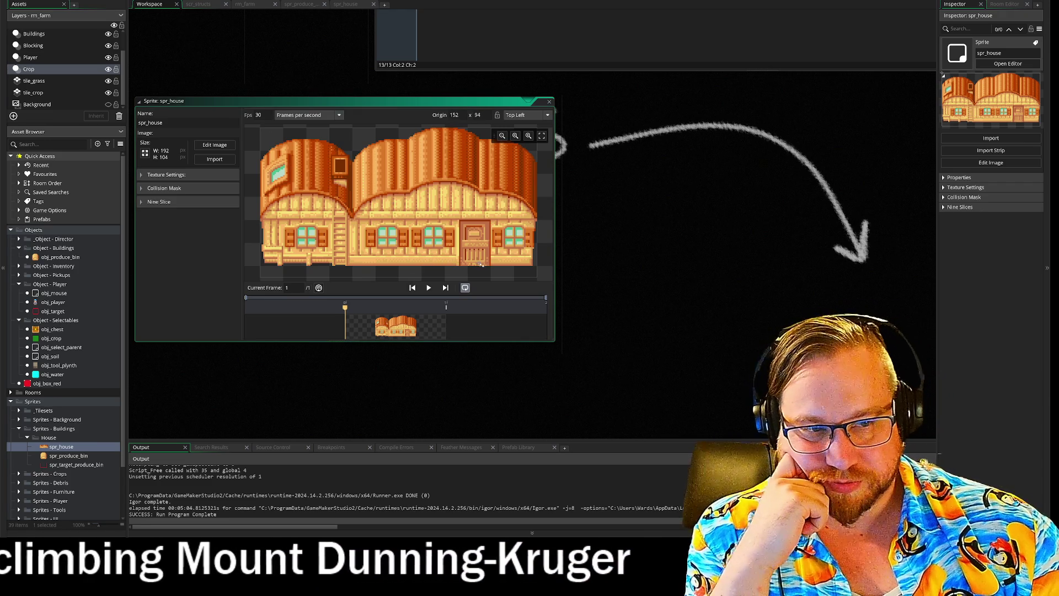
left_click(260, 128)
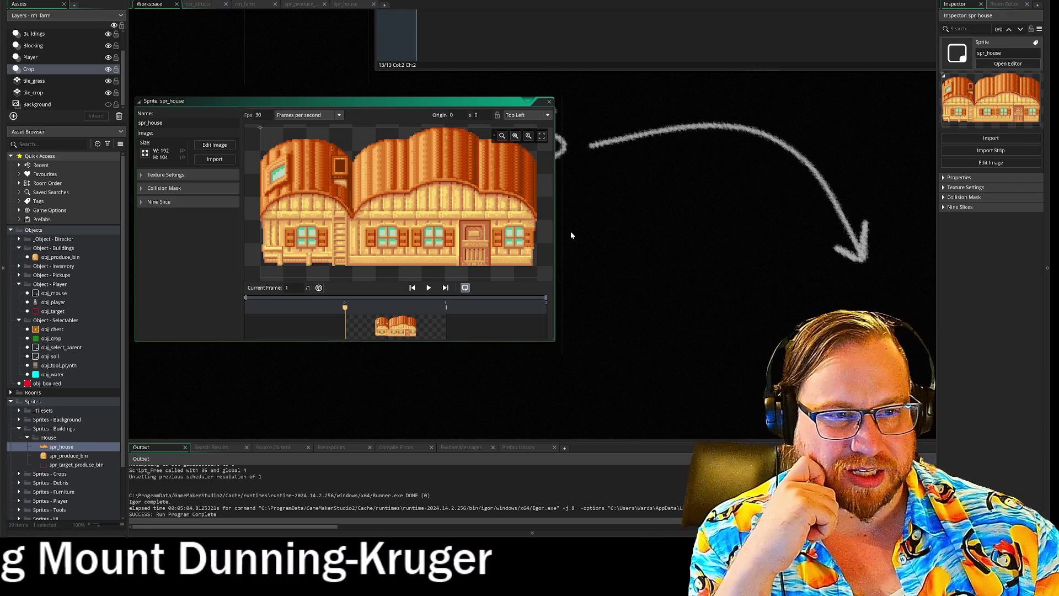
left_click(571, 231)
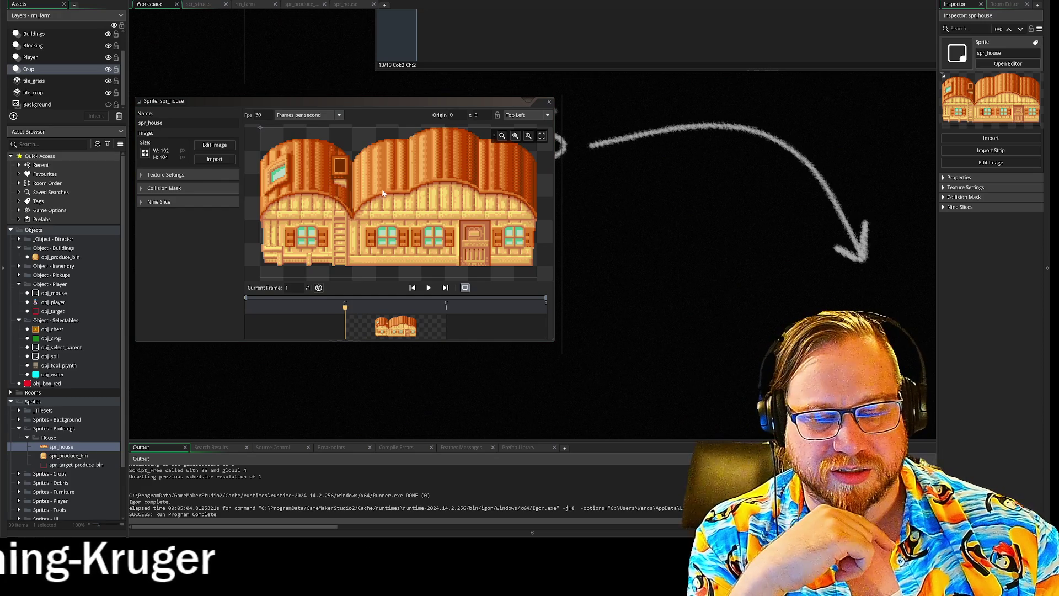
left_click(366, 206)
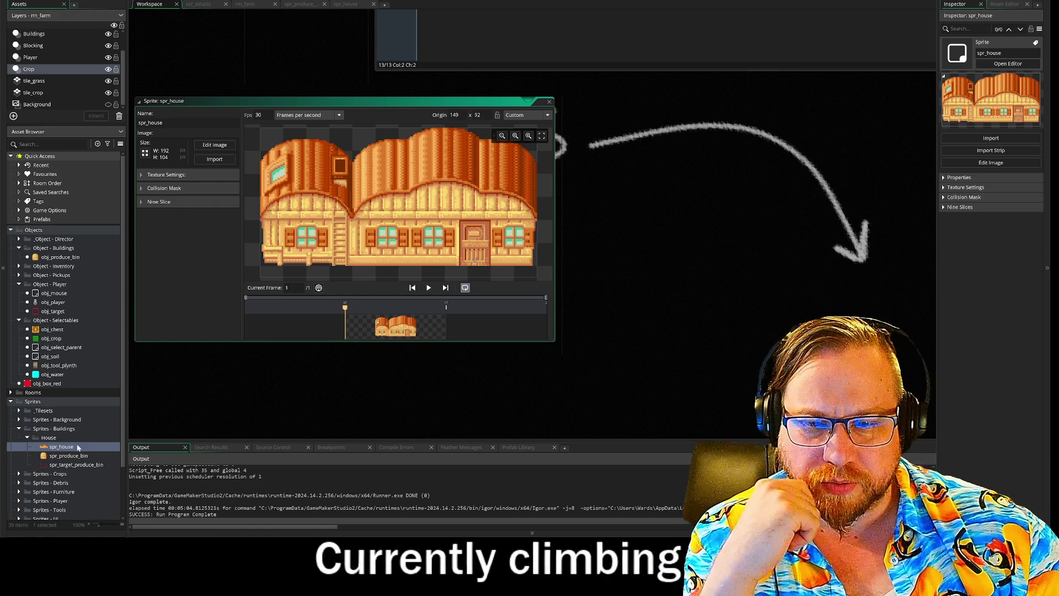
- Duplicate spr_house and rename the copy spr_house_door
right_click(63, 450)
left_click(83, 359)
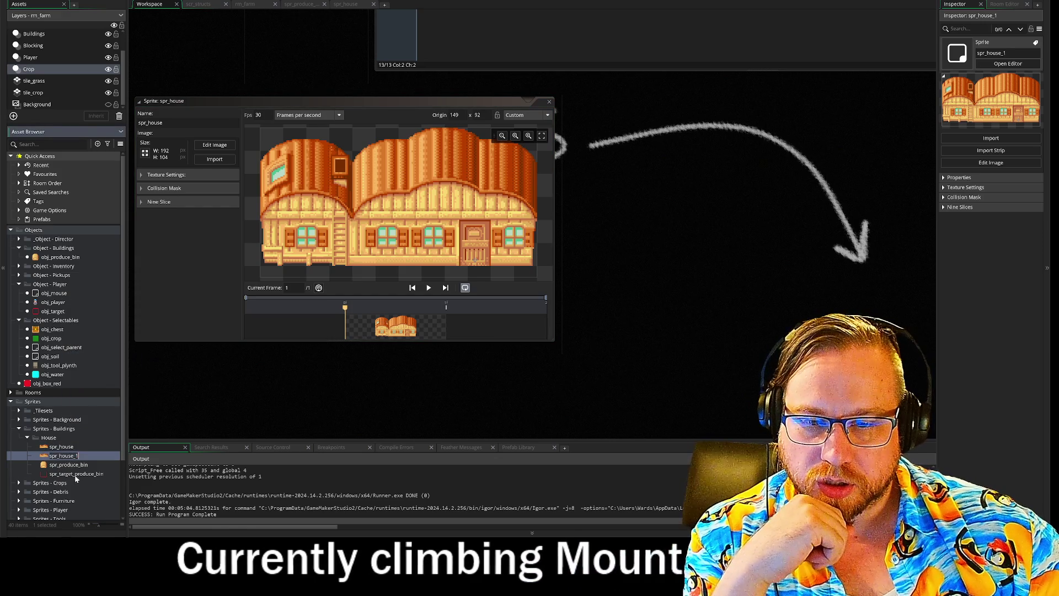
key("BackSpace")
type("door")
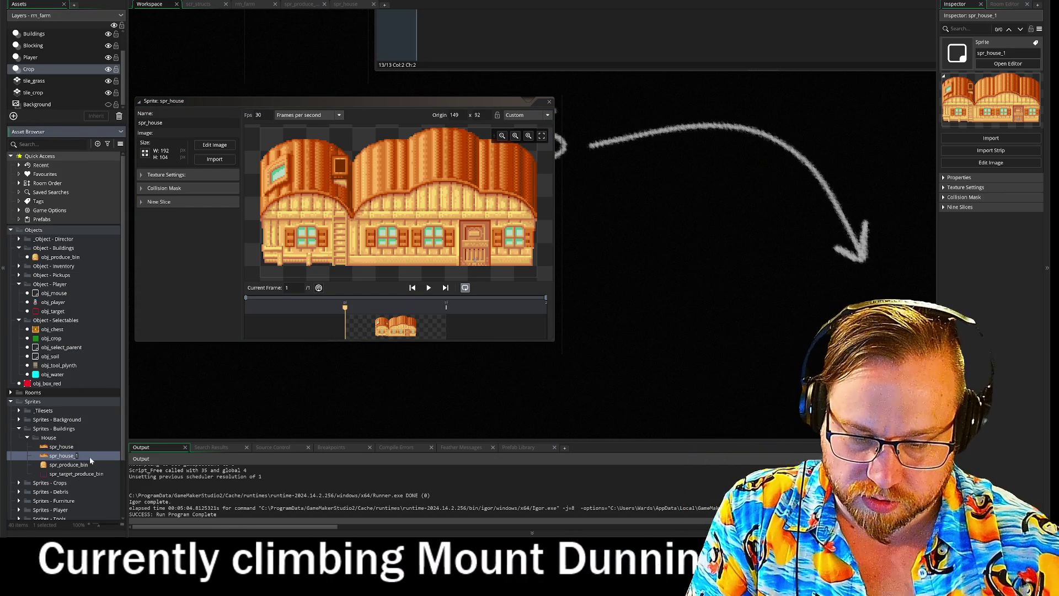
key("Return")
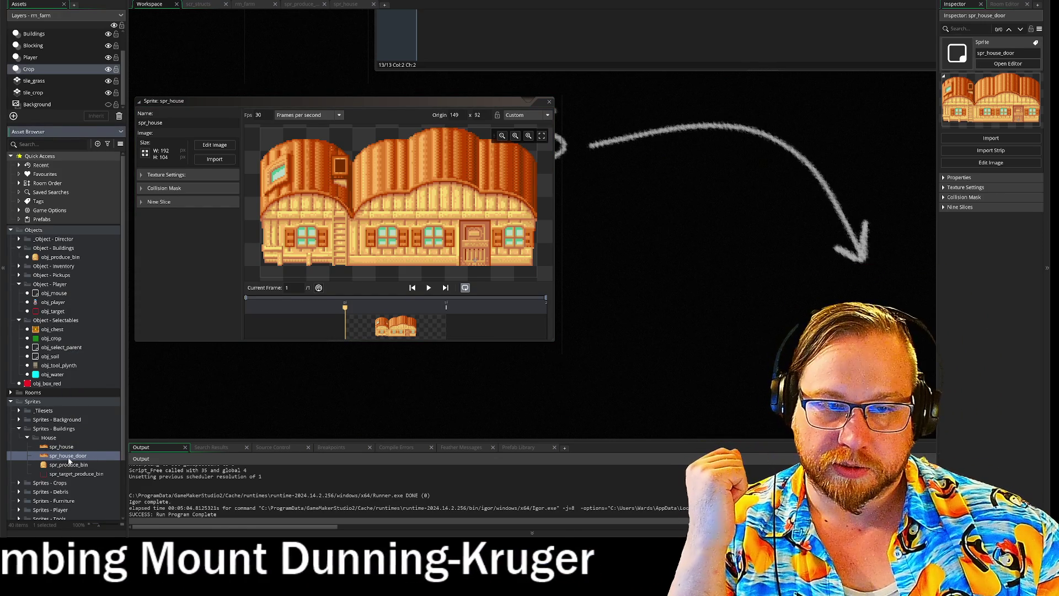
- Using the largest eraser, erase spr_house_door's walls and windows, leaving only the door
double_click(83, 455)
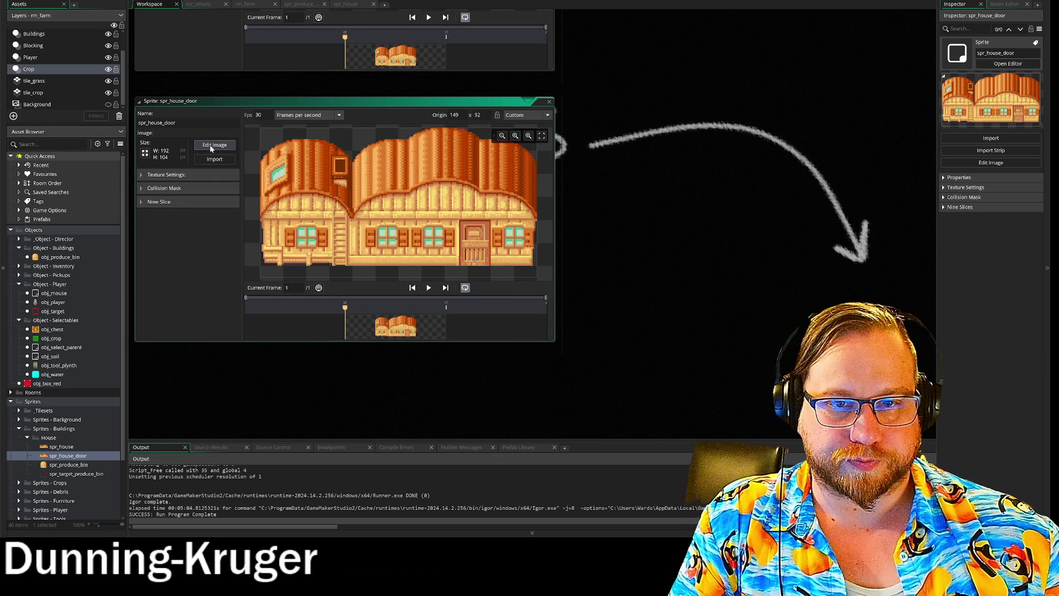
left_click(215, 146)
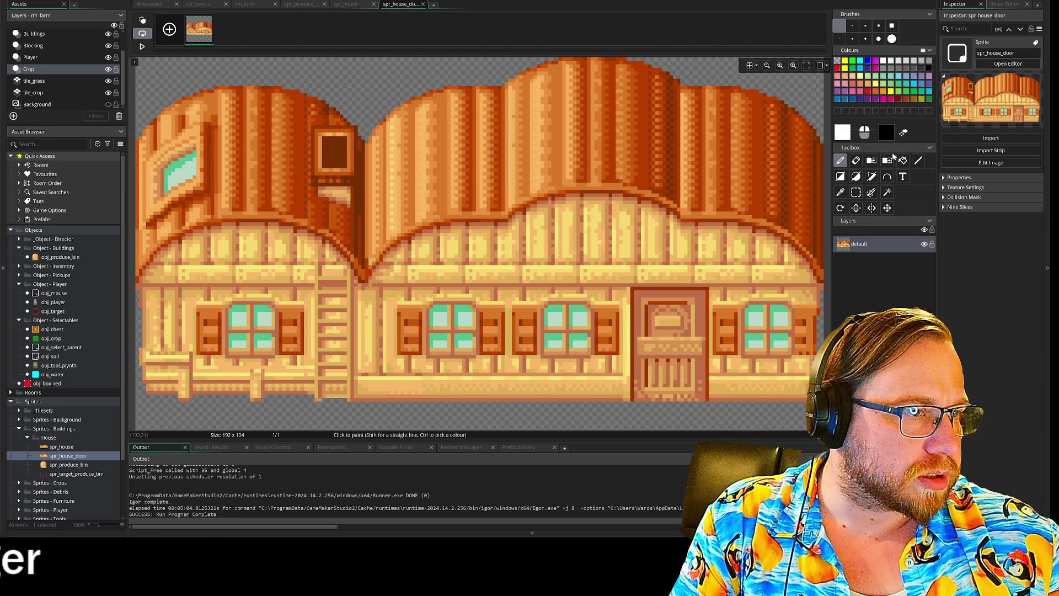
left_click(892, 26)
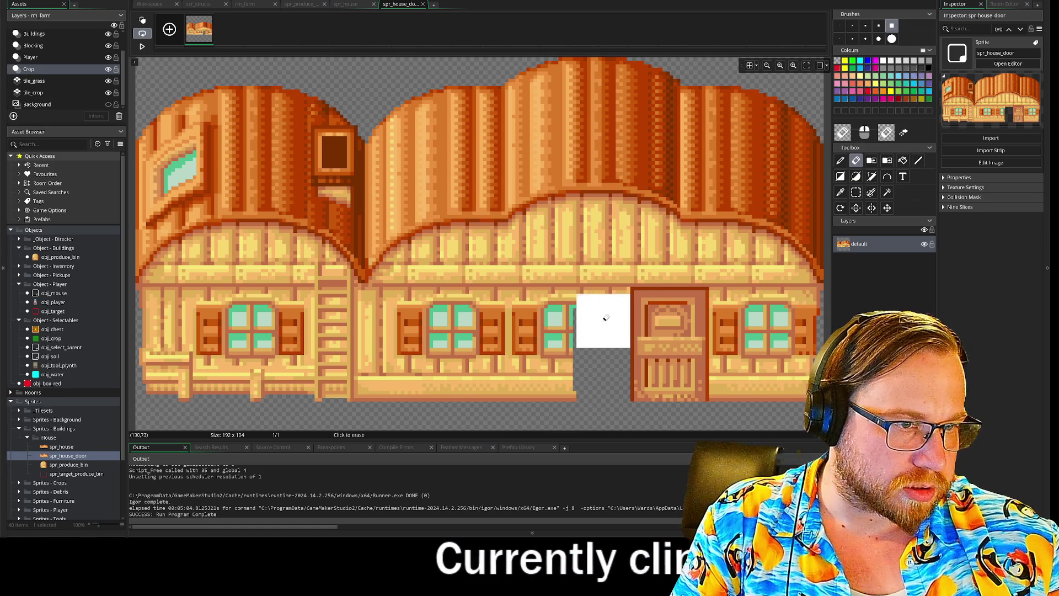
left_click(607, 253)
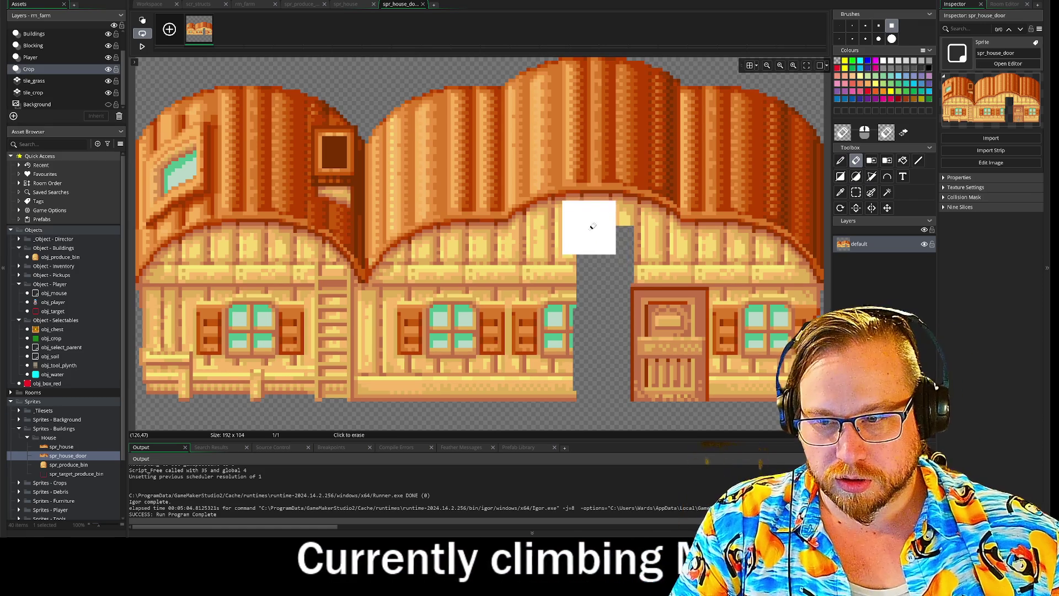
mouse_move(656, 252)
left_mouse_down()
mouse_move(693, 252)
mouse_move(684, 256)
left_mouse_up()
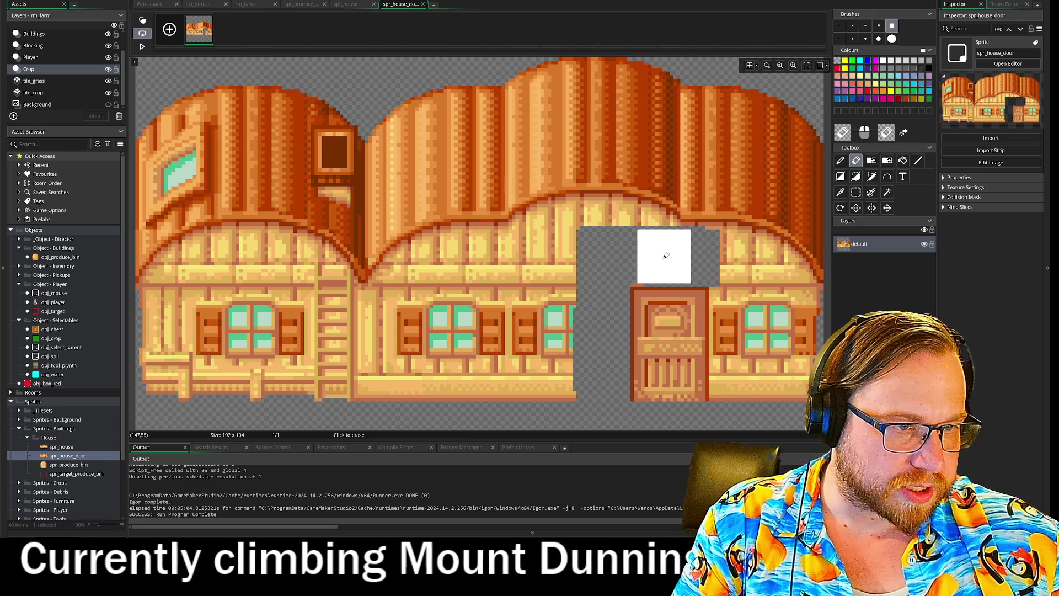
mouse_move(740, 287)
left_mouse_down()
mouse_move(742, 384)
mouse_move(785, 303)
mouse_move(772, 340)
mouse_move(785, 258)
mouse_move(706, 239)
mouse_move(532, 321)
mouse_move(554, 257)
mouse_move(294, 377)
mouse_move(160, 144)
mouse_move(193, 354)
mouse_move(217, 85)
mouse_move(686, 79)
mouse_move(290, 97)
mouse_move(815, 118)
mouse_move(188, 141)
mouse_move(686, 173)
mouse_move(669, 194)
mouse_move(246, 200)
mouse_move(490, 260)
mouse_move(475, 194)
mouse_move(400, 362)
mouse_move(390, 208)
mouse_move(300, 346)
mouse_move(256, 226)
mouse_move(225, 406)
mouse_move(254, 251)
left_mouse_up()
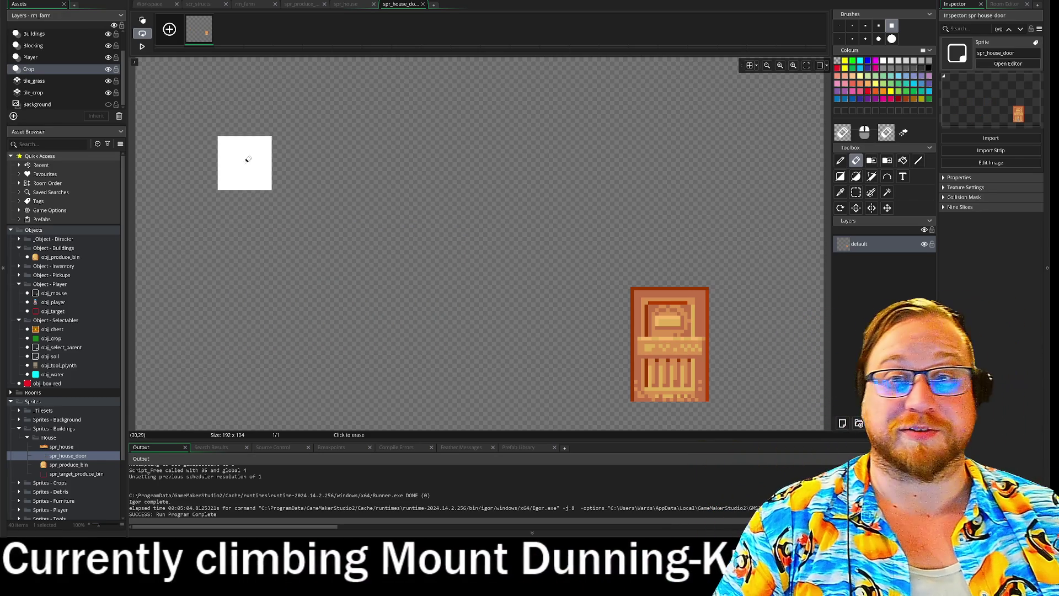
- Back in the workspace, close the spr_house_door sprite window
left_click(155, 6)
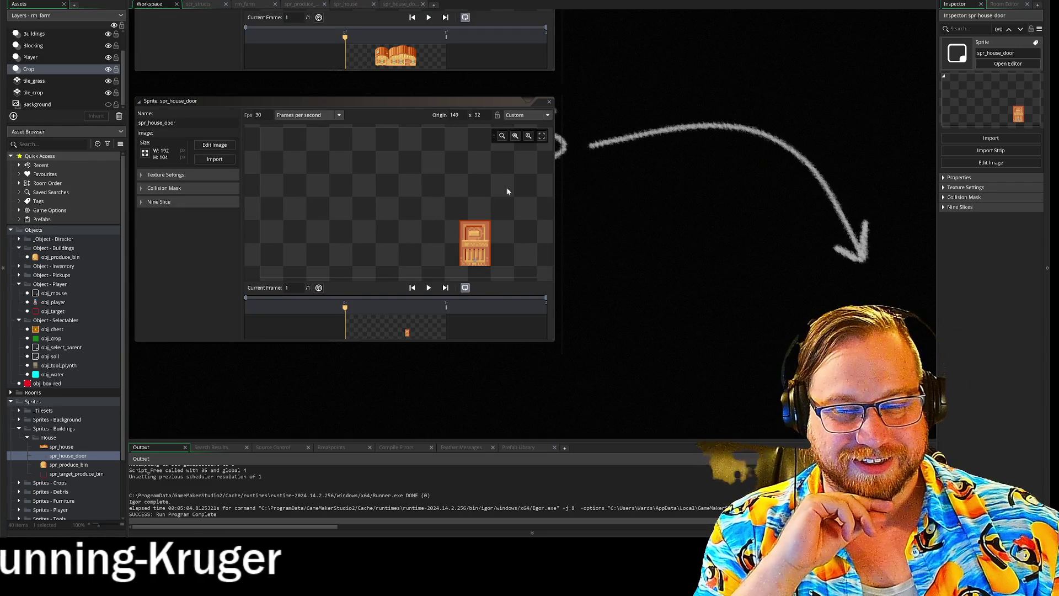
left_click_drag(645, 111, 660, 253)
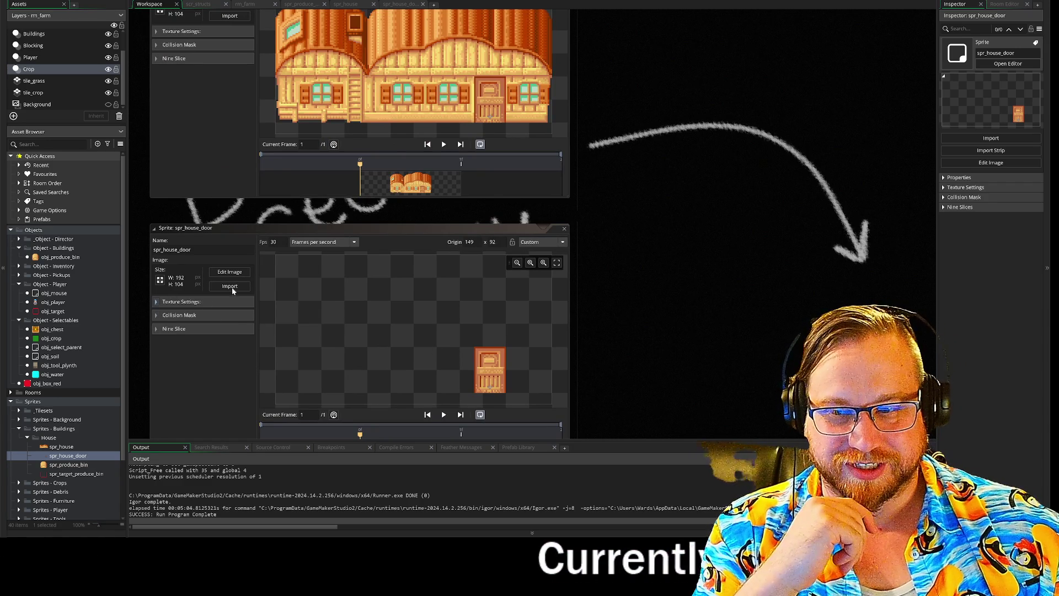
mouse_move(609, 193)
left_mouse_down()
mouse_move(623, 201)
mouse_move(595, 145)
mouse_move(632, 202)
left_mouse_up()
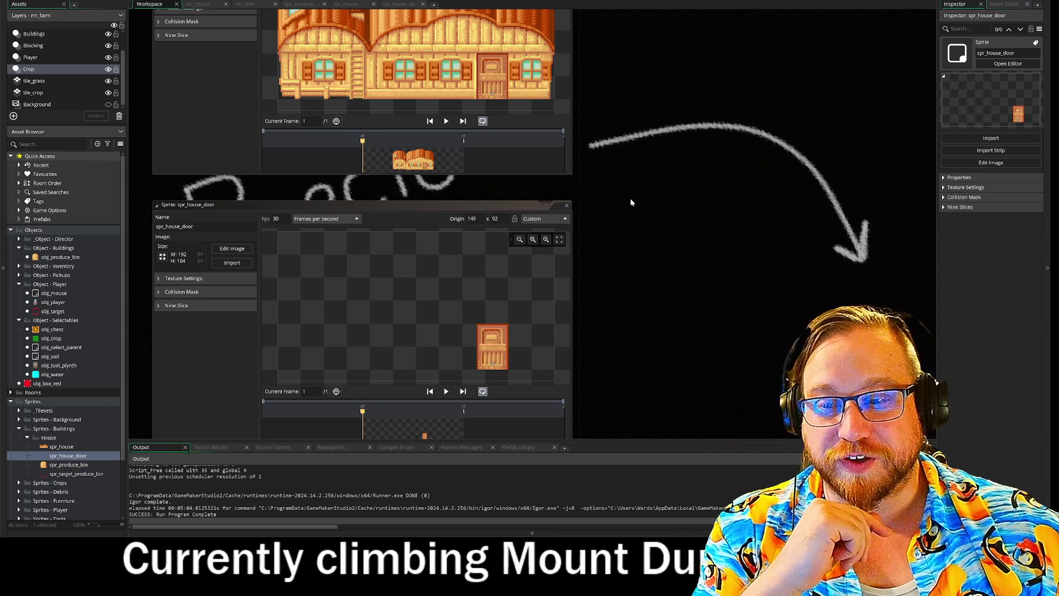
left_click(567, 206)
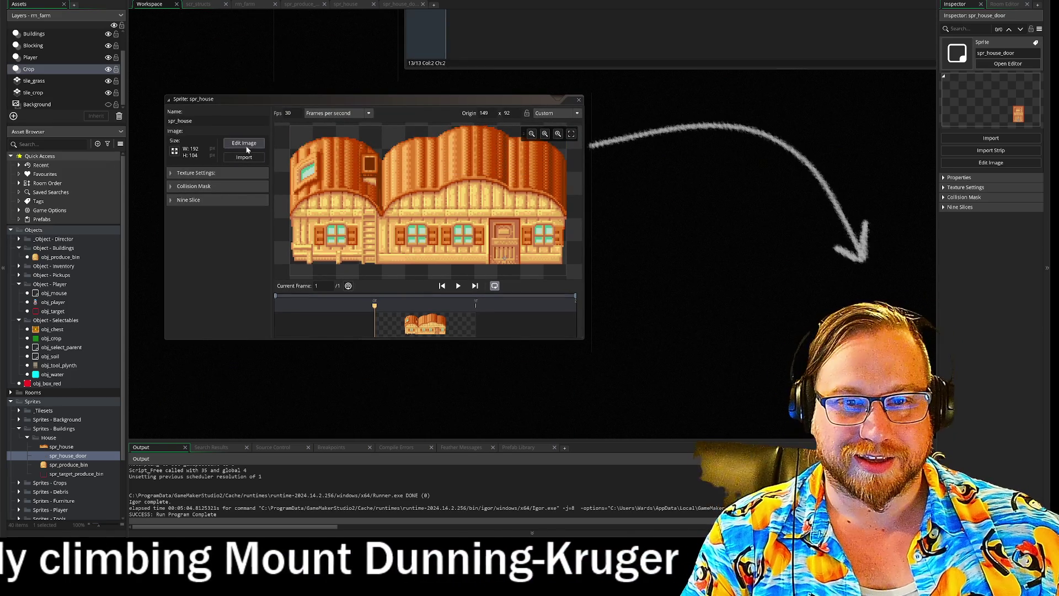
- Draw a rectangle over spr_house's door and fill it solid black
left_click(243, 143)
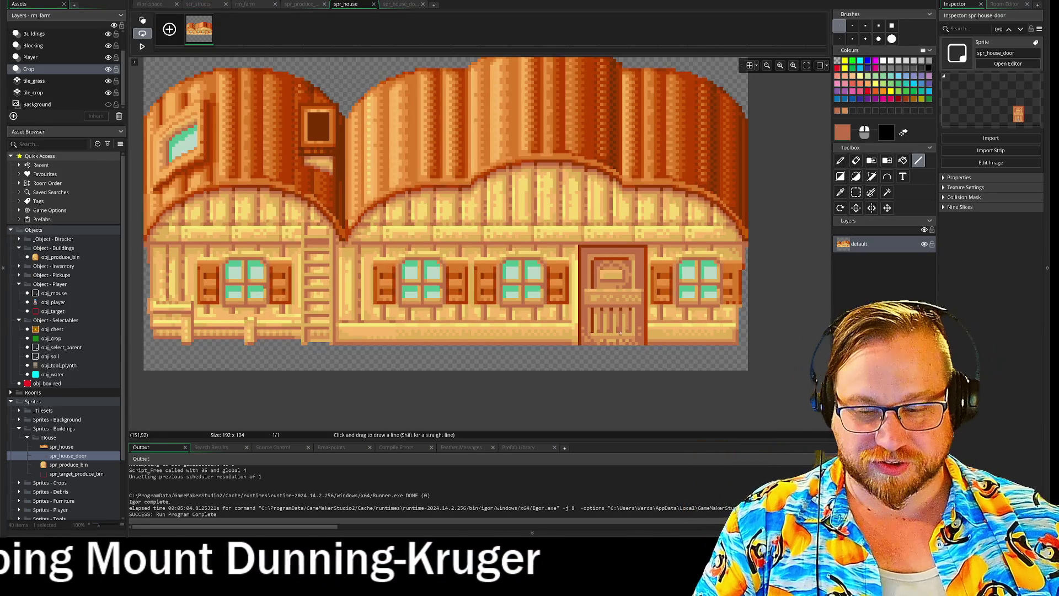
scroll(622, 331, "up", 3)
scroll(622, 331, "up", 1)
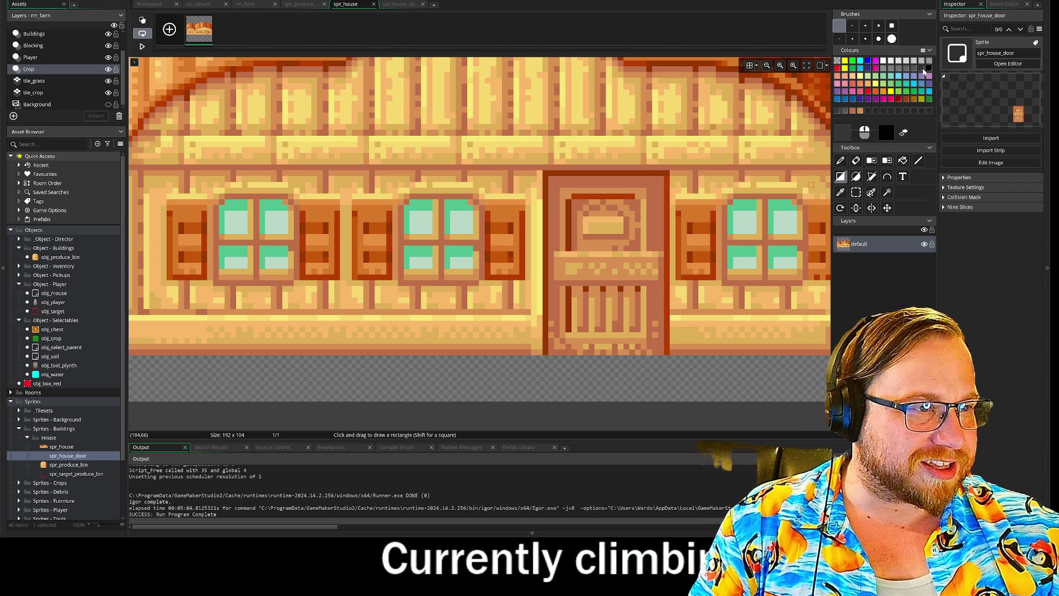
mouse_move(547, 178)
left_mouse_down()
mouse_move(639, 339)
mouse_move(673, 357)
mouse_move(666, 352)
left_mouse_up()
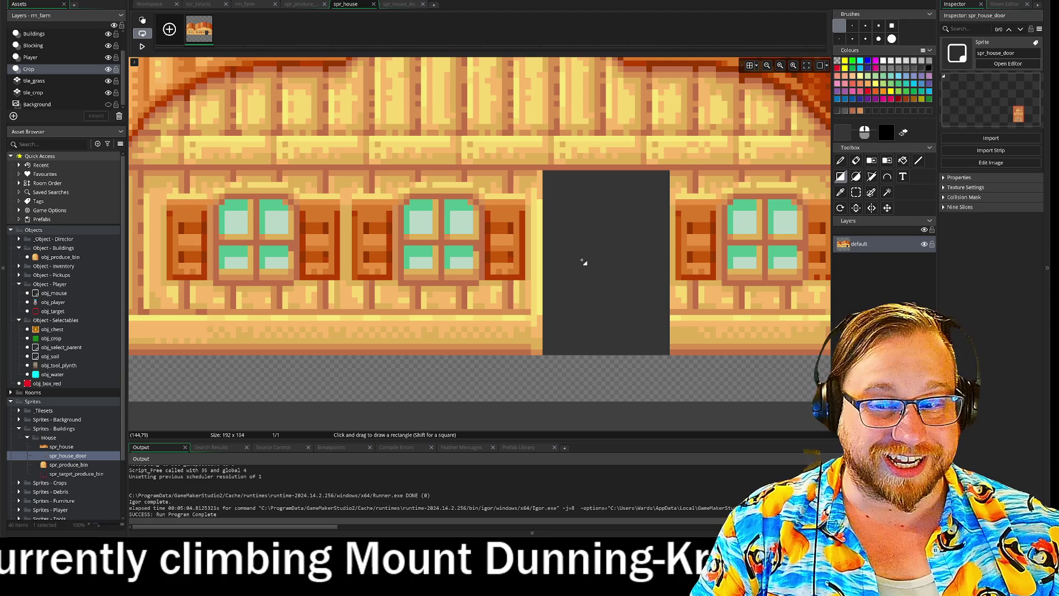
left_click(929, 66)
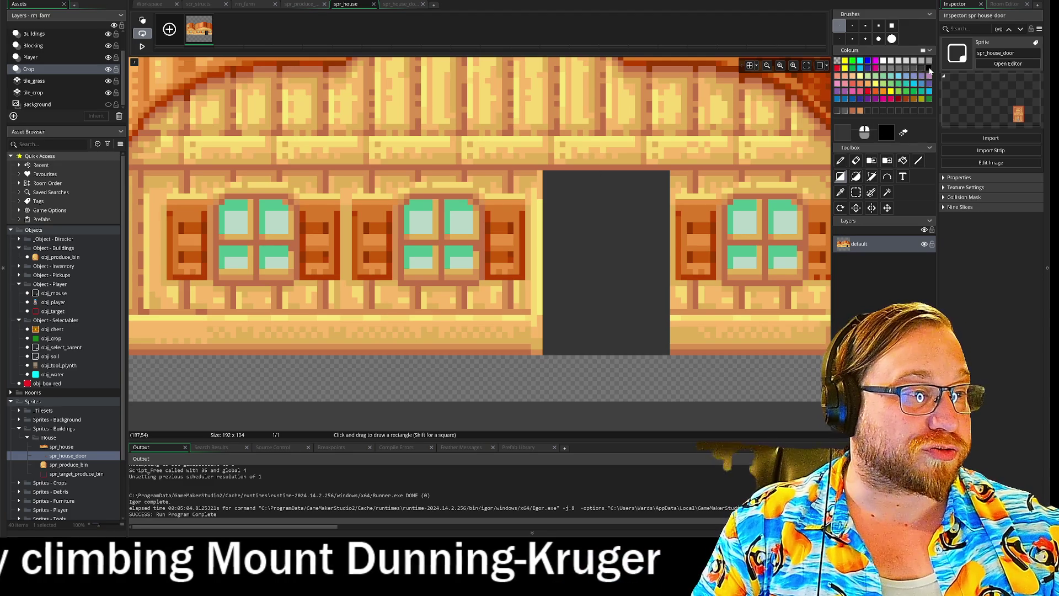
left_click(902, 160)
left_click(626, 250)
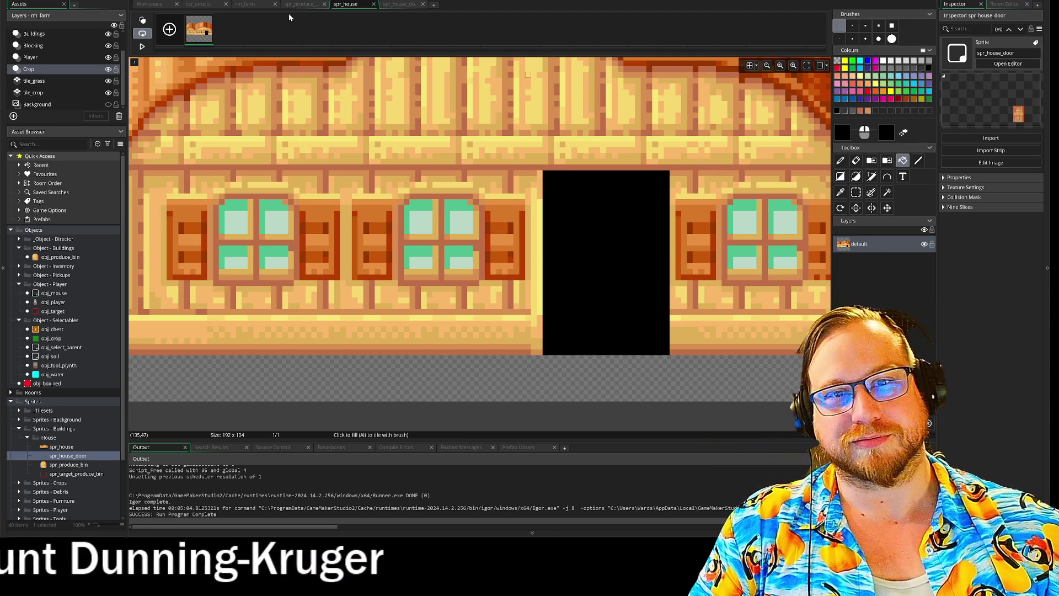
left_click(158, 6)
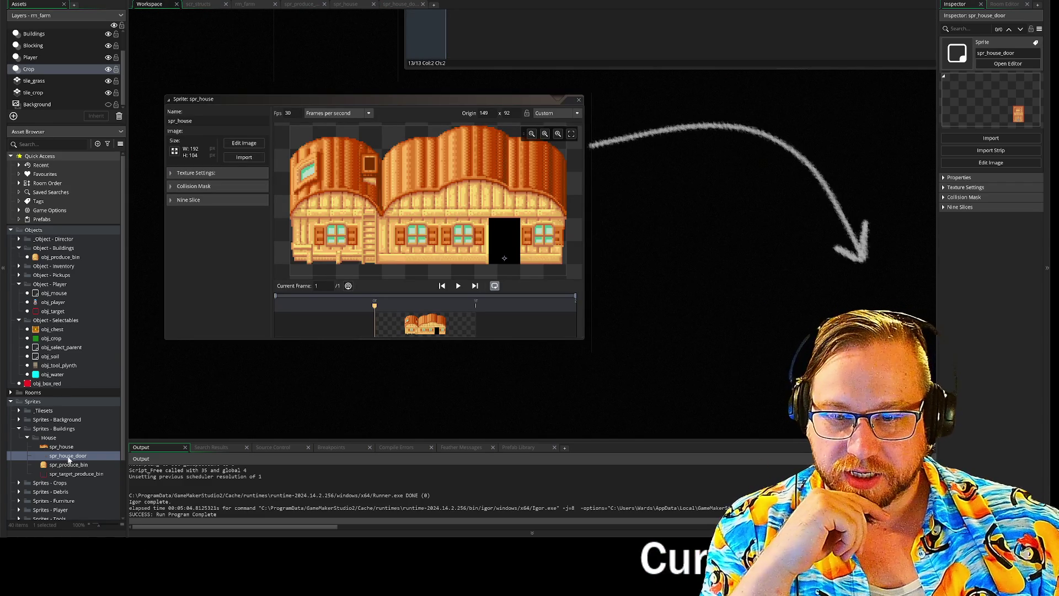
left_click(62, 447)
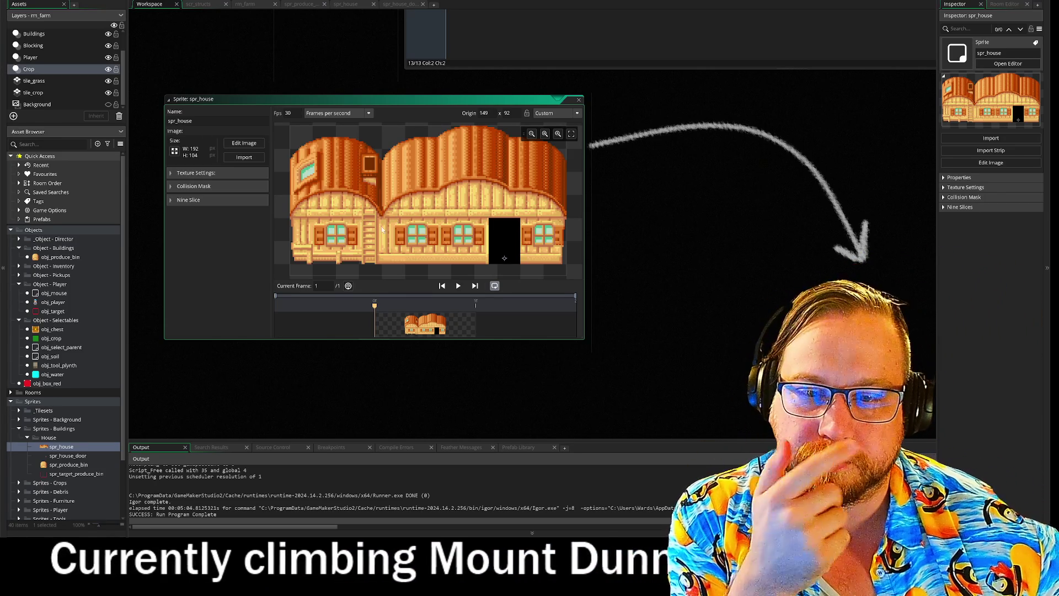
right_click(53, 257)
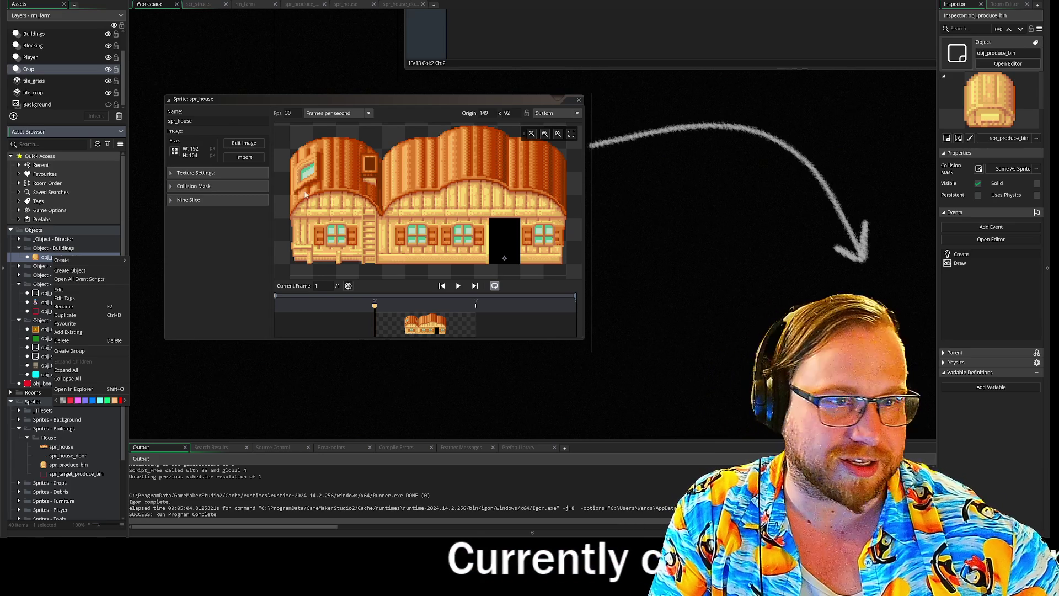
left_click(141, 234)
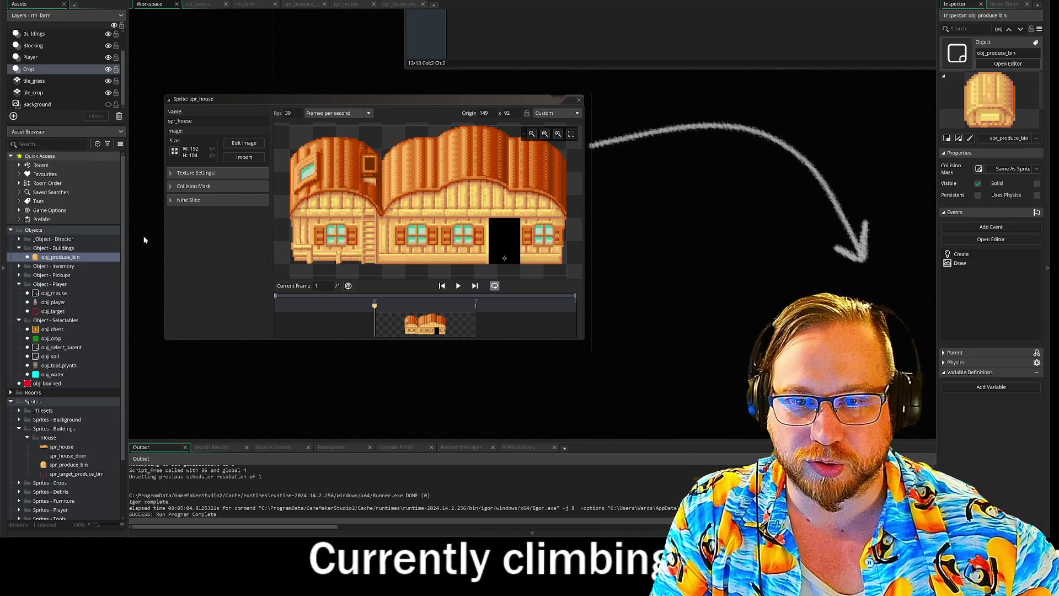